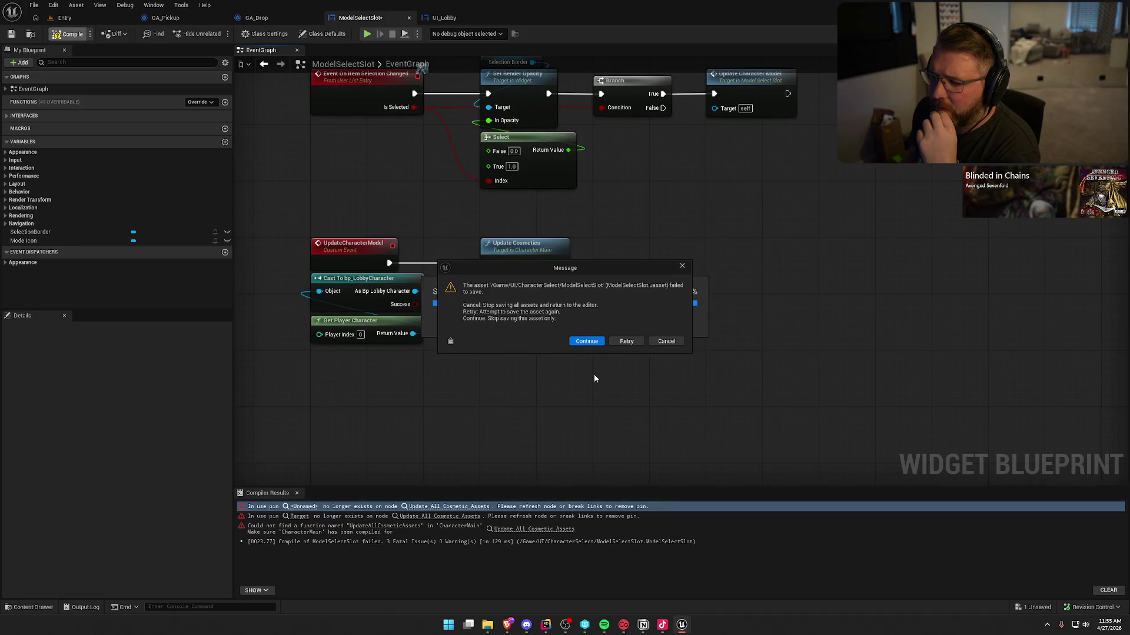
Dismiss both ModelSelectSlot save-failure dialogs, review the Message Log, and close the Content Browser.
click(586, 340)
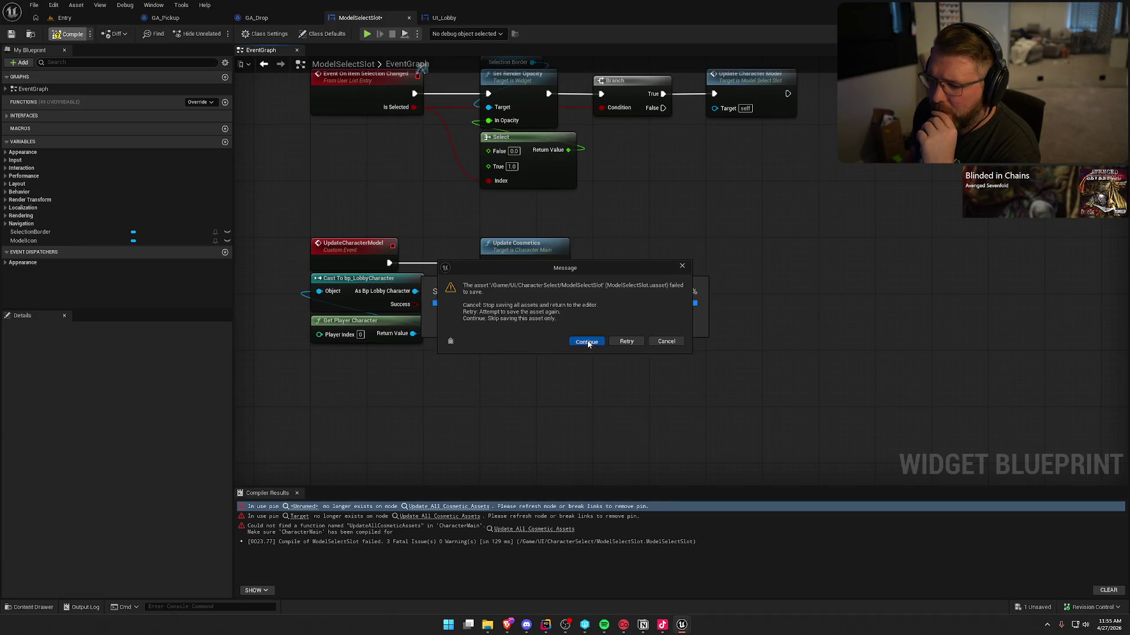
click(609, 332)
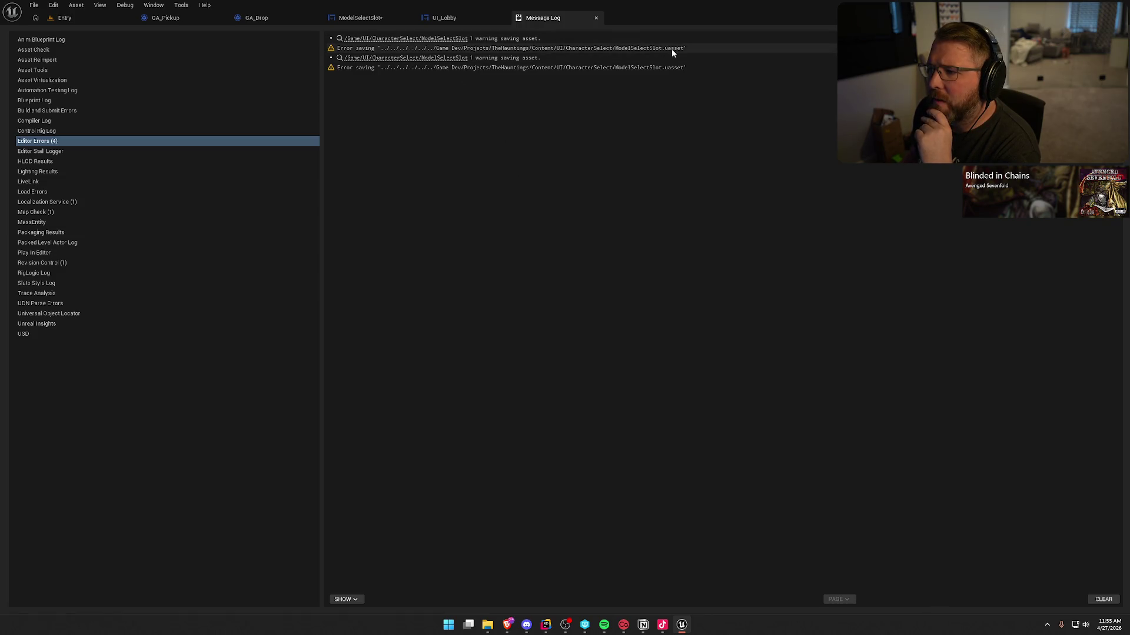
click(397, 39)
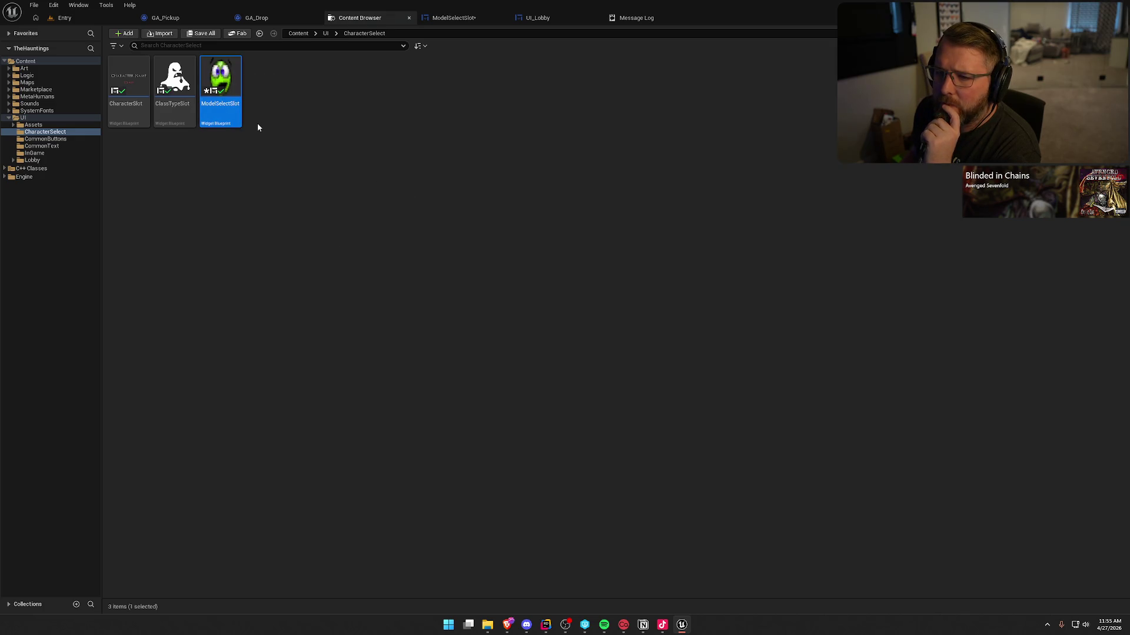
click(409, 17)
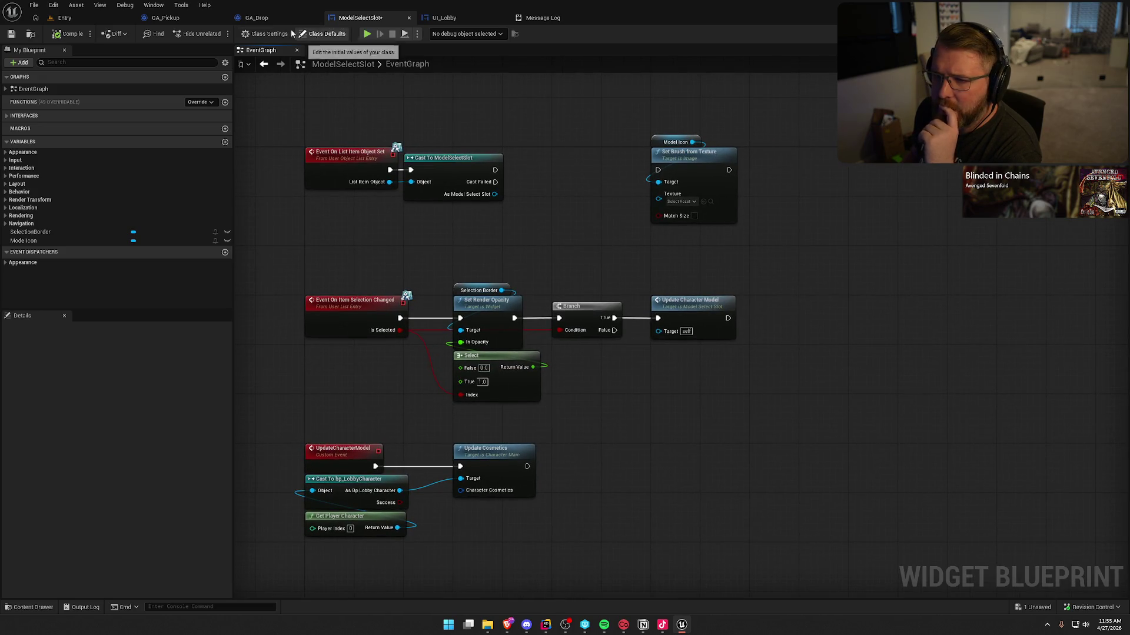
Review ModelSelectSlot's implemented interfaces, recompile it, get past the save failure, and close the Message Log.
click(265, 34)
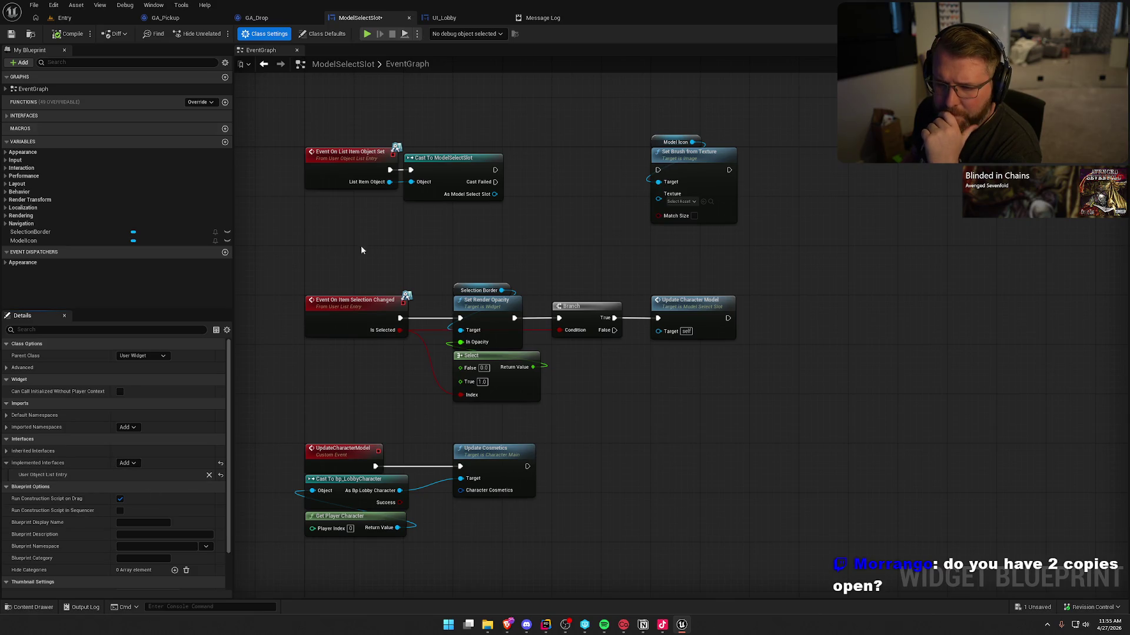
click(28, 116)
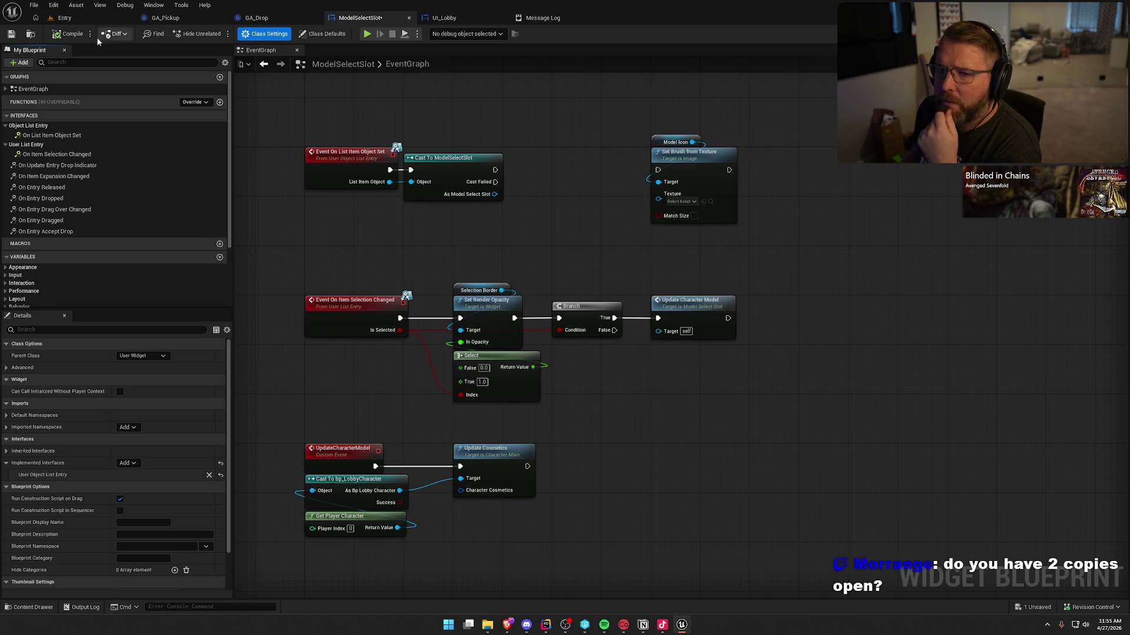
click(69, 34)
click(589, 343)
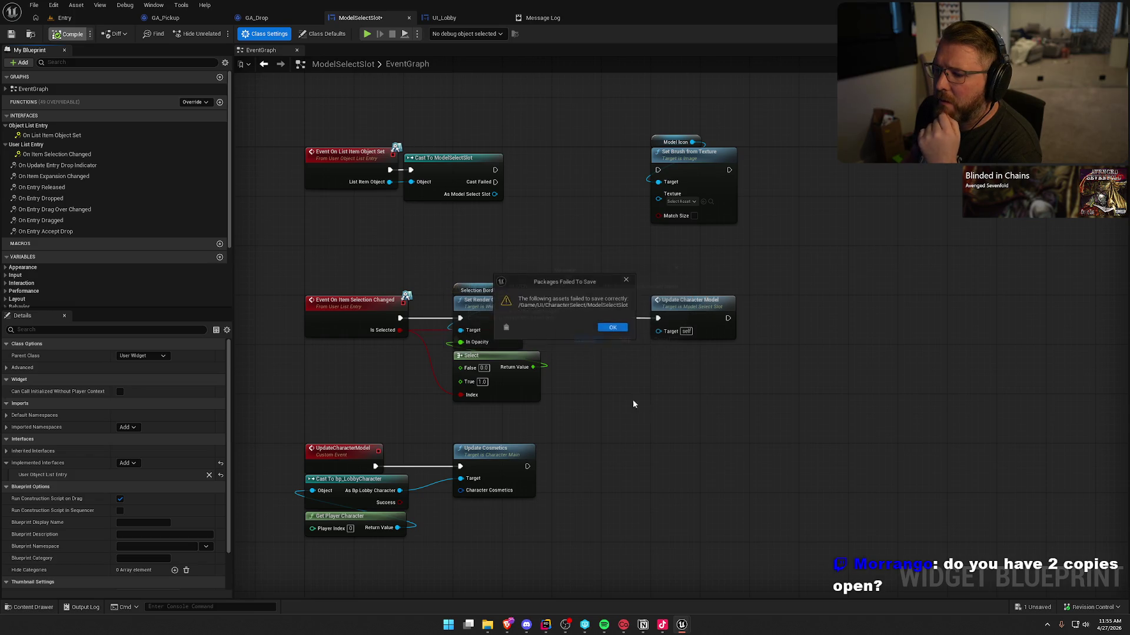
click(606, 328)
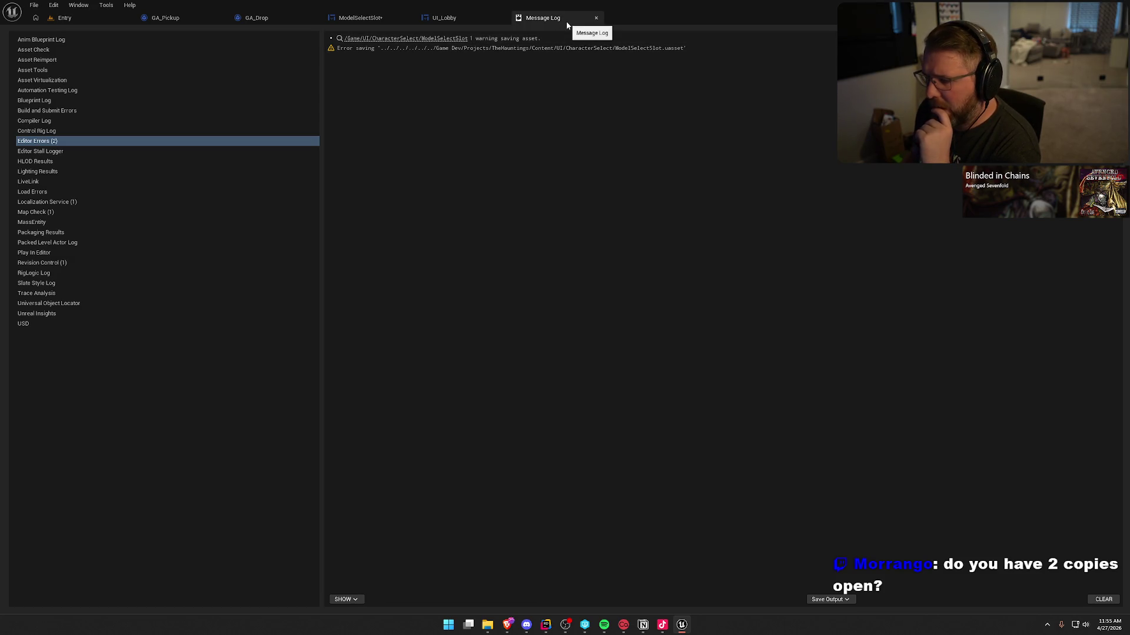
middle_click(566, 21)
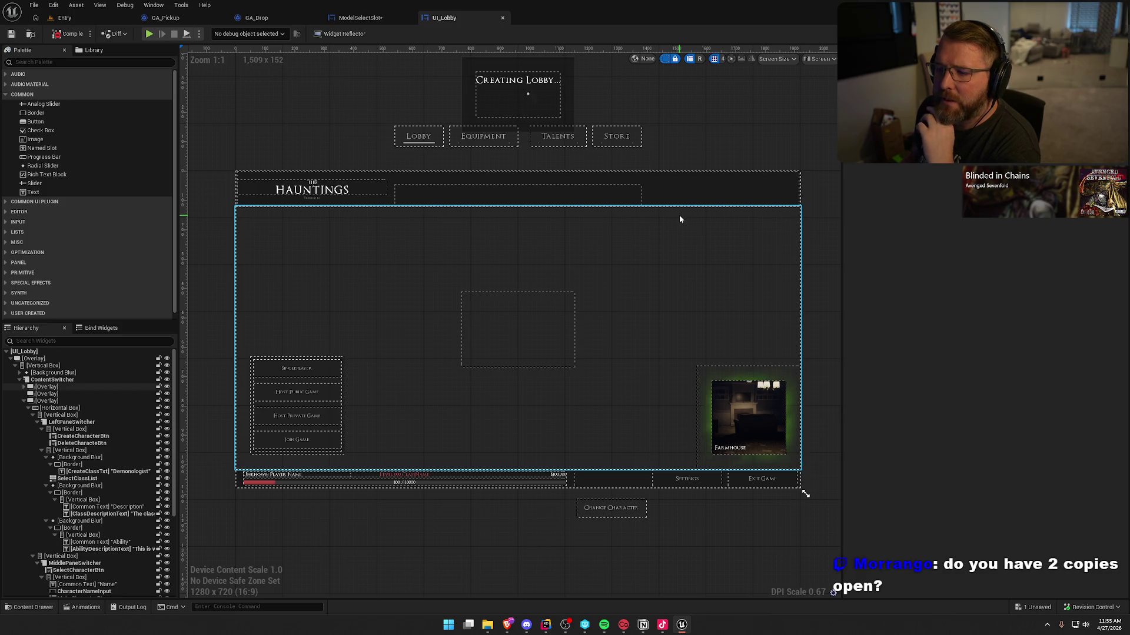
Compile UI_Lobby and break the link into the orphaned Model Def pin on the erroring node.
click(75, 37)
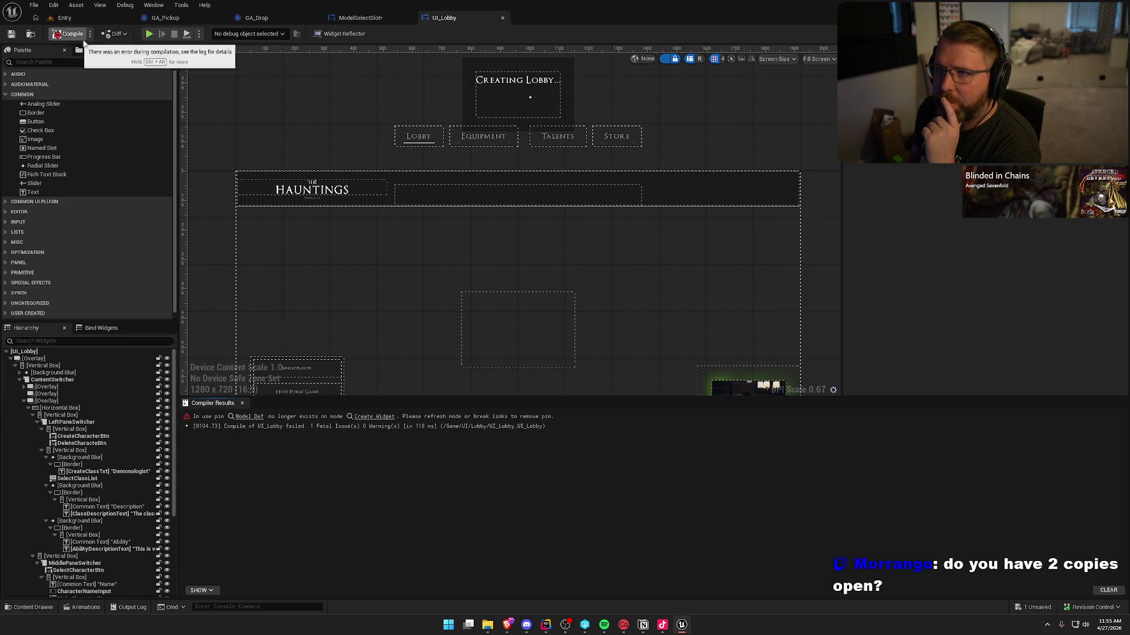
click(249, 417)
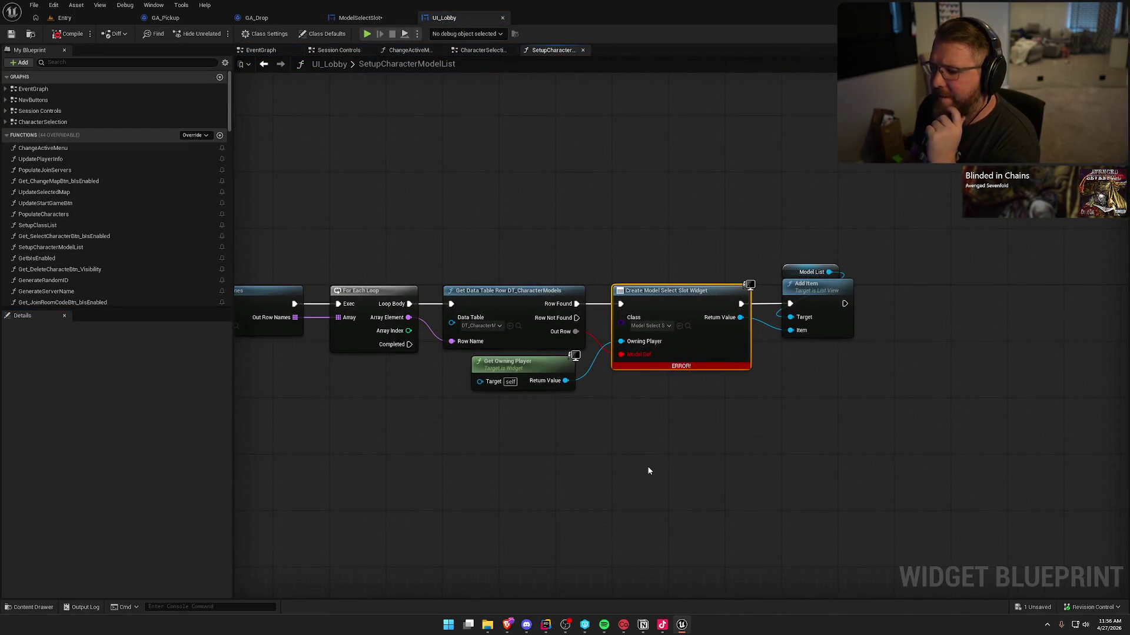
alt+click(621, 354)
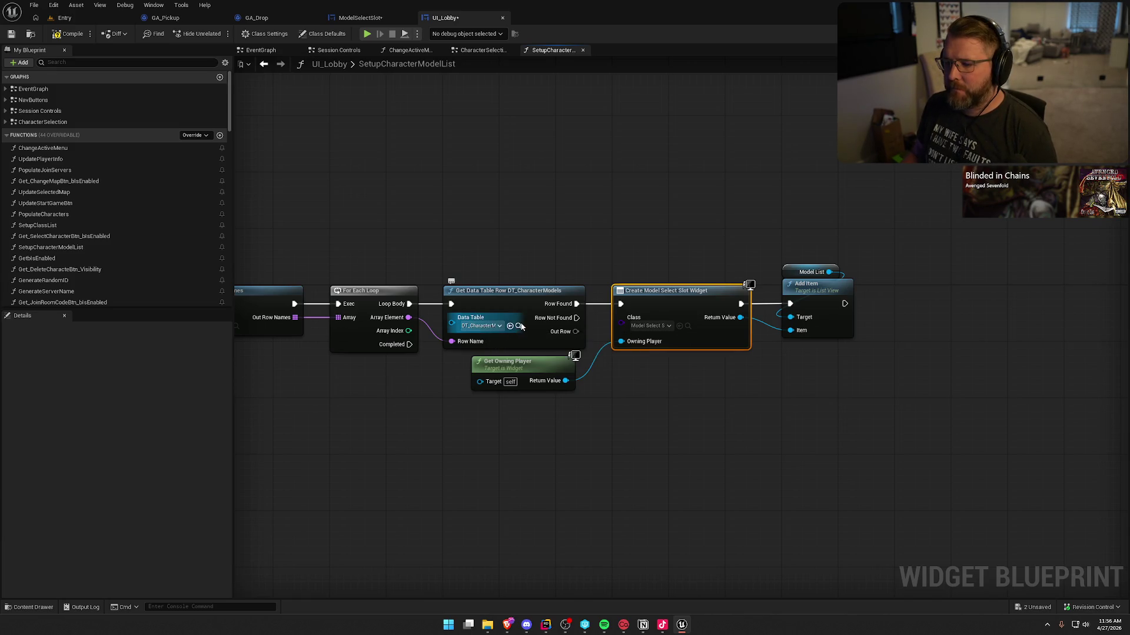
Open the DT_CharacterModels data table despite its missing row structure, then close it.
click(518, 326)
double_click(146, 450)
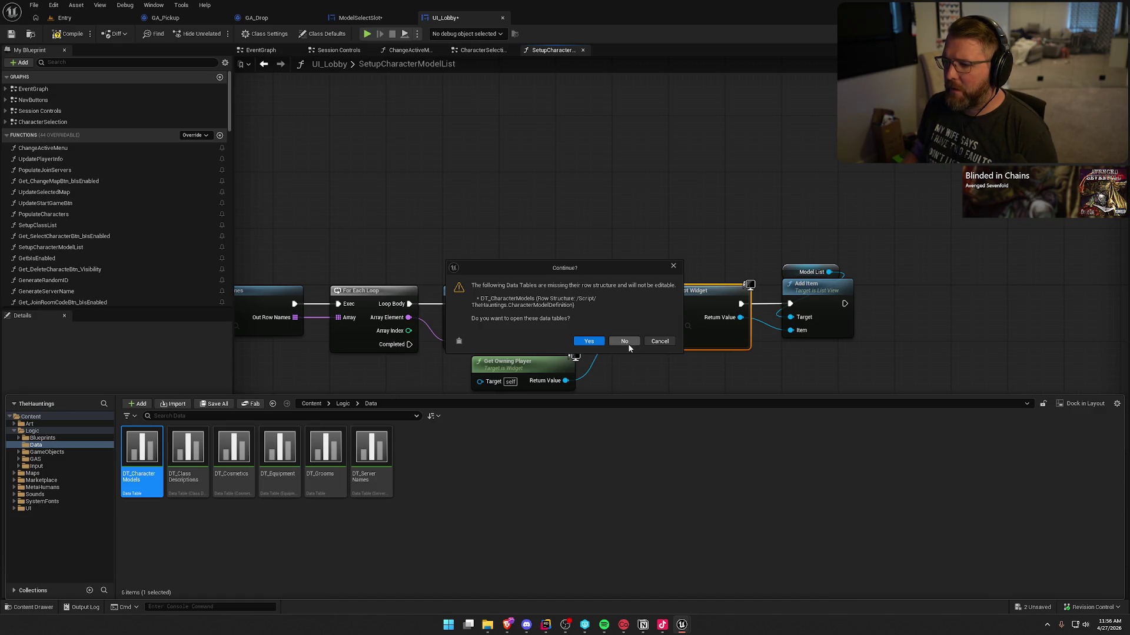
click(589, 341)
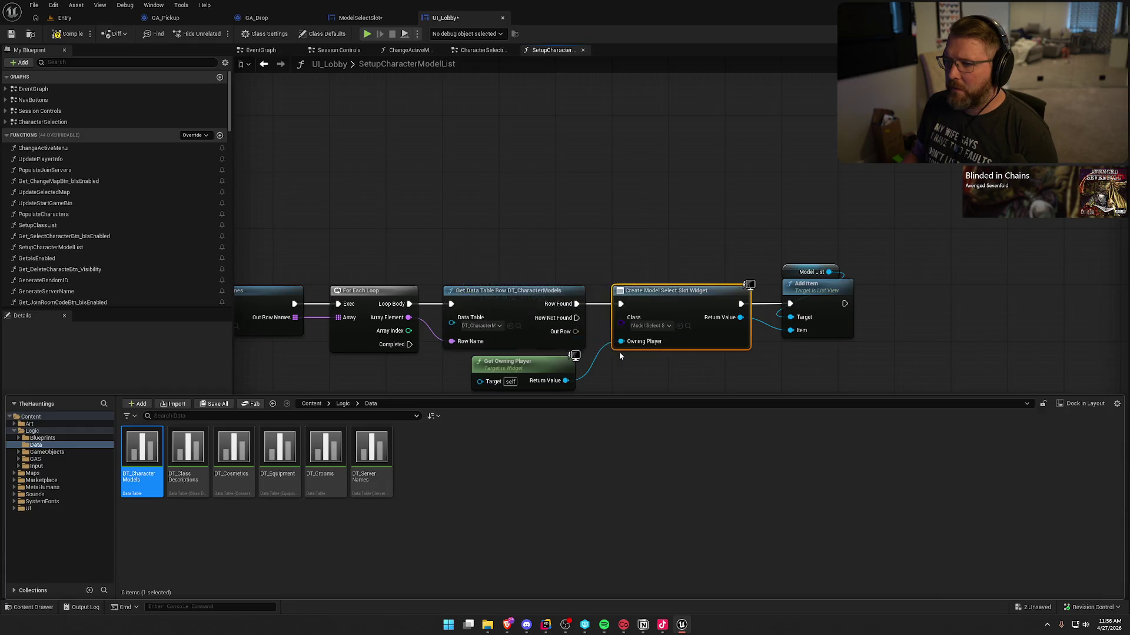
middle_click(566, 17)
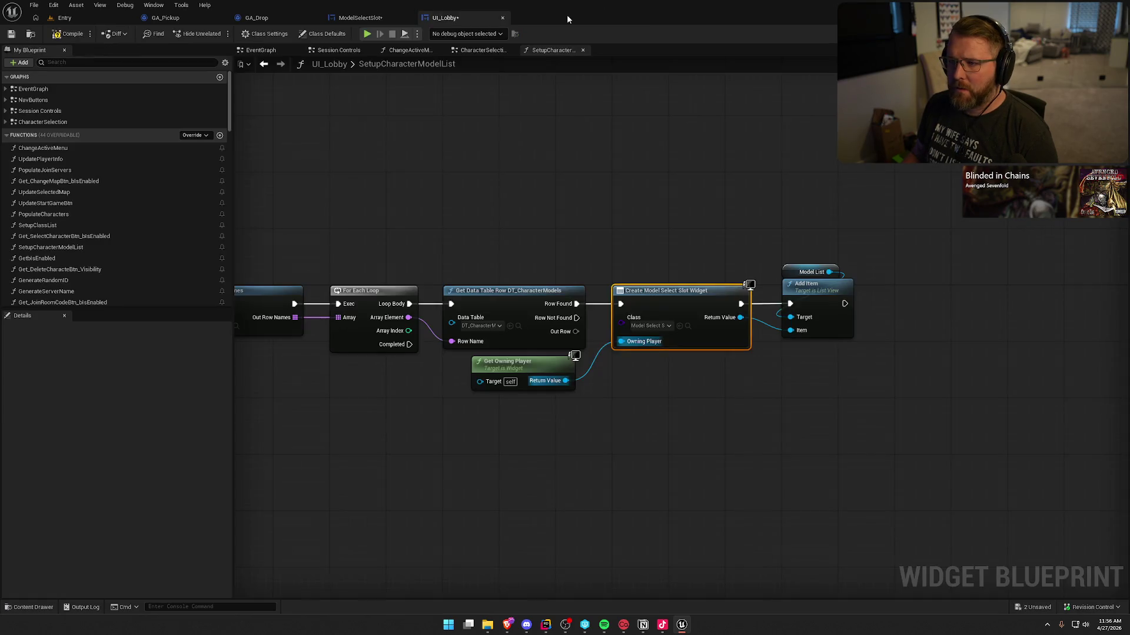
Try deleting DT_Grooms to find its referencers and open bp_LobbyCharacter from the list.
key(ctrl+space)
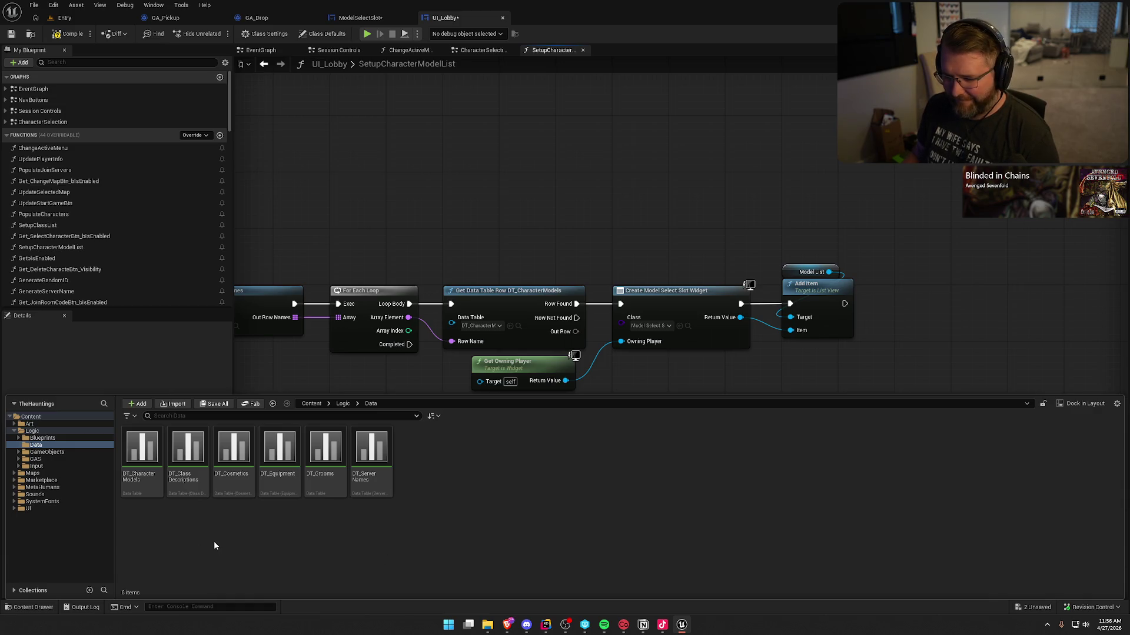
click(326, 480)
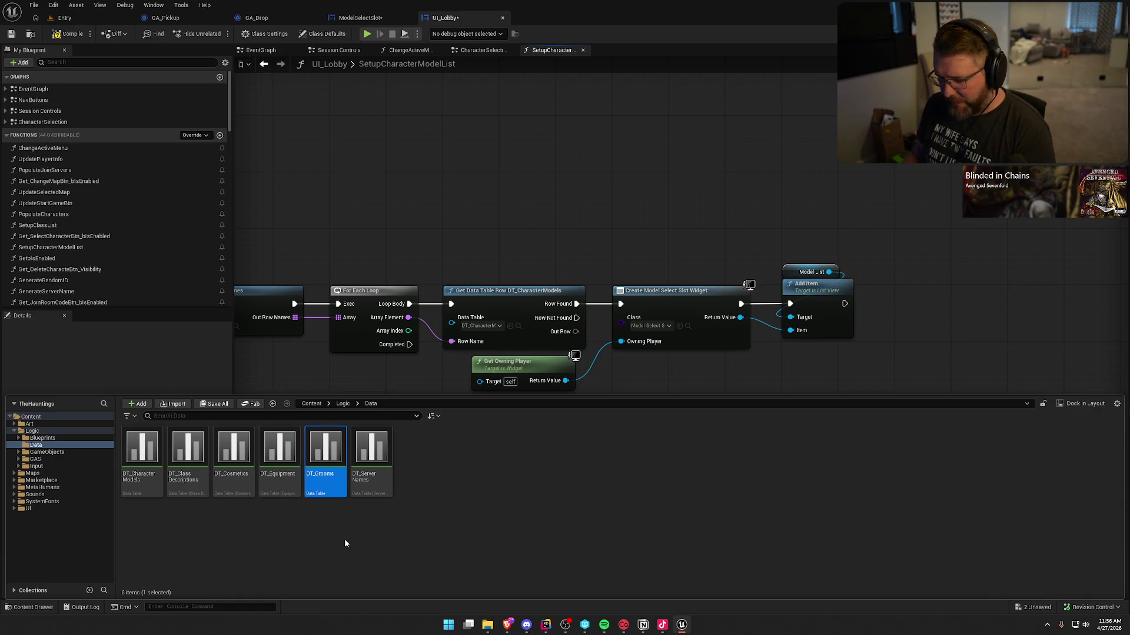
key(Delete)
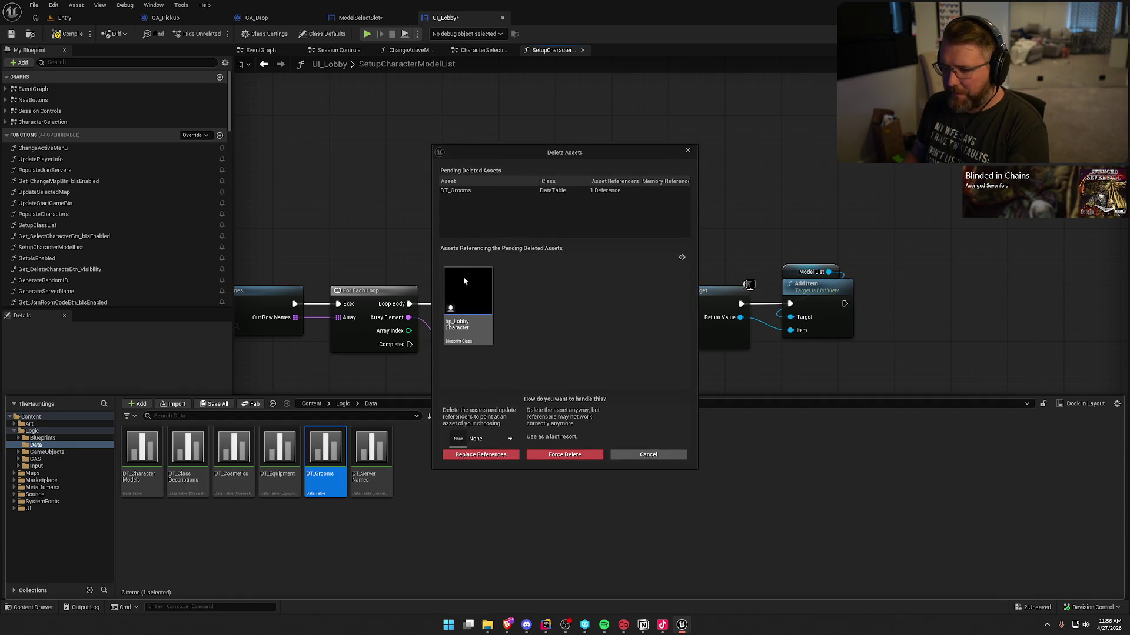
double_click(474, 297)
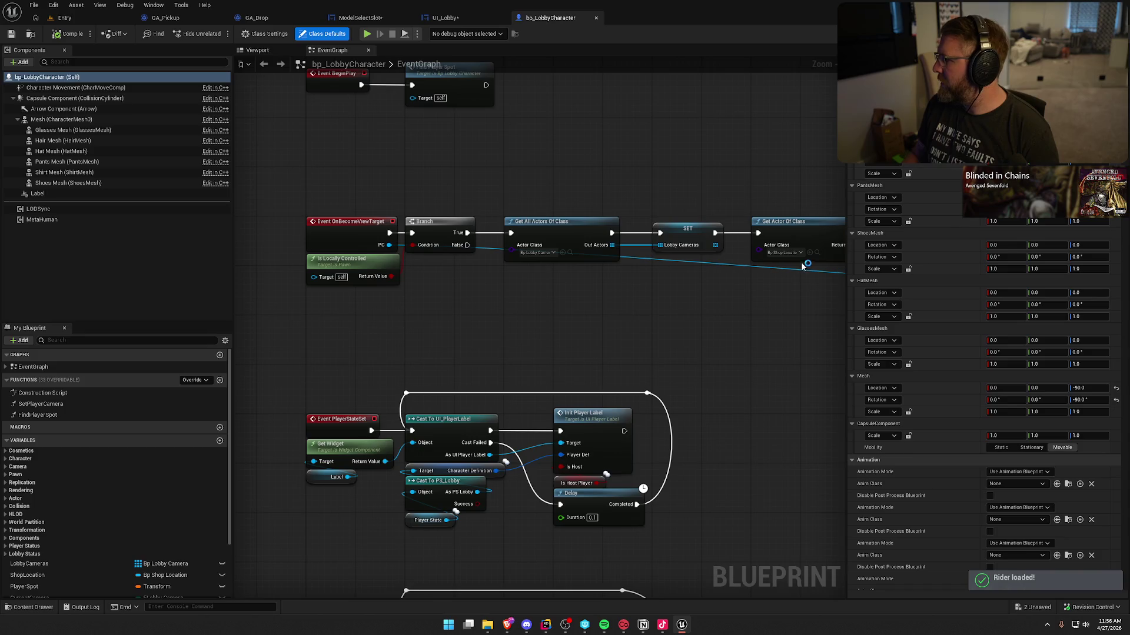
click(663, 625)
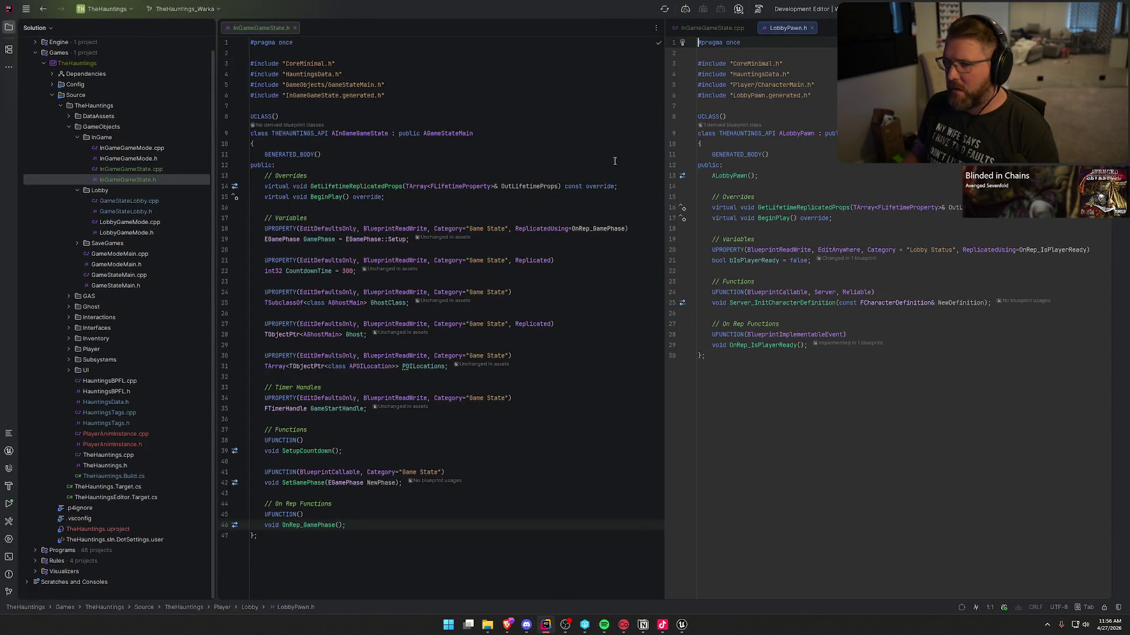
Arrange Rider's panes with LobbyPawn.h on the left and inspect the ACharacterMain declaration.
key(alt+1)
mouse_move(686, 27)
mouse_down()
mouse_move(349, 105)
mouse_move(176, 59)
mouse_move(160, 44)
mouse_up()
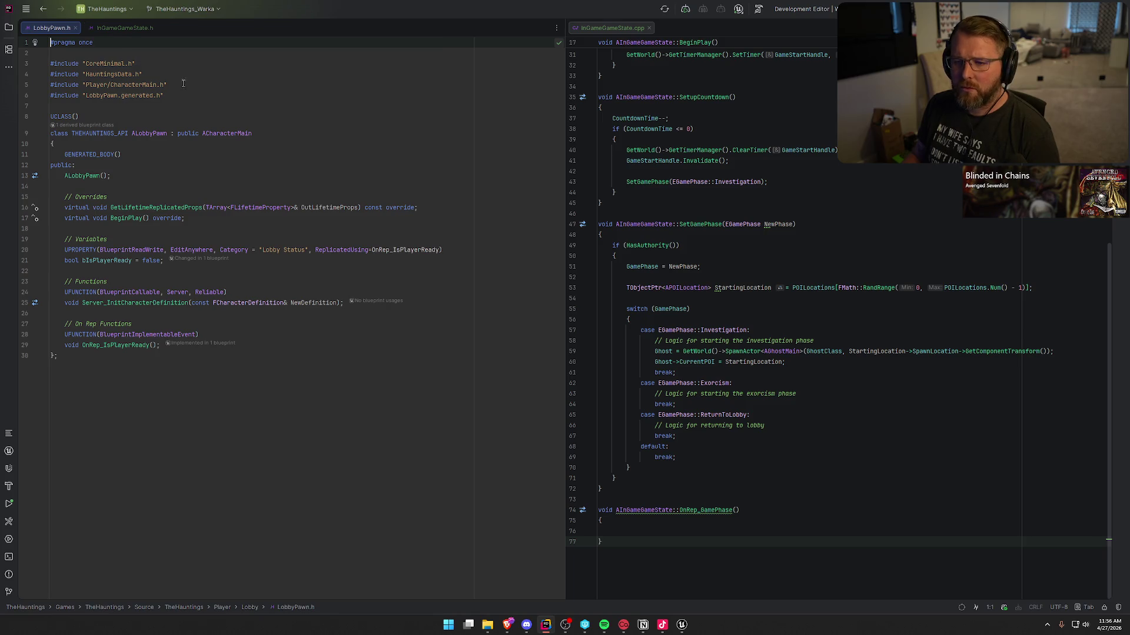
ctrl+click(228, 134)
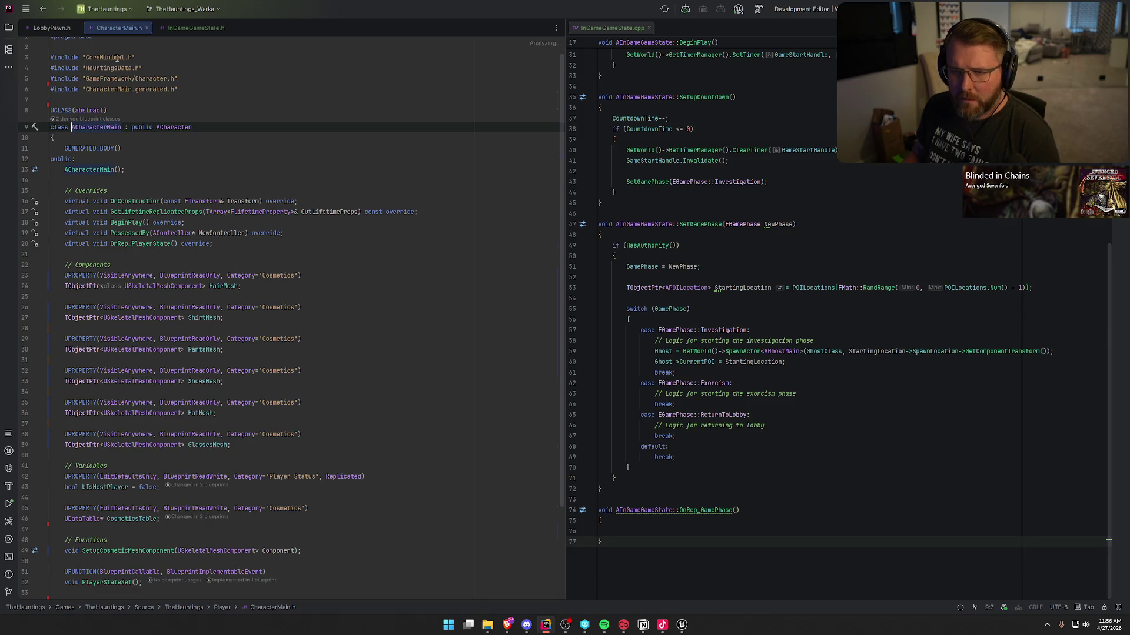
click(37, 30)
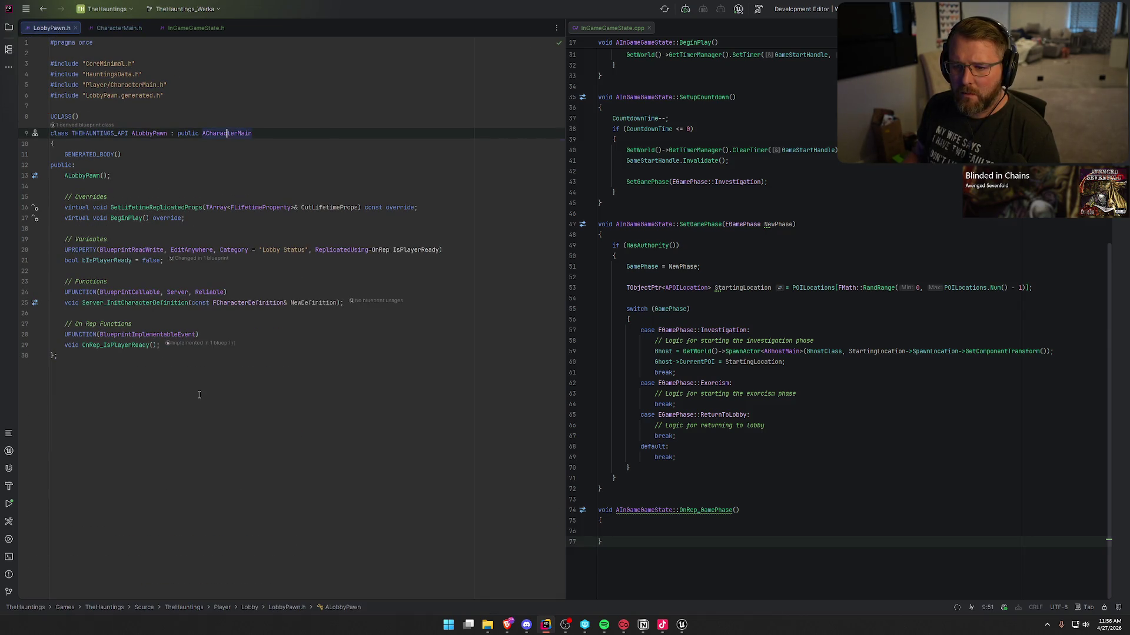
click(681, 624)
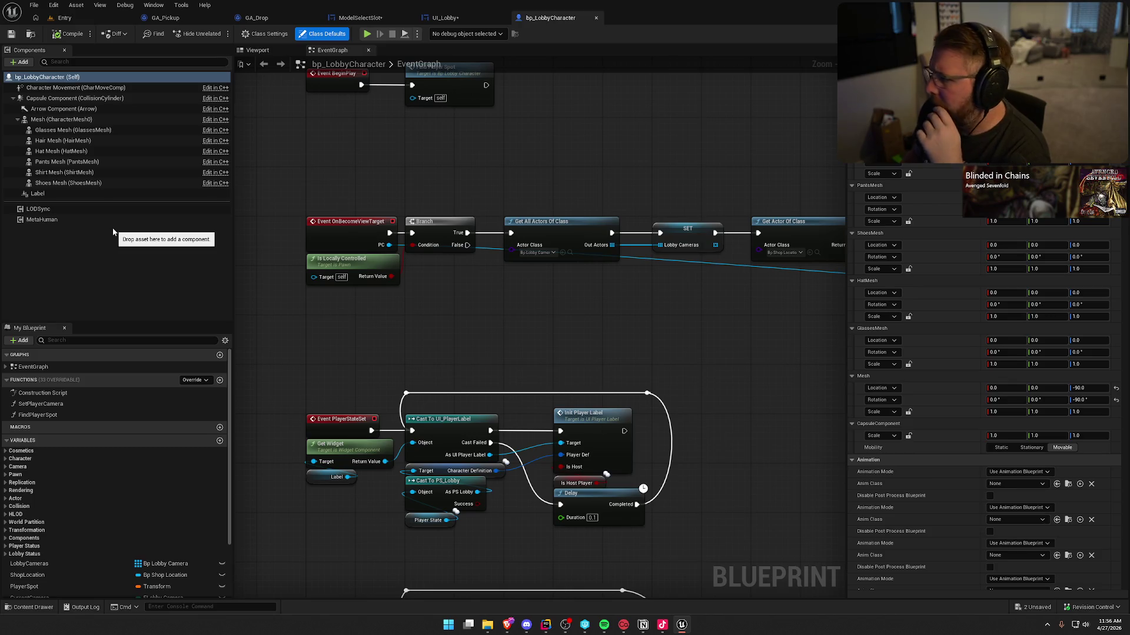
click(545, 625)
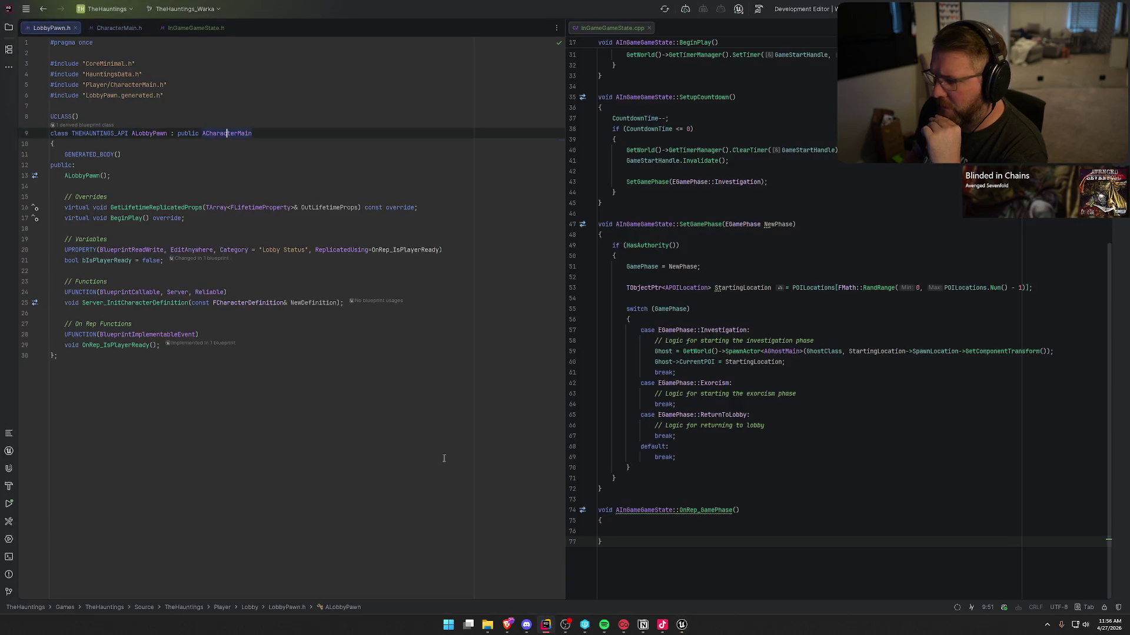
Change HairMesh's VisibleAnywhere specifier to EditDefaultsOnly in CharacterMain.h.
click(136, 28)
scroll(229, 316, down, 2)
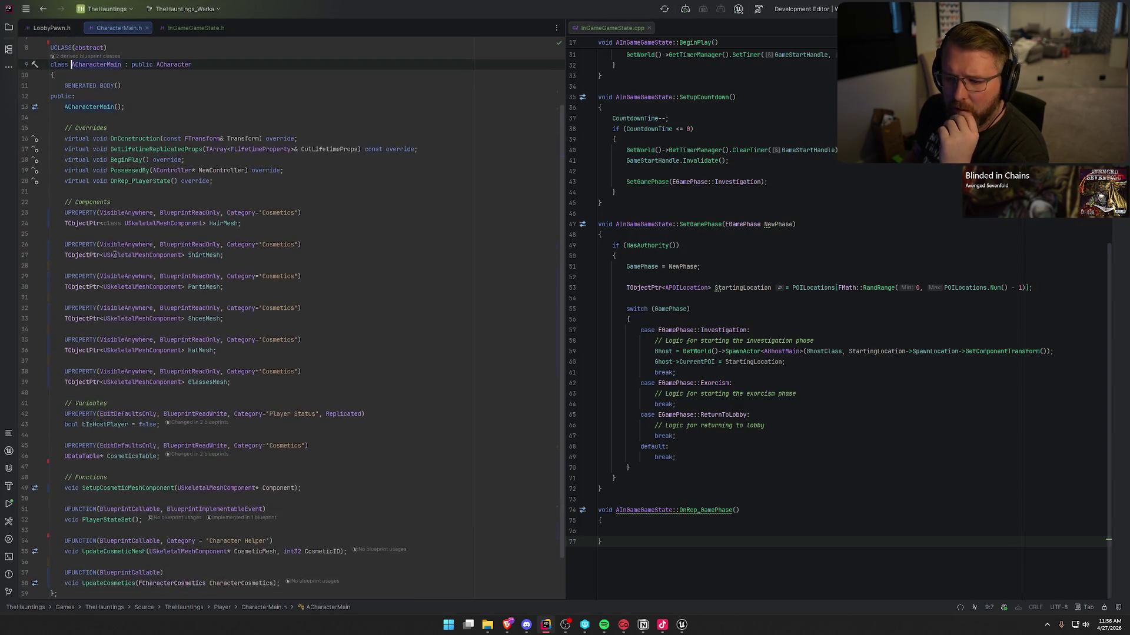
double_click(135, 212)
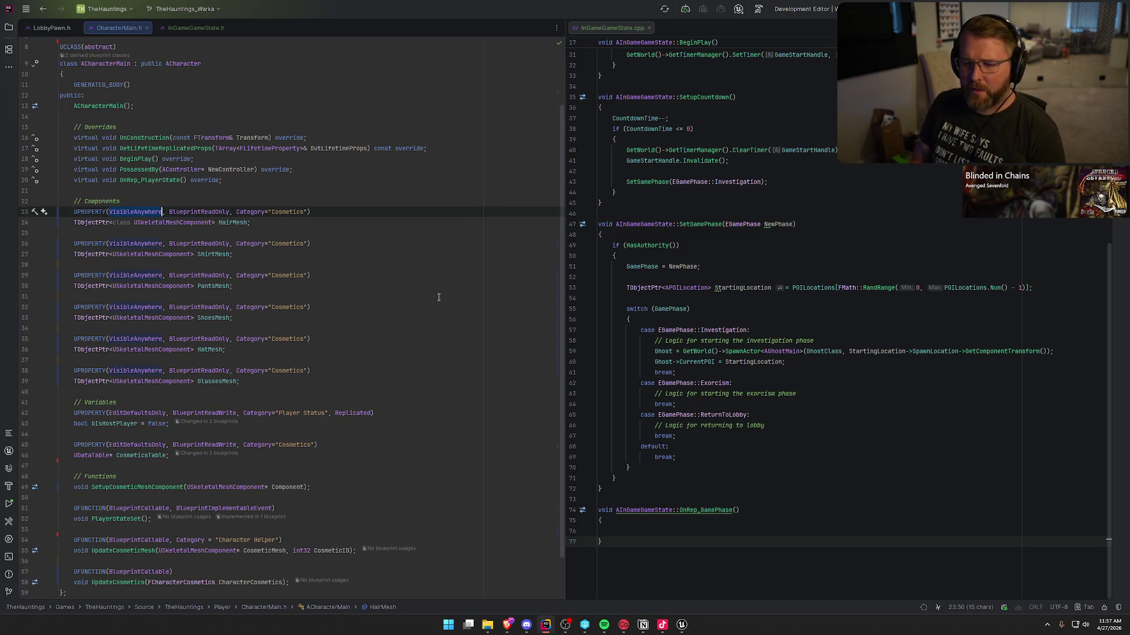
text(Edit)
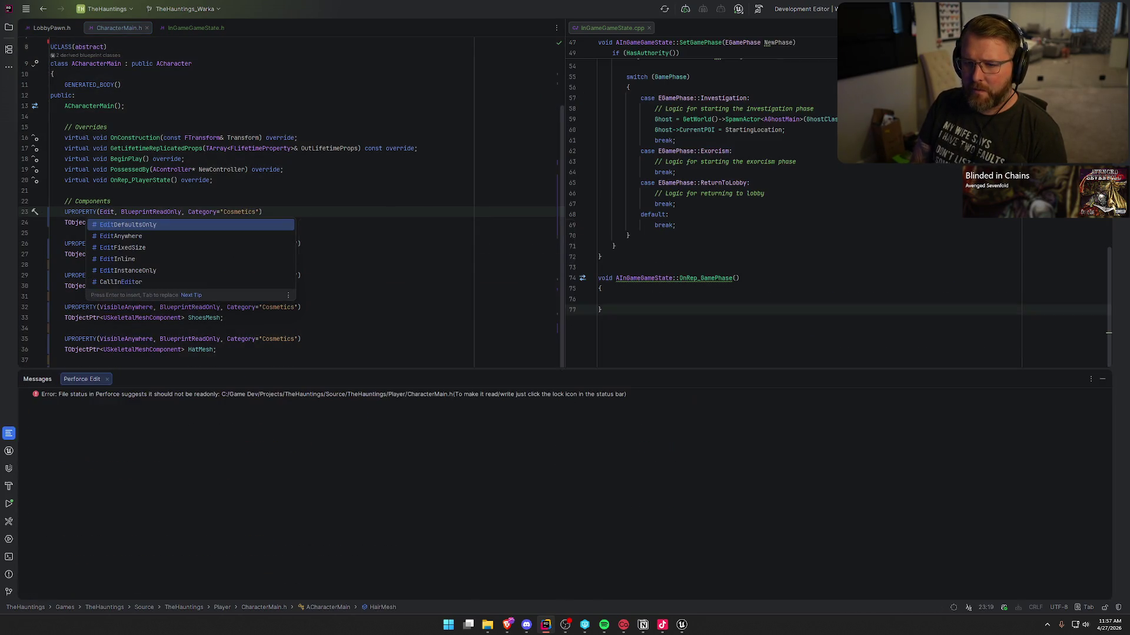
click(125, 221)
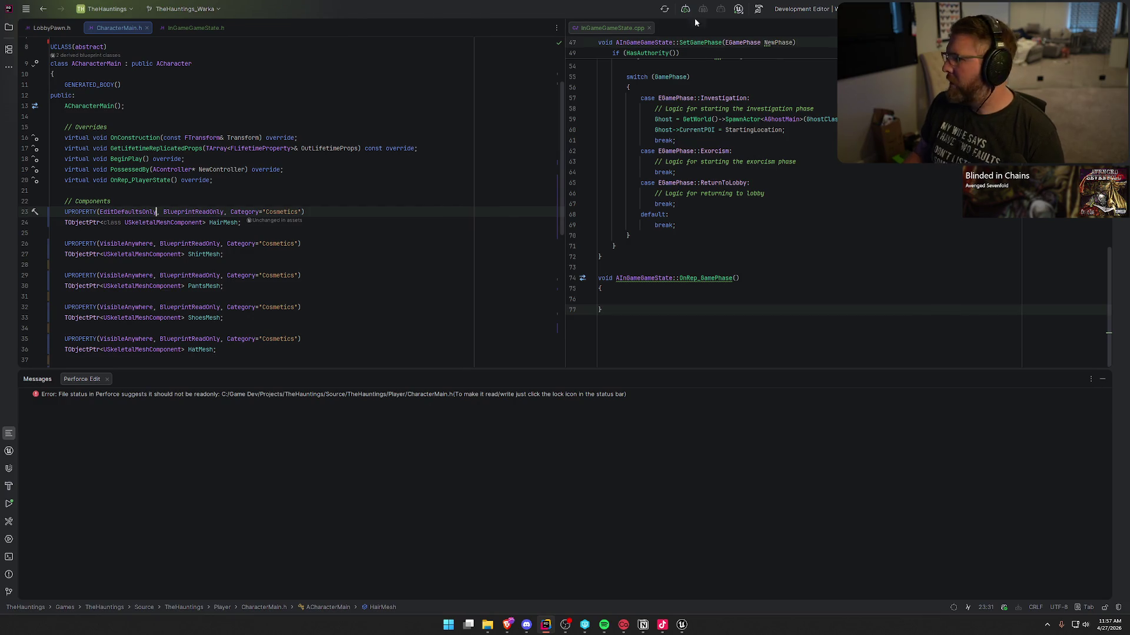
click(682, 624)
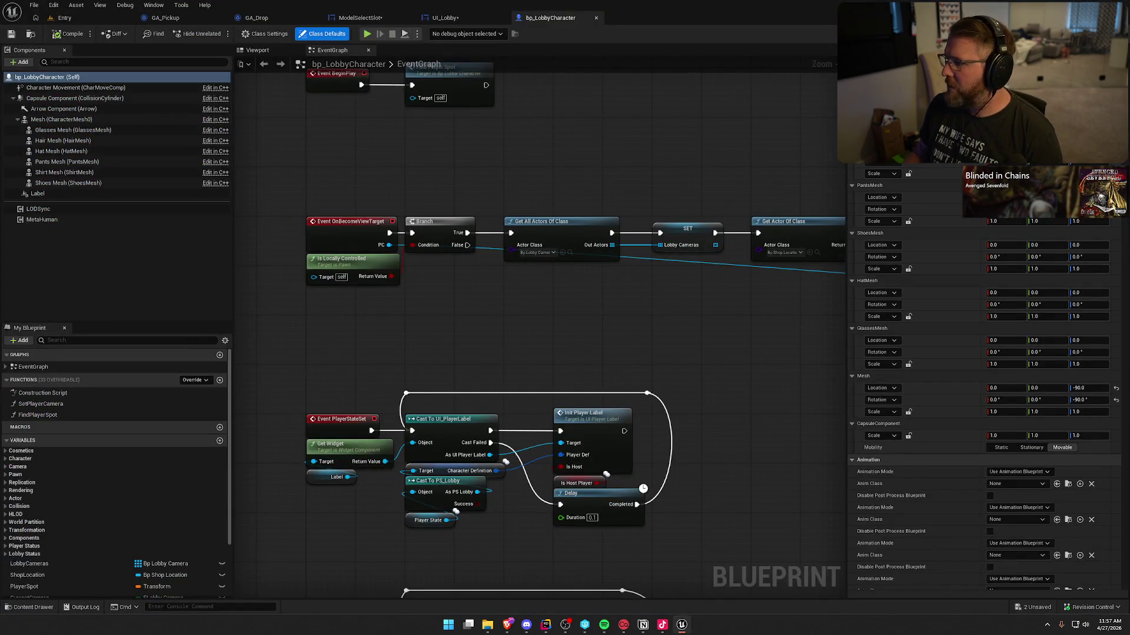
Save all modified packages, get past the failed-save warning, and quit Unreal.
key(ctrl+shift+s)
click(588, 412)
click(588, 352)
click(613, 330)
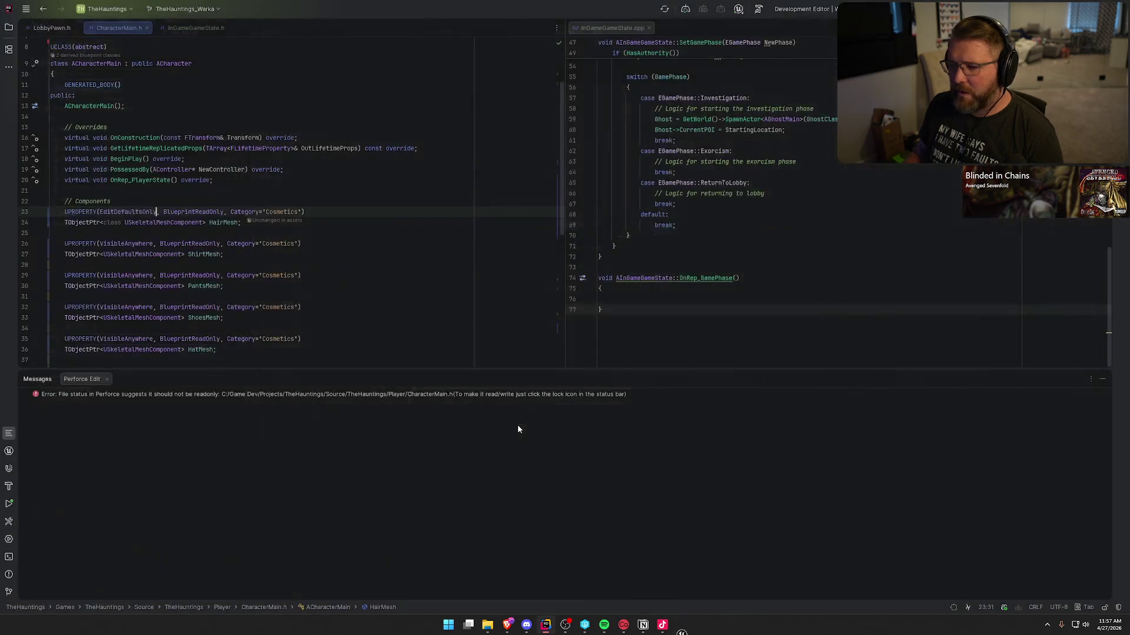
Replace VisibleAnywhere with EditDefaultsOnly on ShirtMesh, PantsMesh, ShoesMesh, HatMesh and GlassesMesh.
double_click(129, 212)
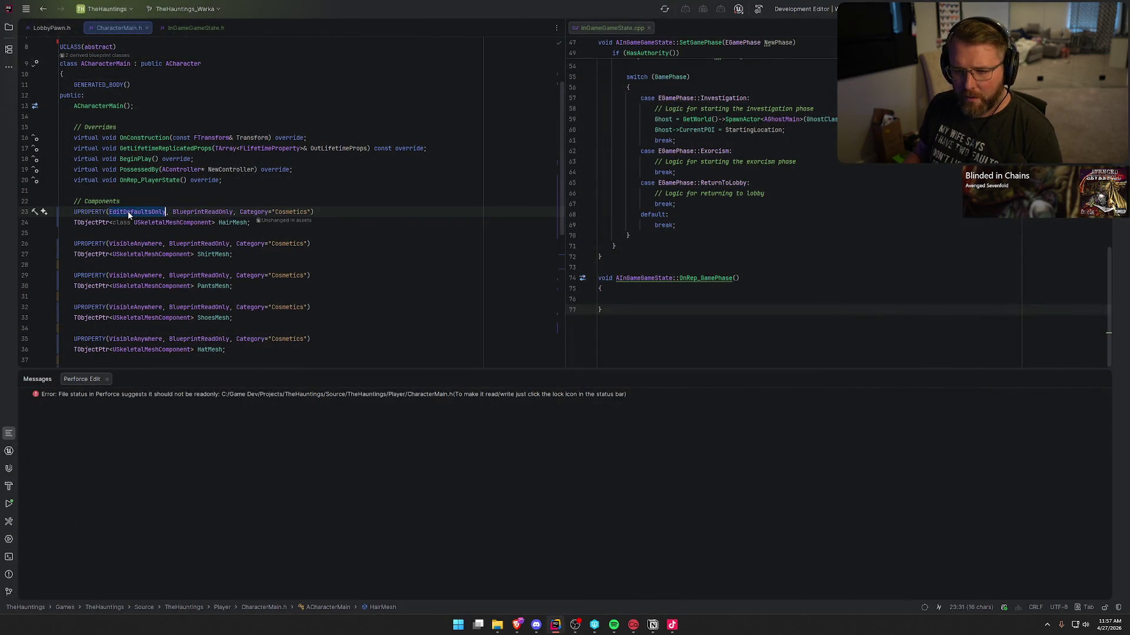
click(1092, 379)
key(ctrl+c)
double_click(134, 245)
key(ctrl+v)
double_click(133, 275)
key(ctrl+v)
double_click(123, 307)
key(ctrl+v)
double_click(129, 340)
key(ctrl+v)
double_click(129, 371)
key(ctrl+v)
scroll(242, 433, down, 2)
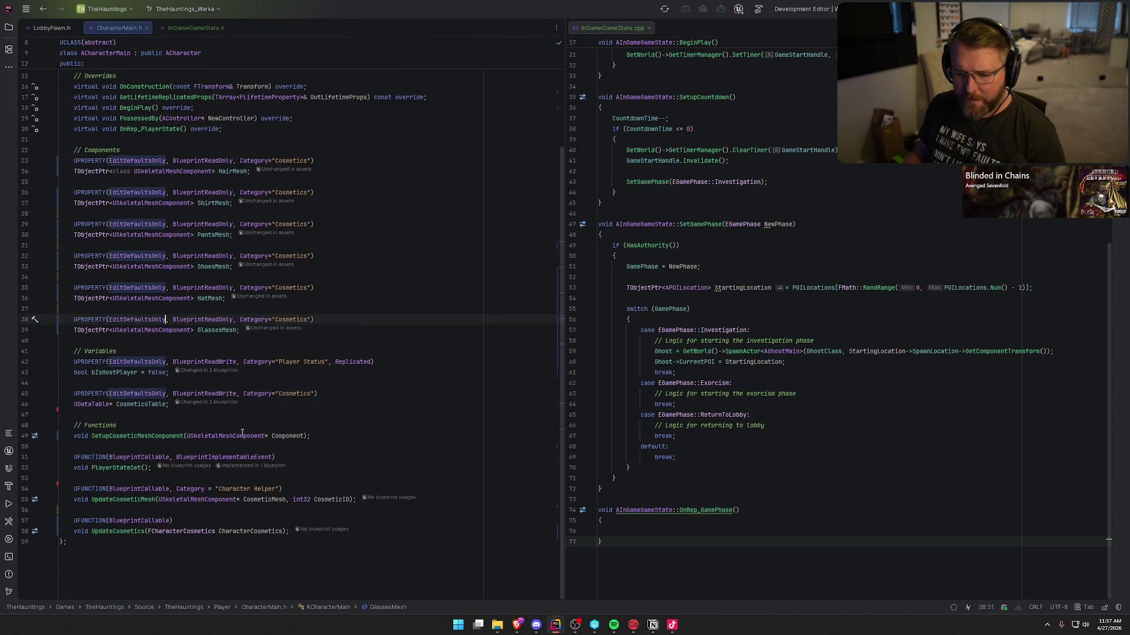
scroll(241, 433, up, 4)
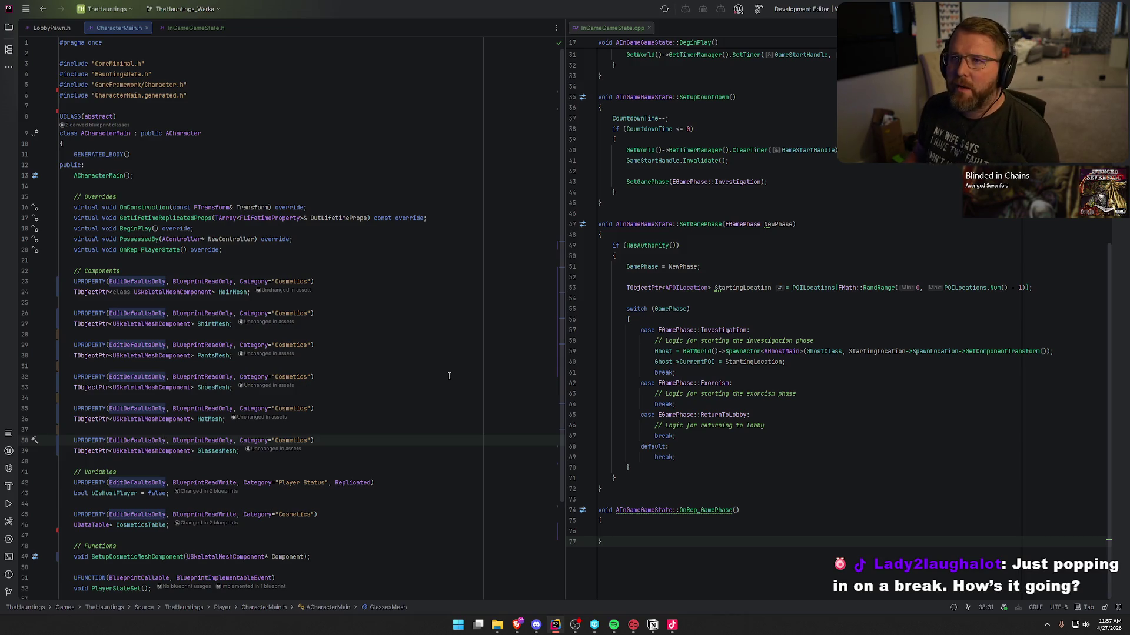
Build the project from LobbyPawn.h in Rider with Ctrl+Shift+B.
click(51, 29)
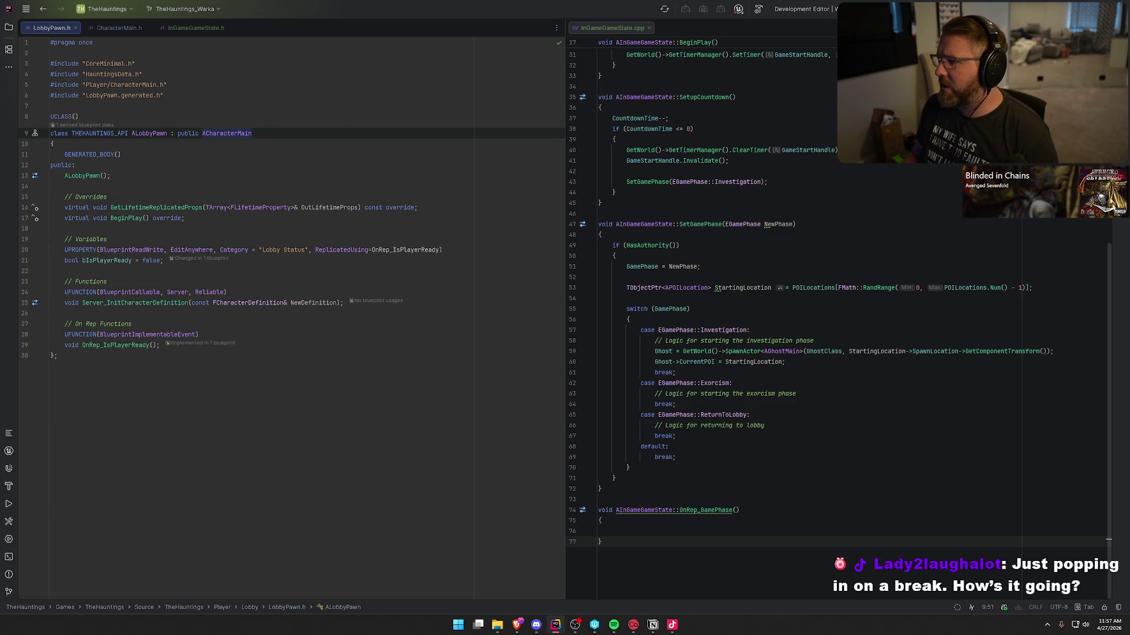
key(ctrl+shift+b)
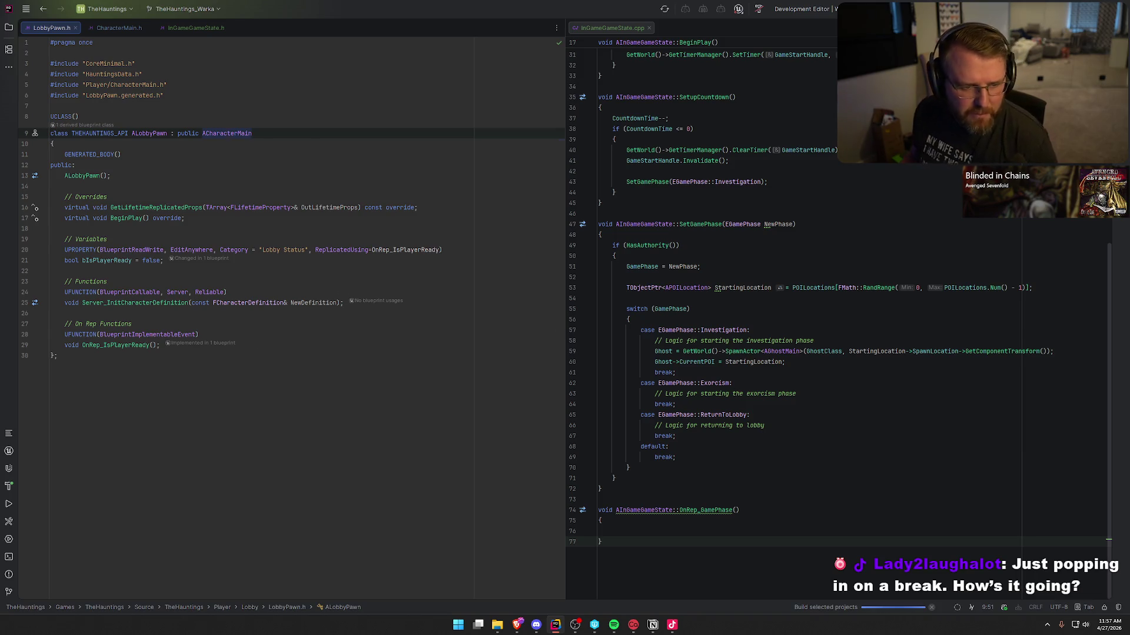
click(652, 625)
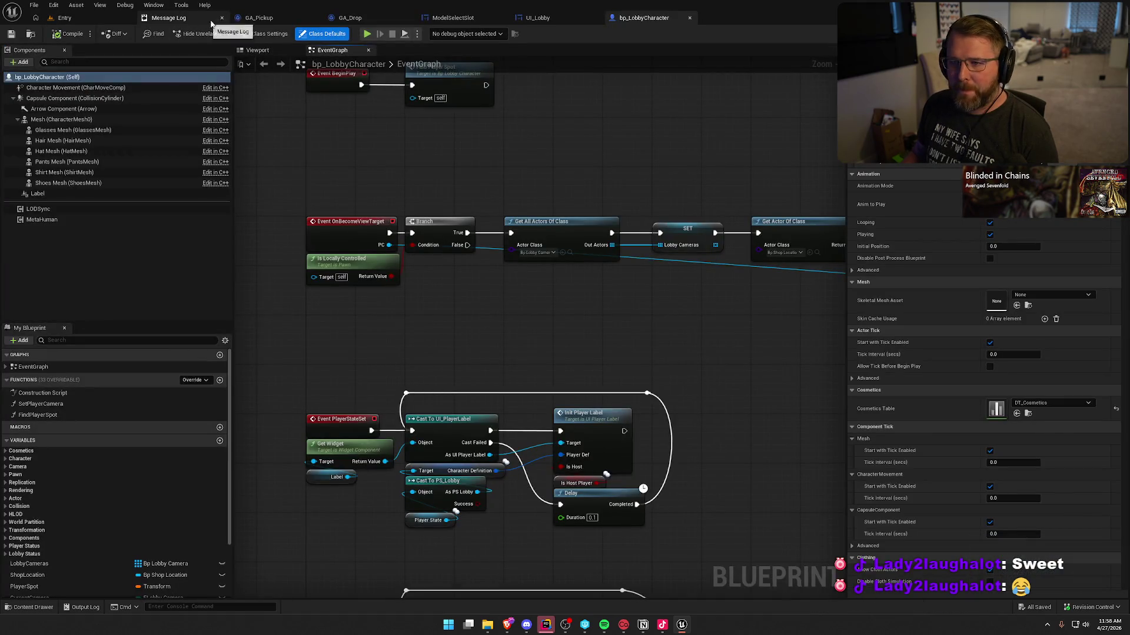
Delete the MetaHuman and LODSync components from bp_LobbyCharacter, compile, and check out the asset.
middle_click(196, 22)
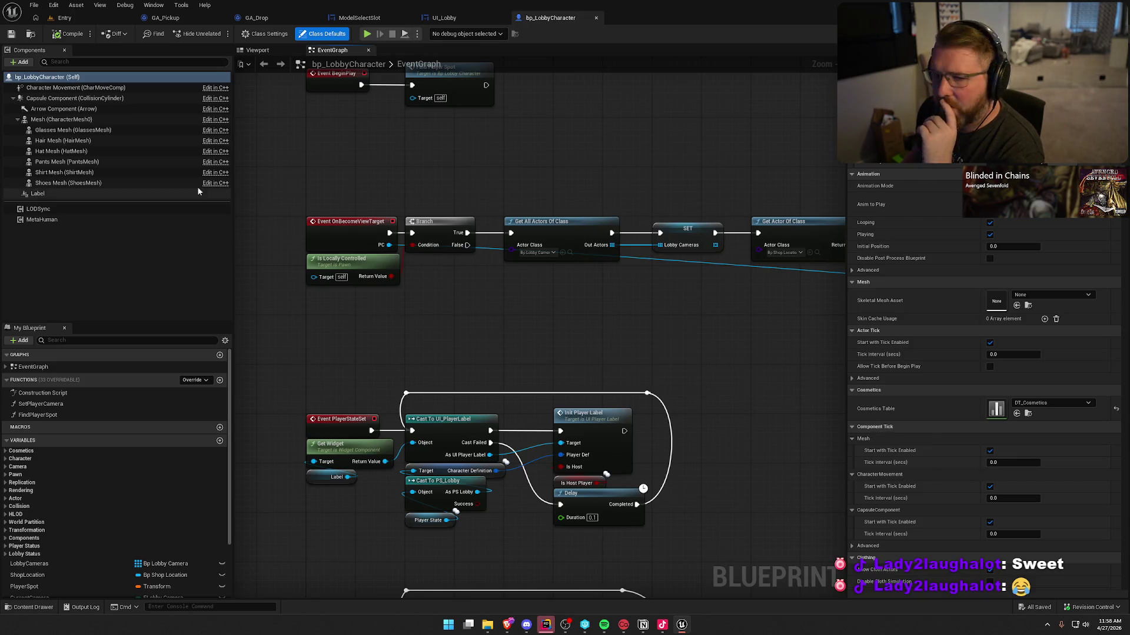
click(74, 88)
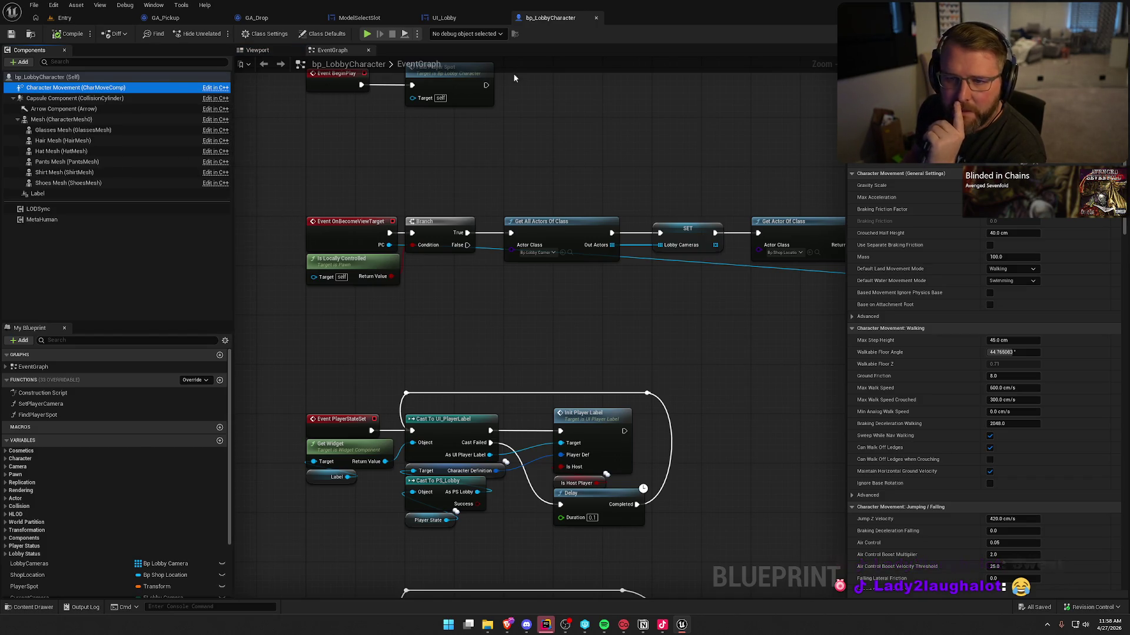
click(35, 194)
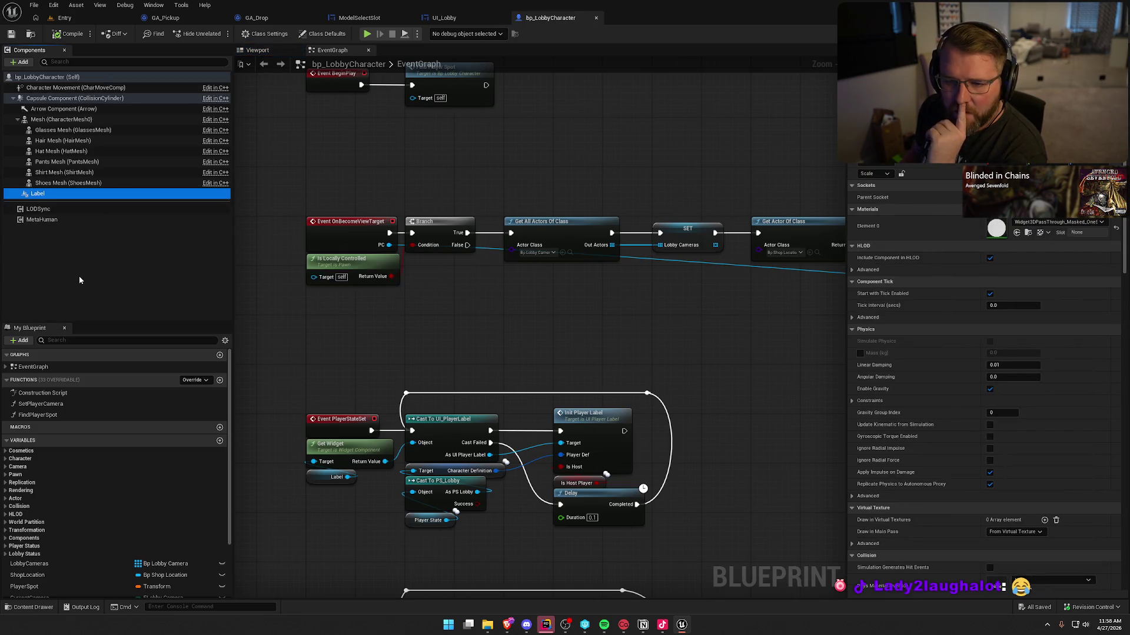
click(58, 220)
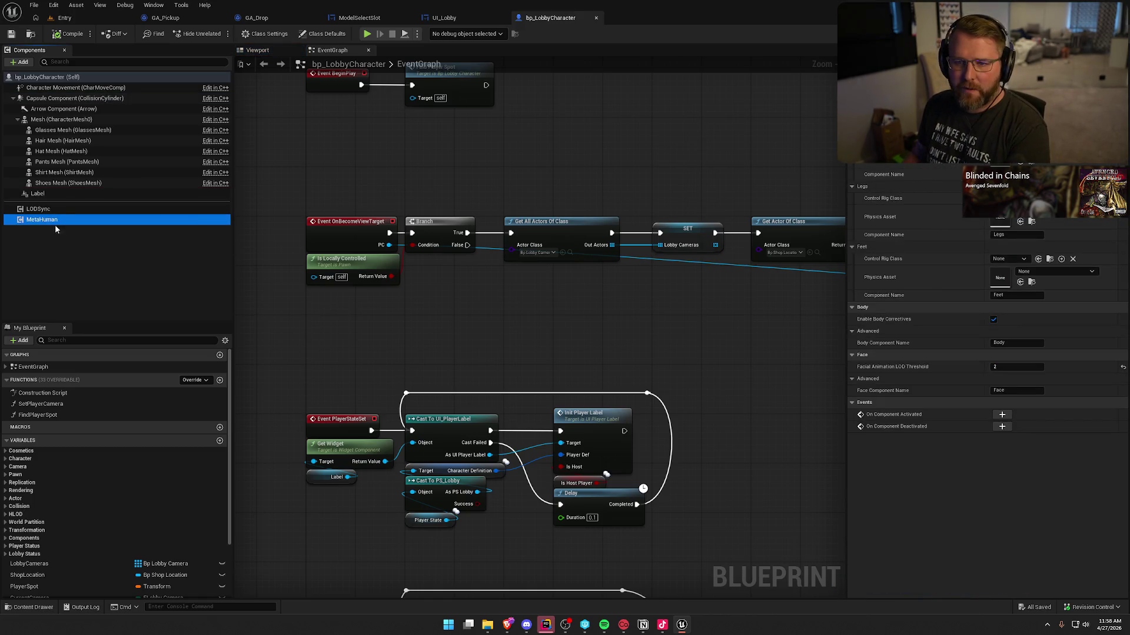
key(Delete)
click(38, 209)
key(Delete)
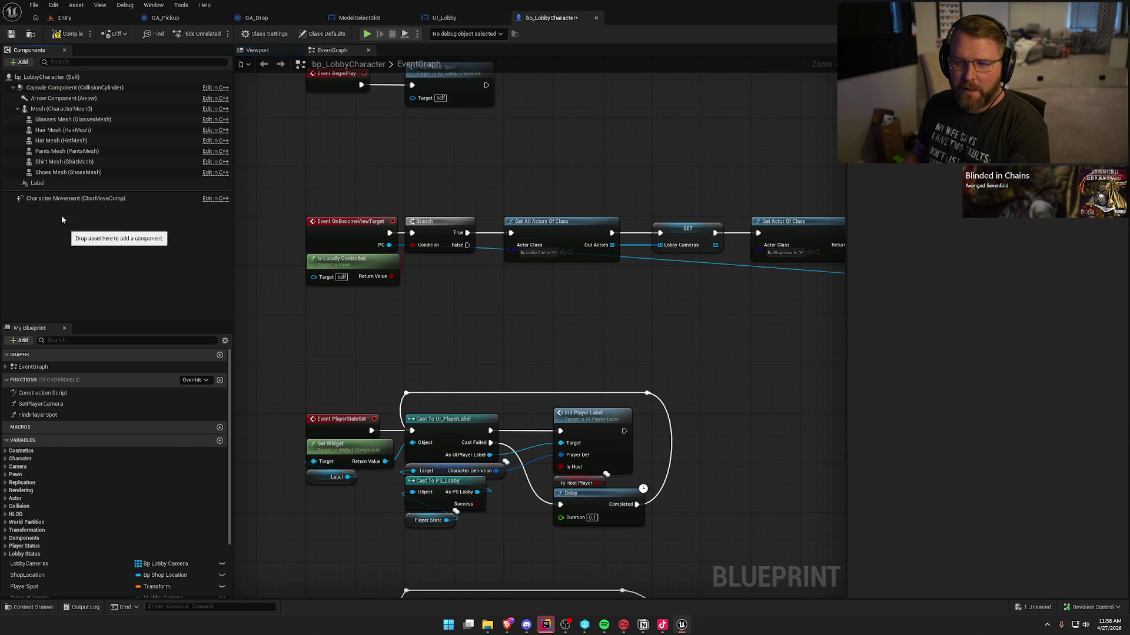
click(70, 33)
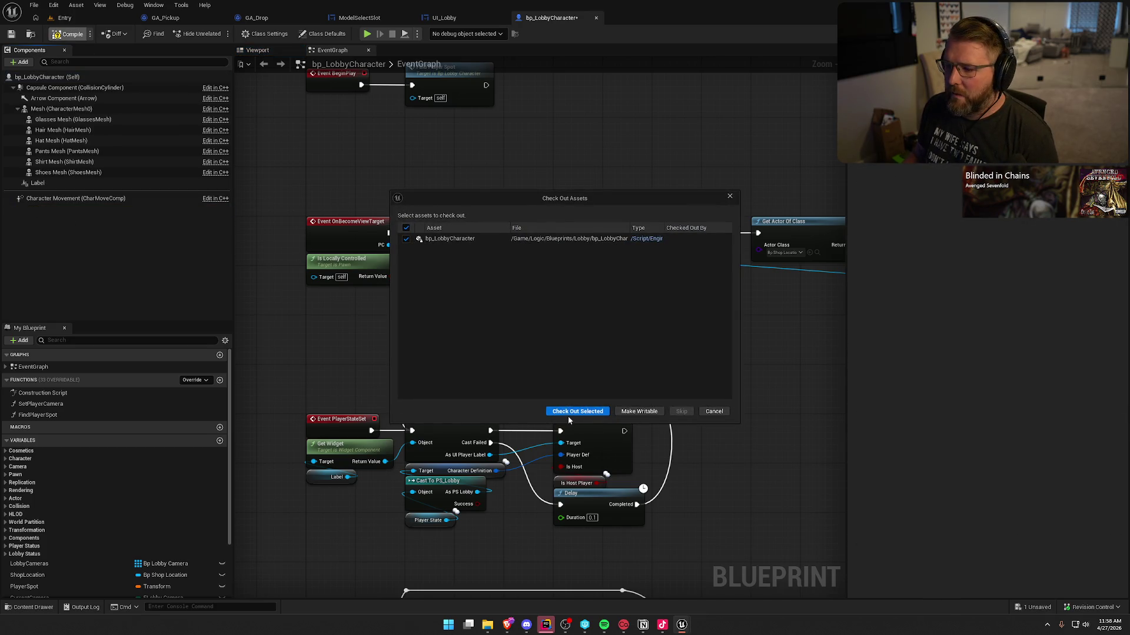
click(567, 415)
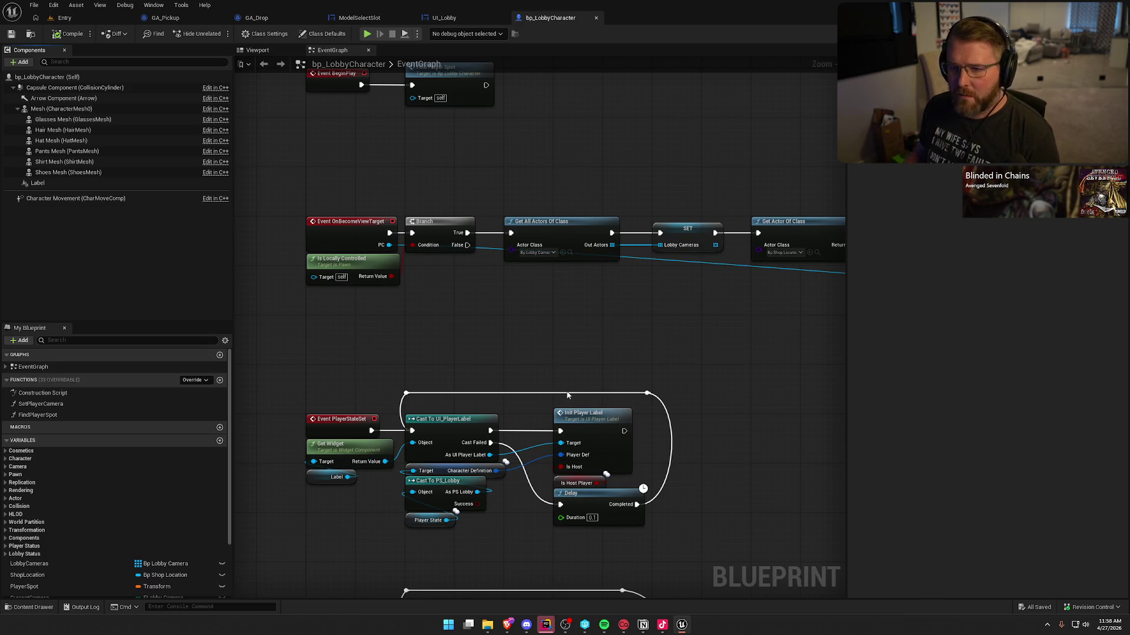
Confirm the build result in Rider and look over bp_LobbyCharacter's event graph before opening ModelSelectSlot.
mouse_move(467, 347)
mouse_down()
mouse_move(419, 316)
mouse_move(448, 334)
mouse_up()
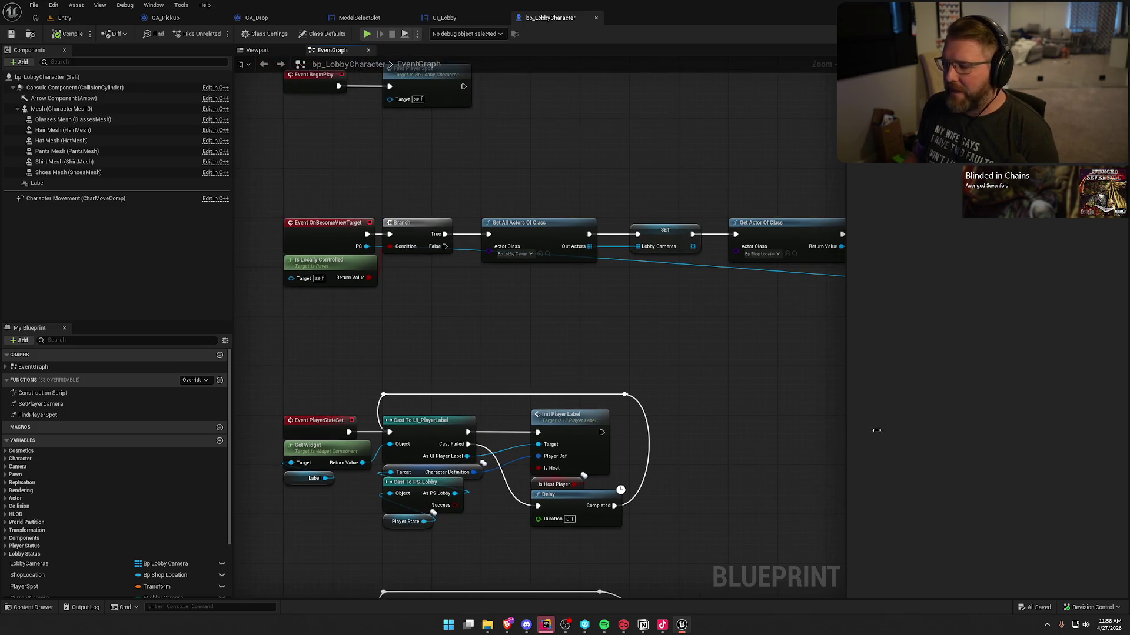
click(545, 624)
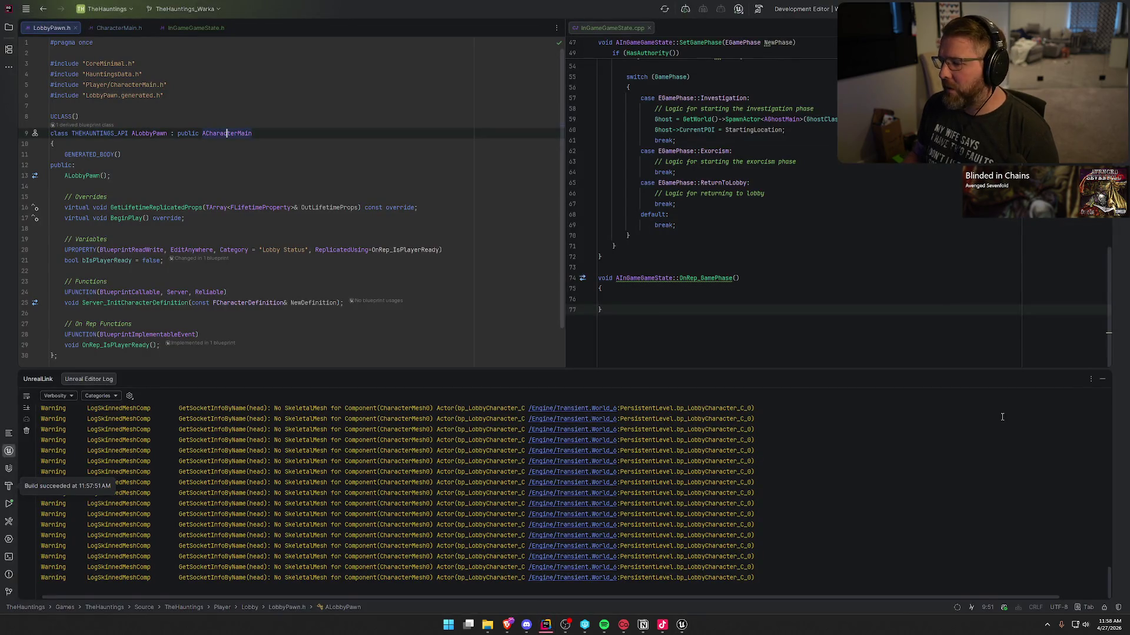
click(682, 624)
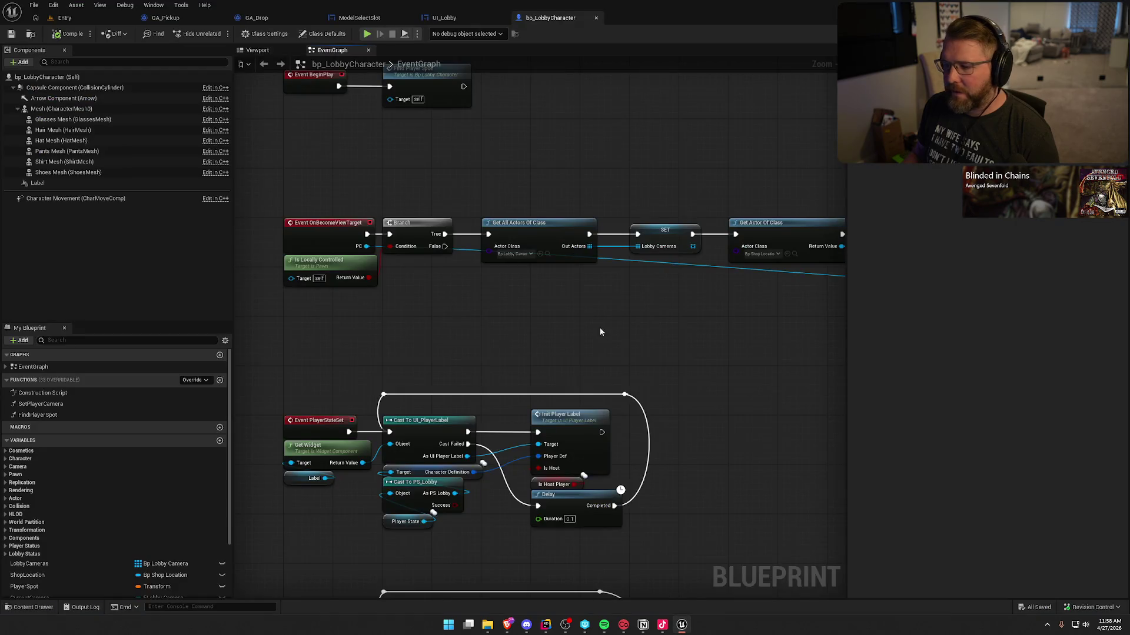
drag(612, 345, 601, 397)
right_click(581, 215)
click(520, 221)
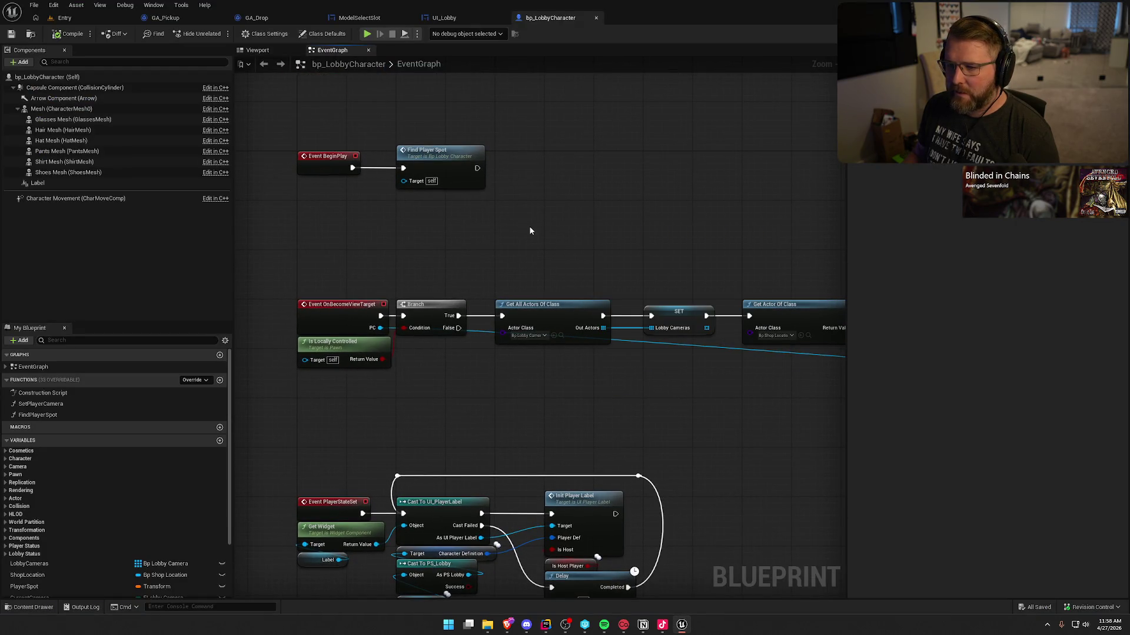
drag(529, 231, 545, 226)
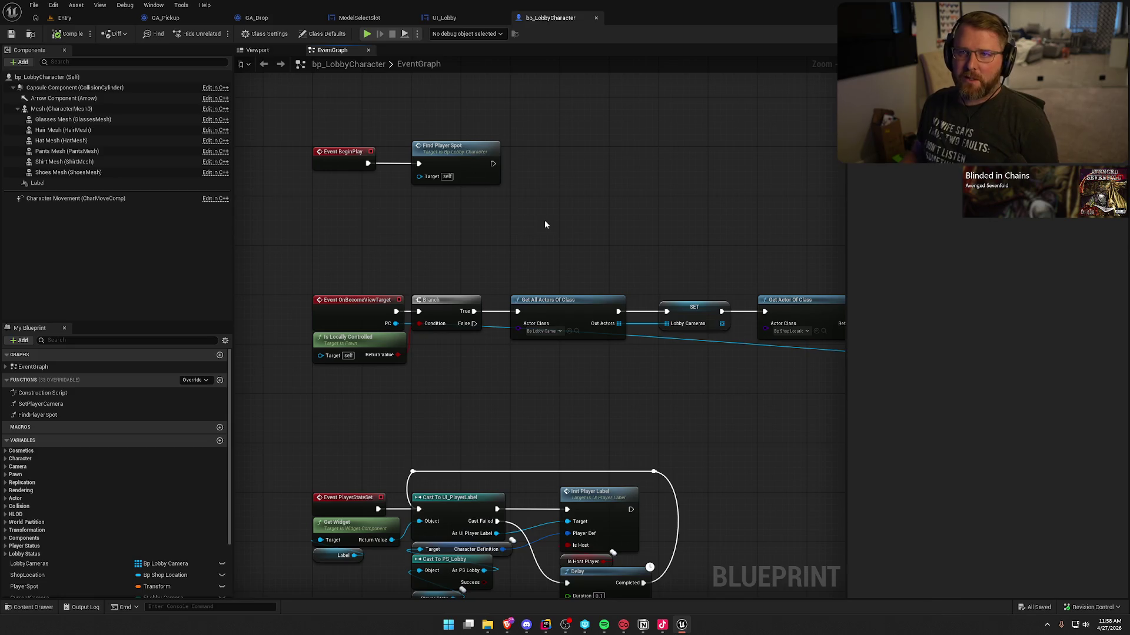
click(359, 17)
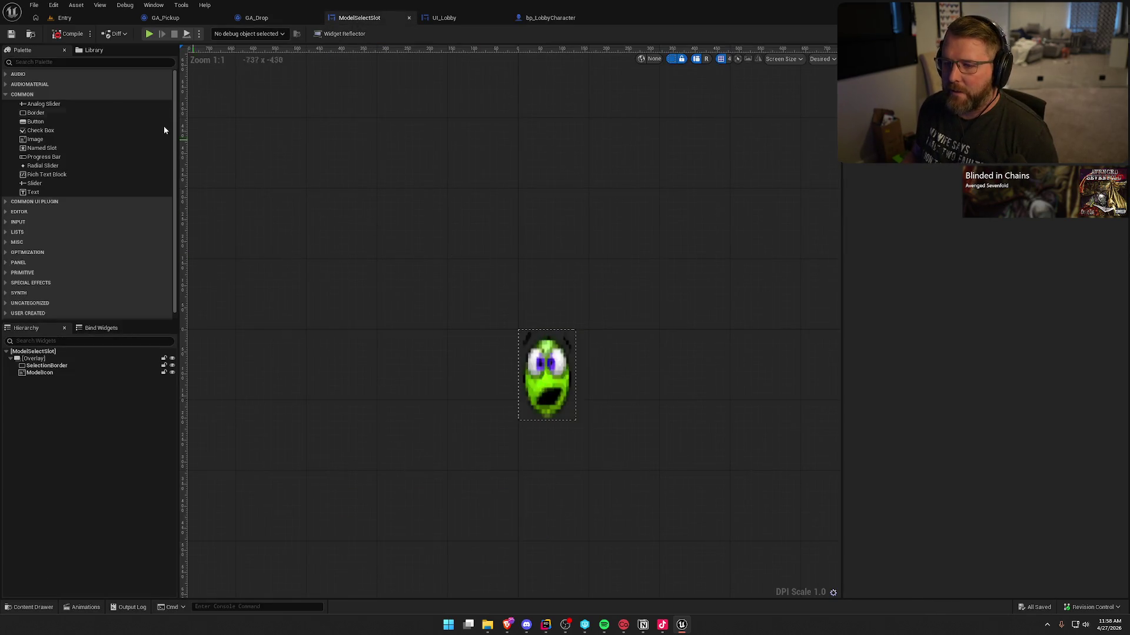
Wire UpdateCharacterModel into a new Update Cosmetics node and delete Update All Cosmetic Assets.
click(59, 34)
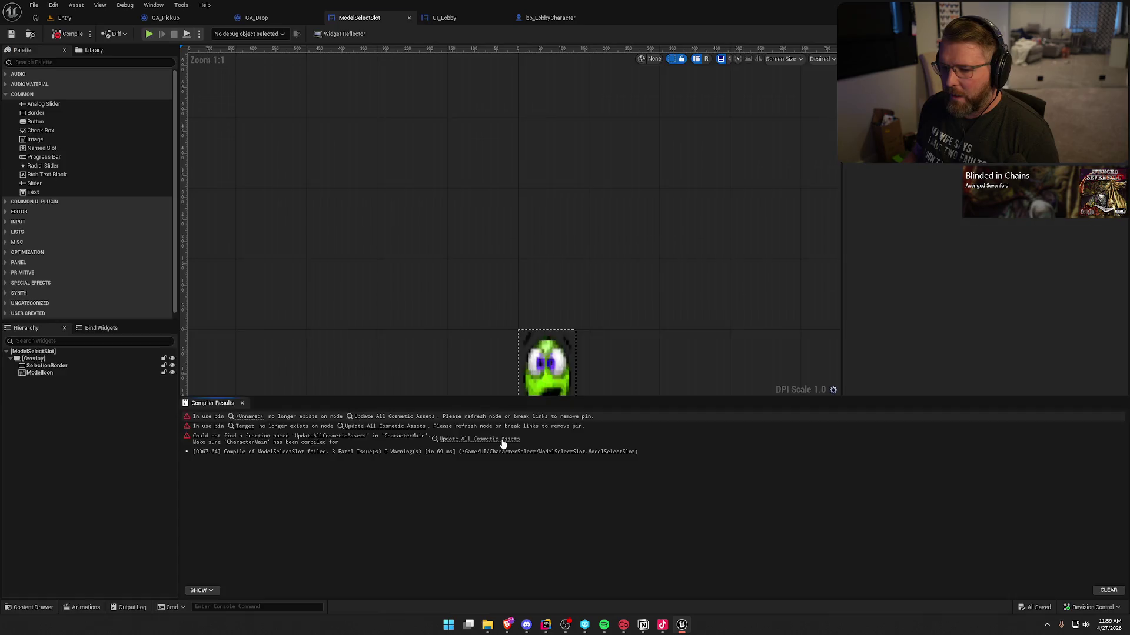
click(500, 440)
drag(451, 347, 507, 375)
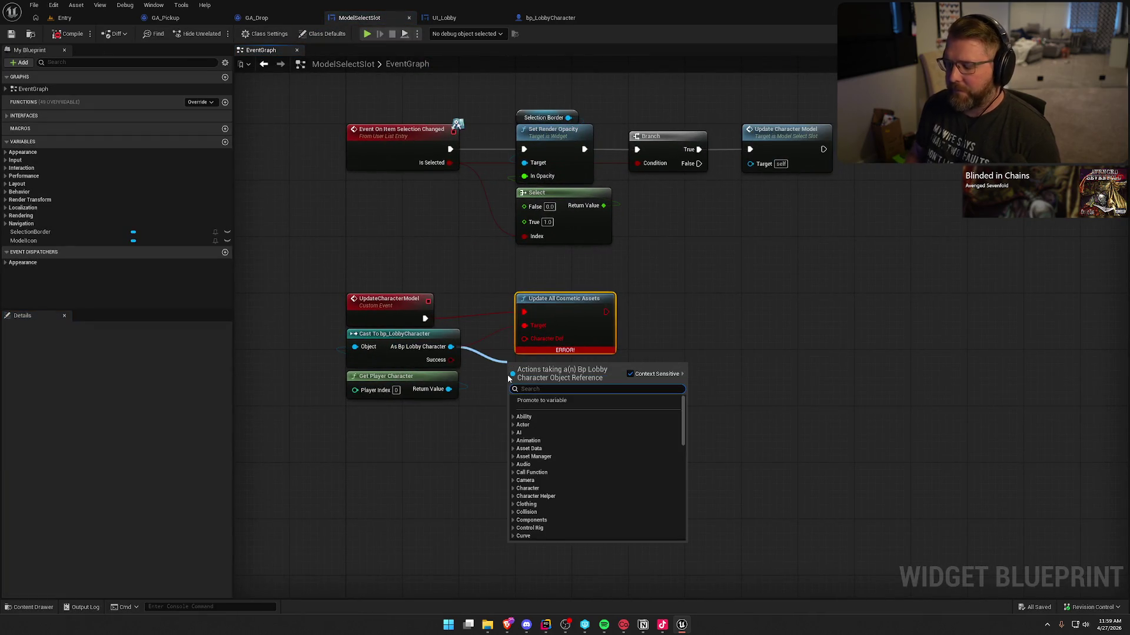
text(update cosmetics)
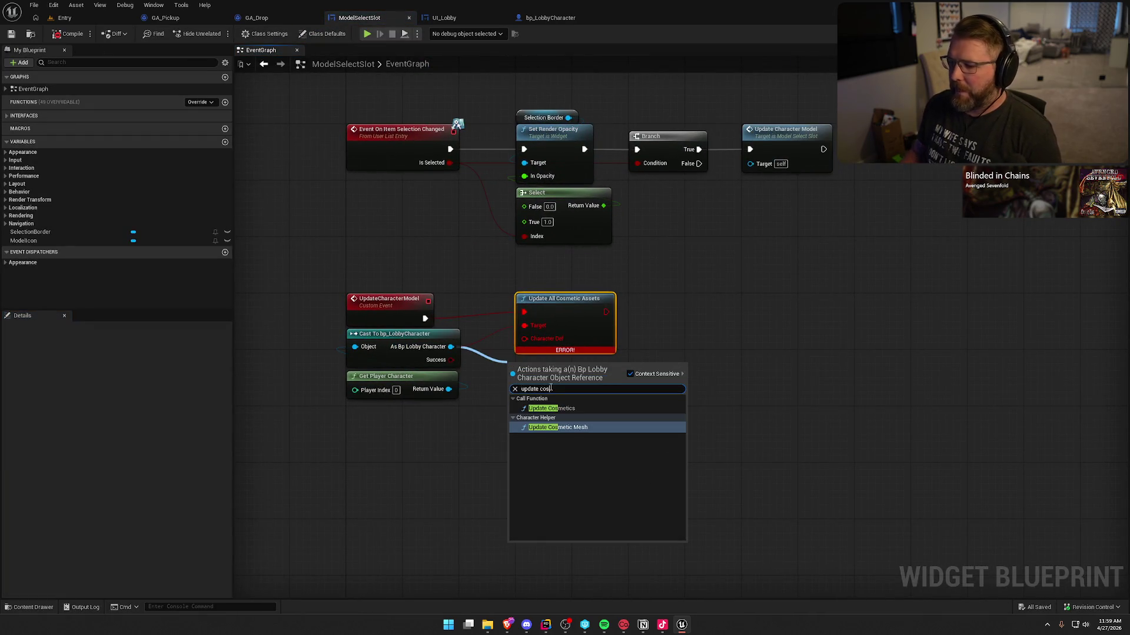
click(553, 409)
drag(510, 382, 424, 319)
click(579, 326)
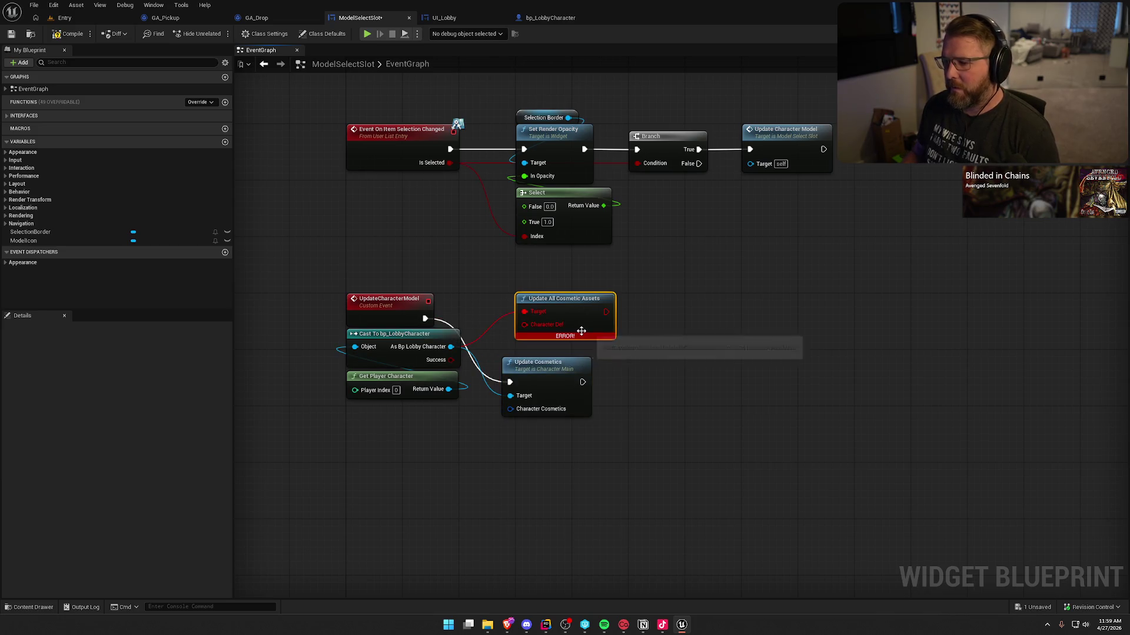
key(Delete)
mouse_move(569, 310)
mouse_down()
mouse_move(518, 633)
mouse_move(511, 533)
mouse_move(550, 467)
mouse_up()
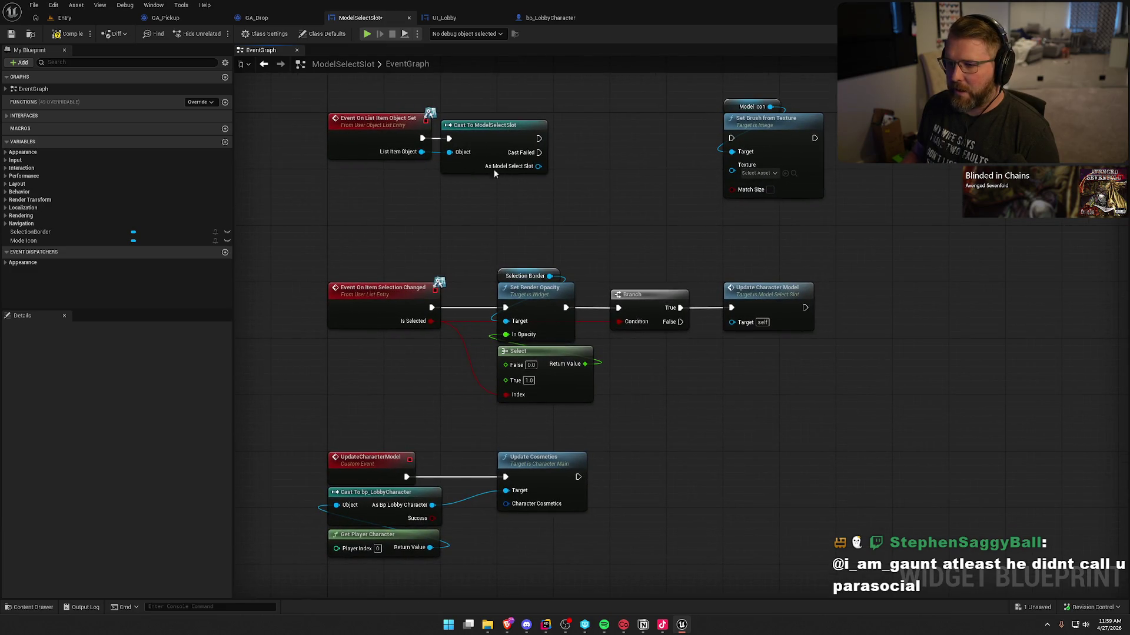
Save ModelSelectSlot, dismiss the save failures, and select the four UpdateCharacterModel nodes.
key(ctrl+s)
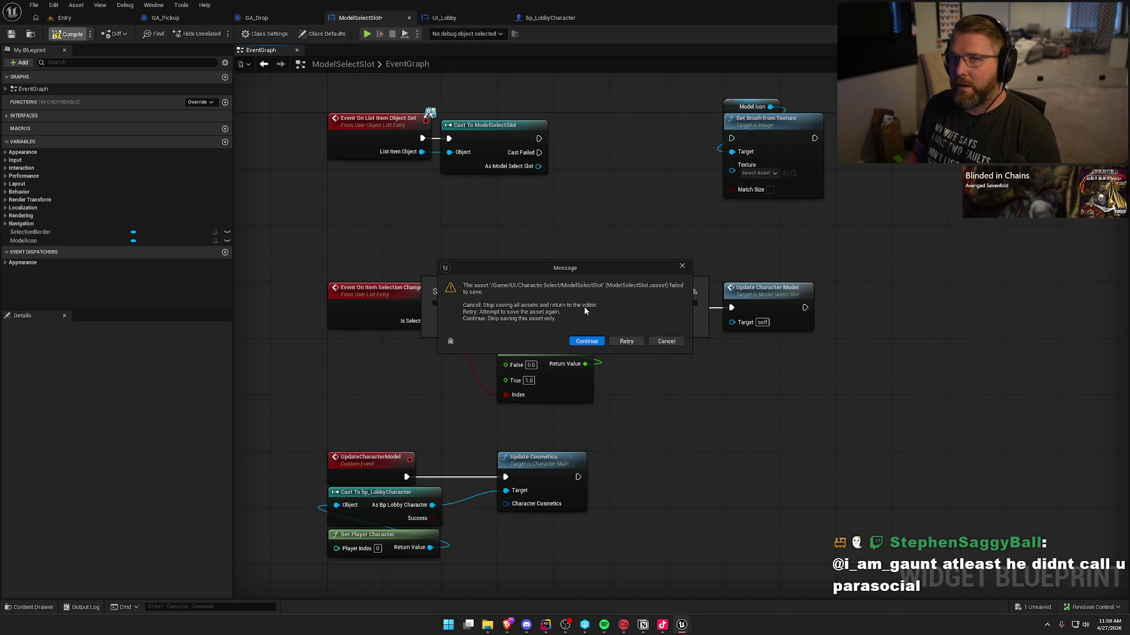
click(589, 339)
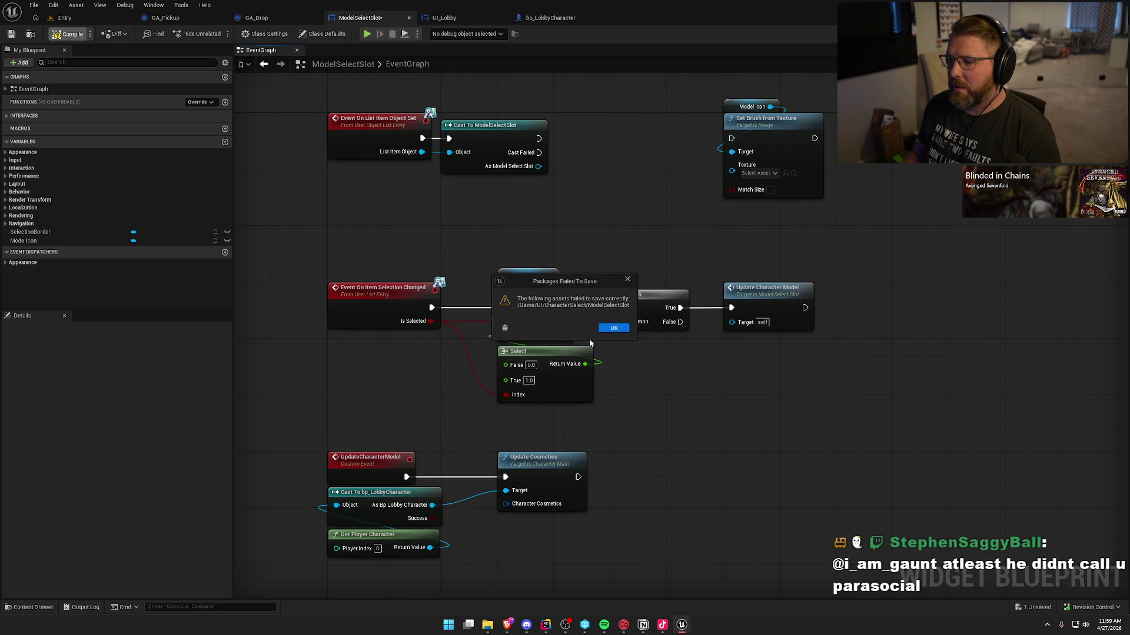
click(615, 329)
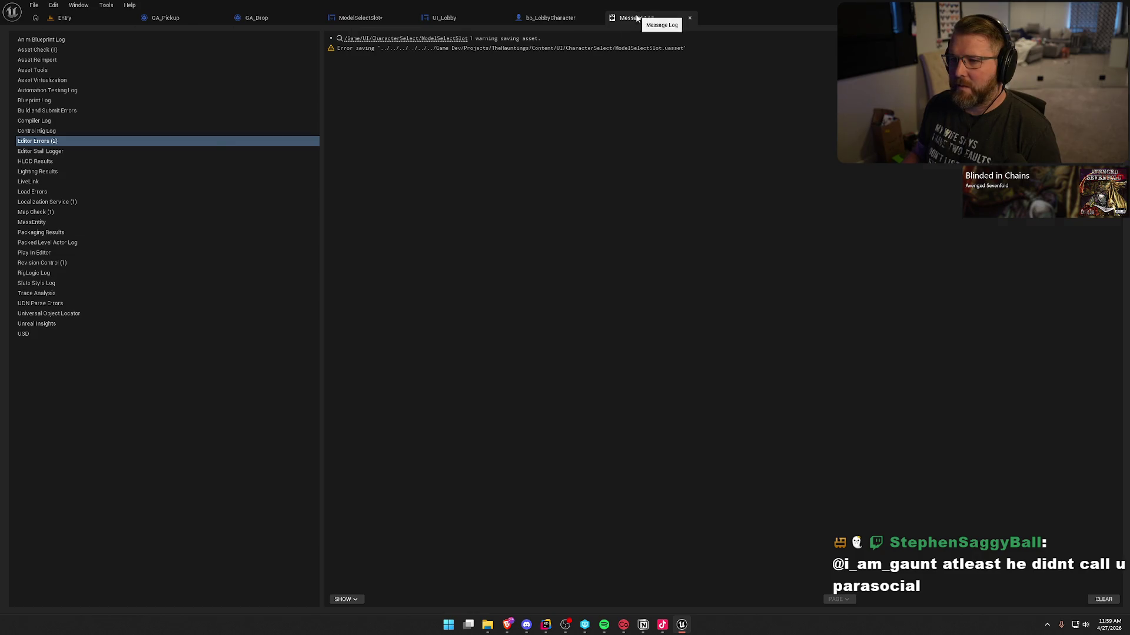
click(690, 17)
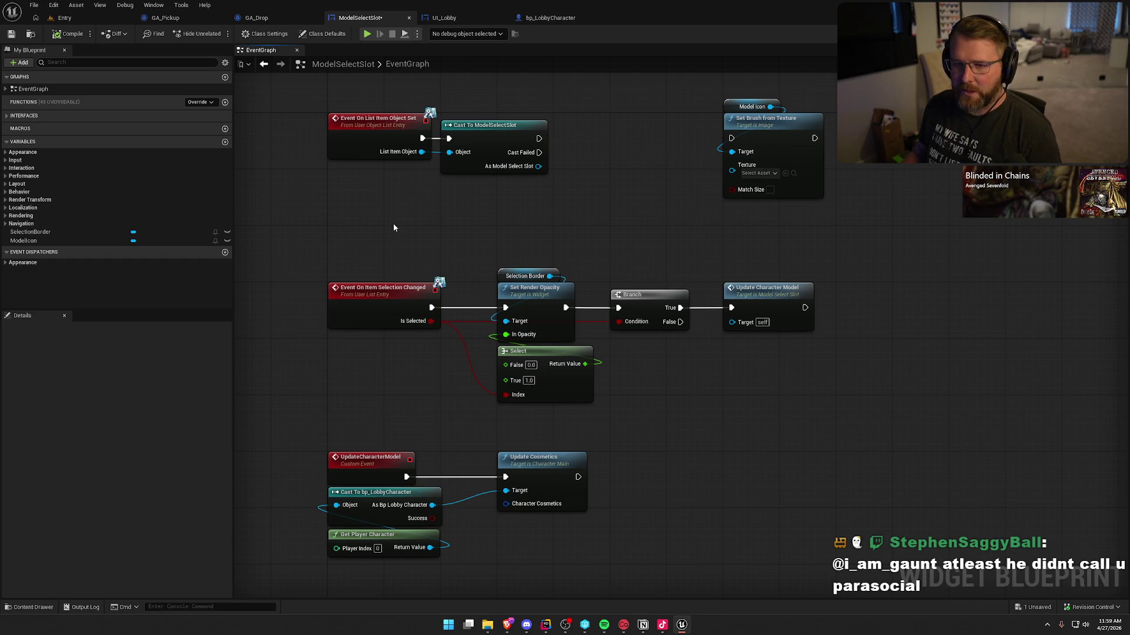
drag(393, 226, 383, 119)
drag(289, 323, 563, 478)
drag(569, 383, 645, 477)
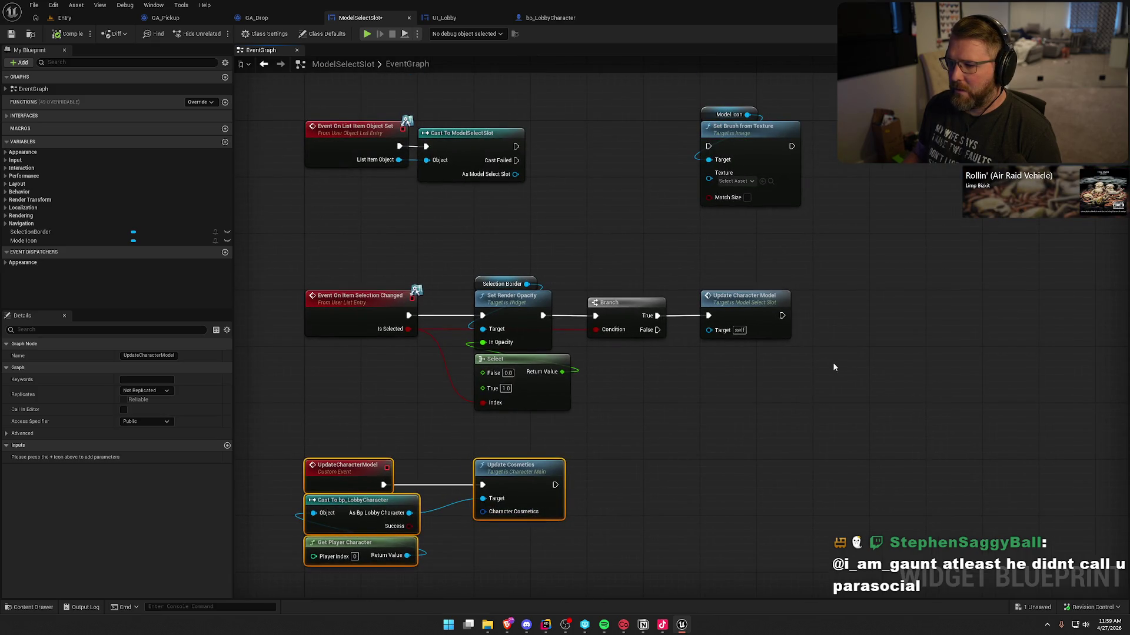
Delete the selected lower nodes including Update Character Model, then compile ModelSelectSlot past the save failure.
ctrl+click(703, 304)
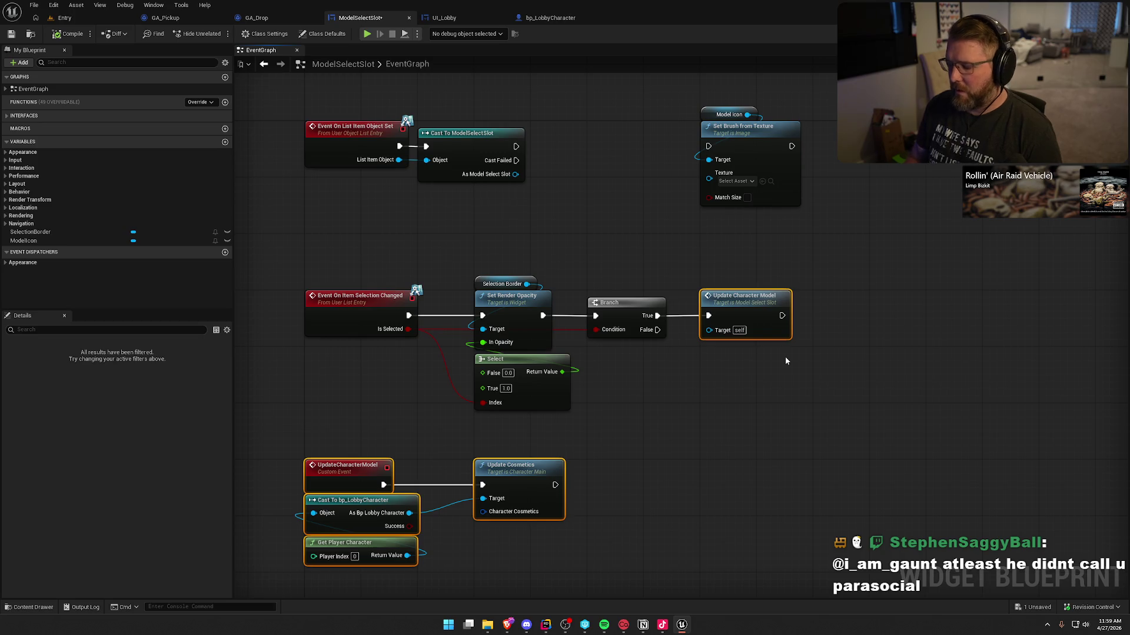
key(Delete)
click(70, 32)
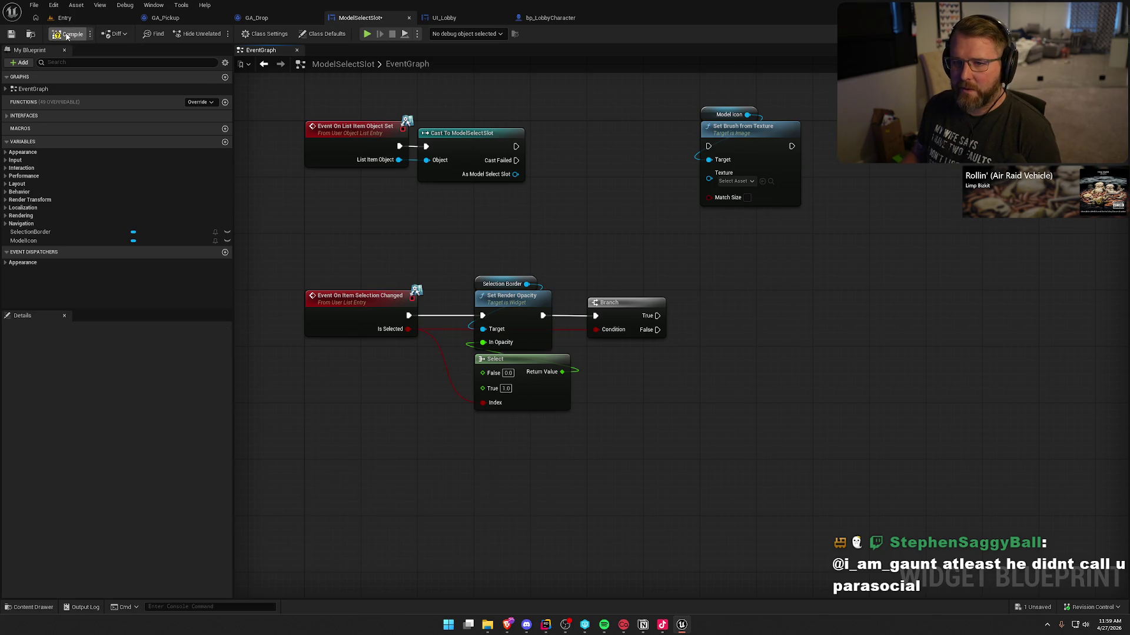
click(588, 342)
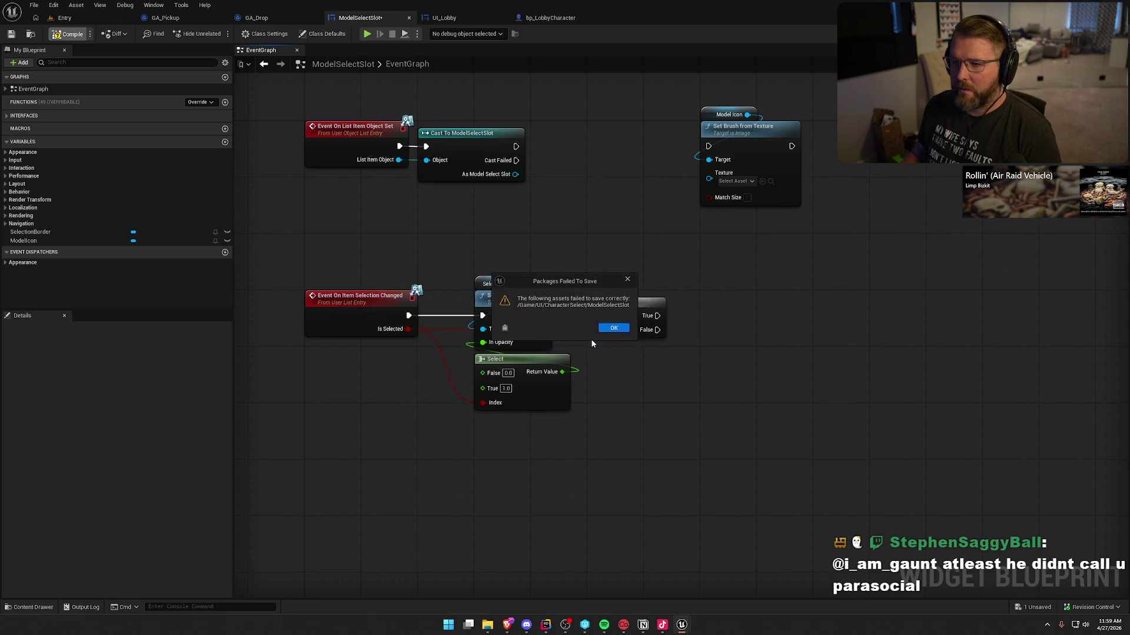
click(615, 328)
click(689, 18)
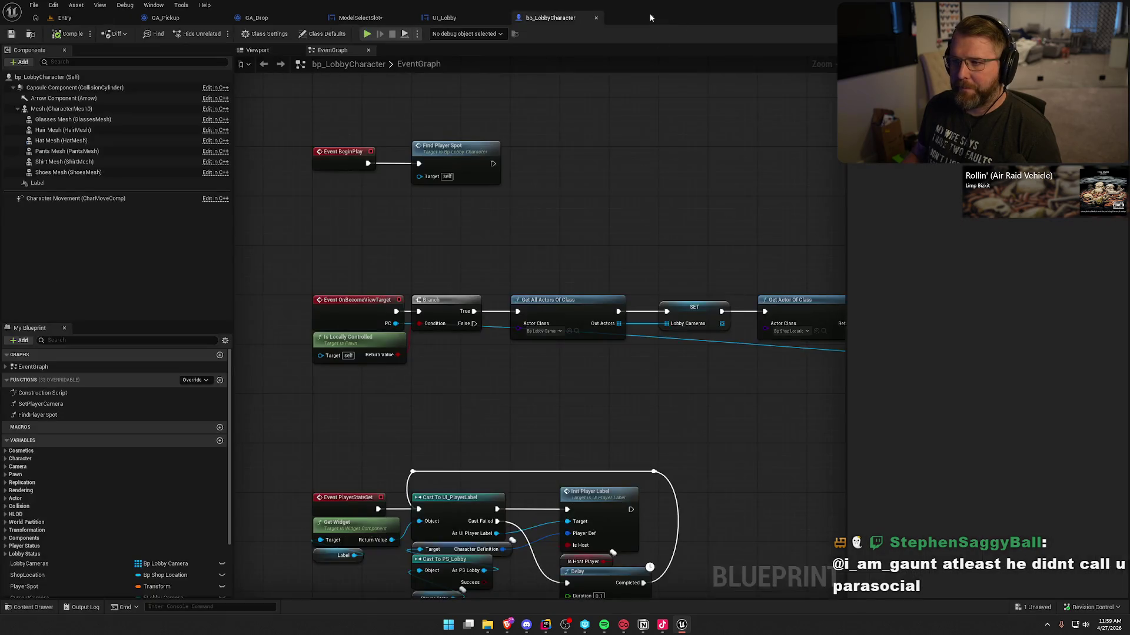
click(355, 19)
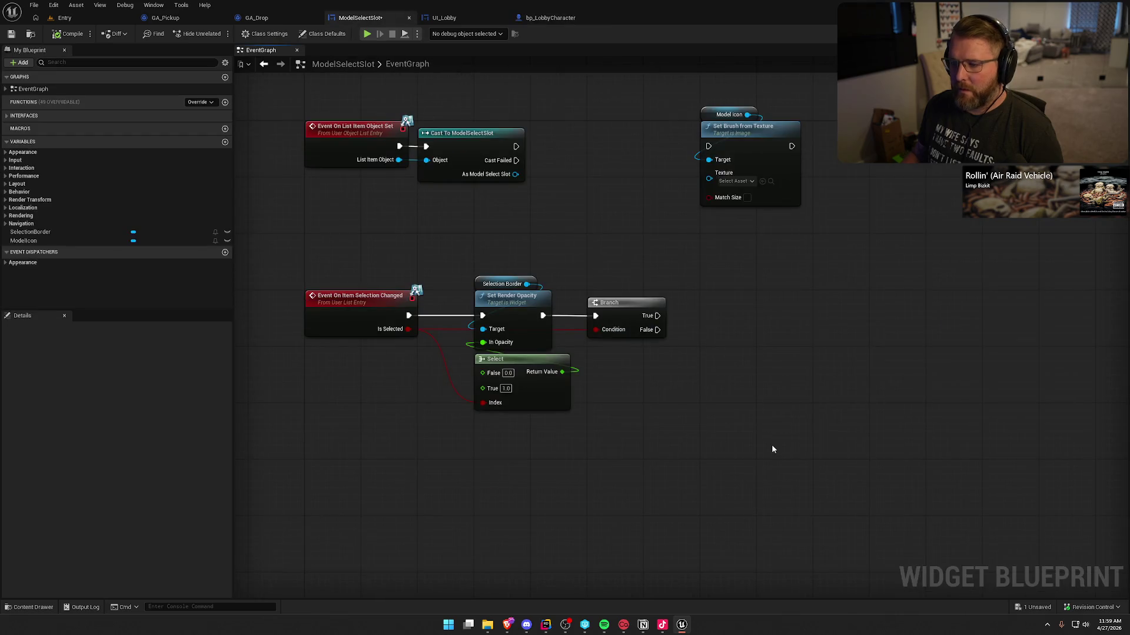
Undo the node deletion, save ModelSelectSlot again, and view the PlayerStateSet and OnRep_IsPlayerReady groups.
key(ctrl+z)
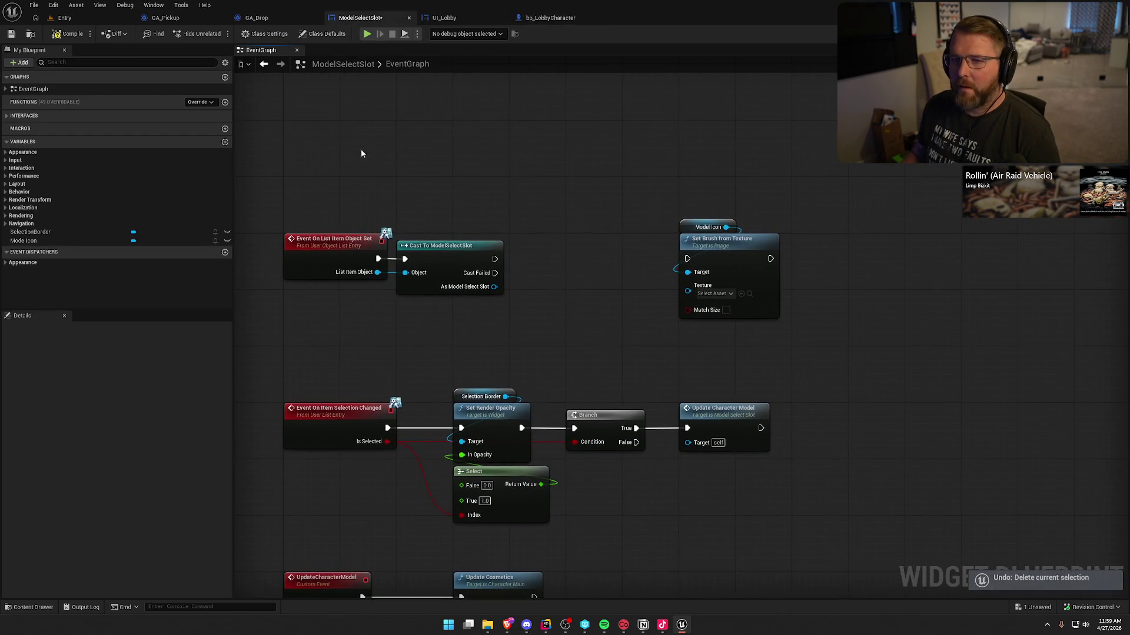
click(13, 35)
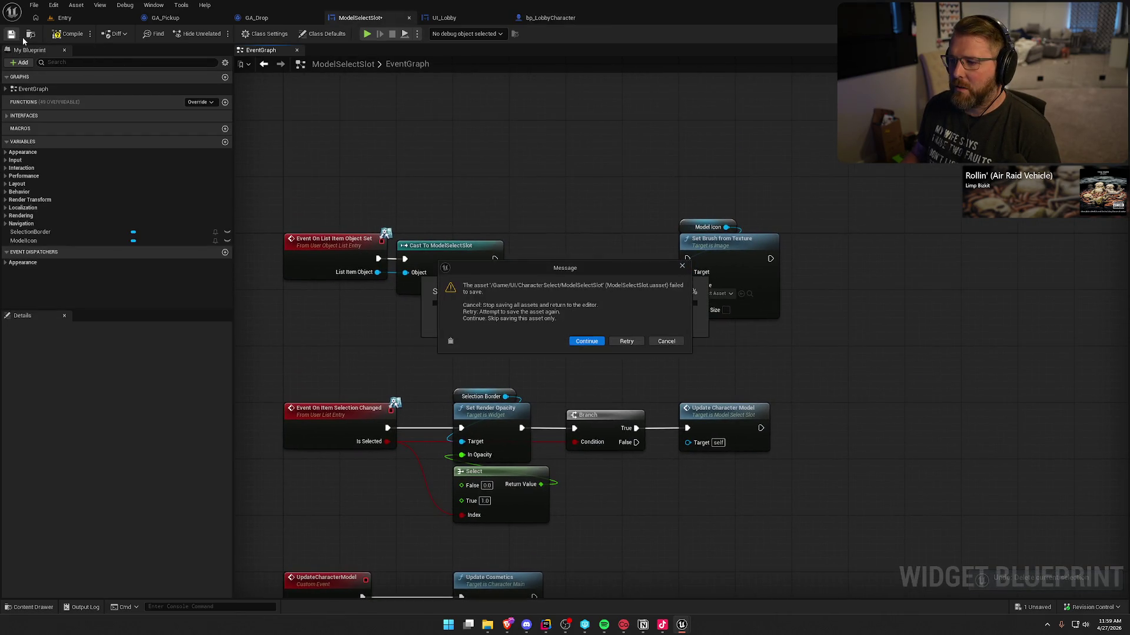
click(602, 344)
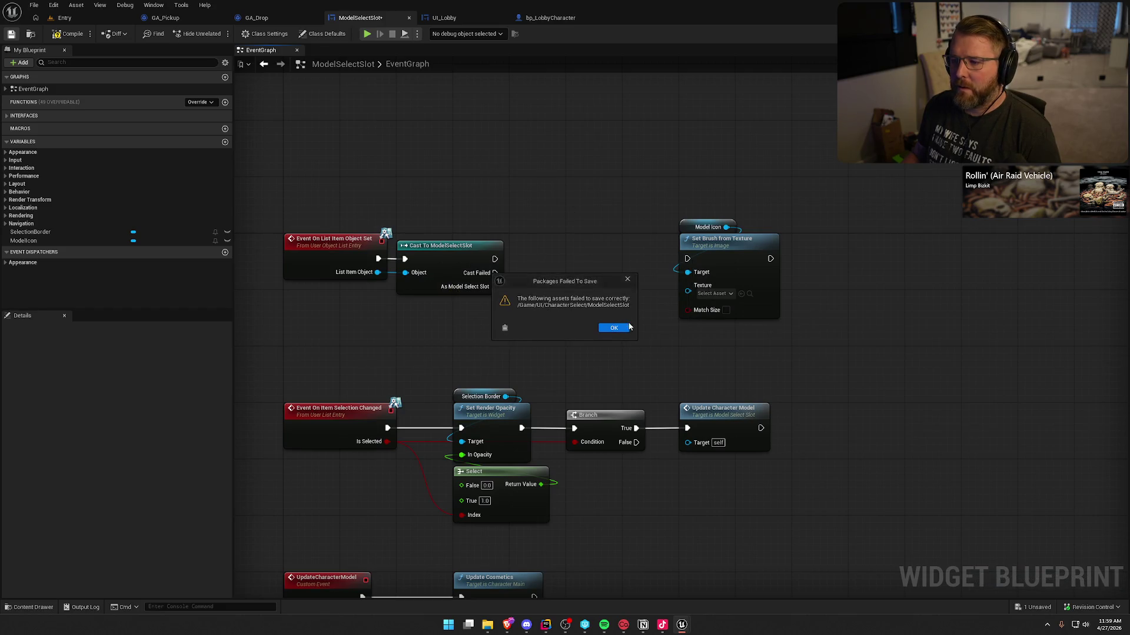
click(626, 327)
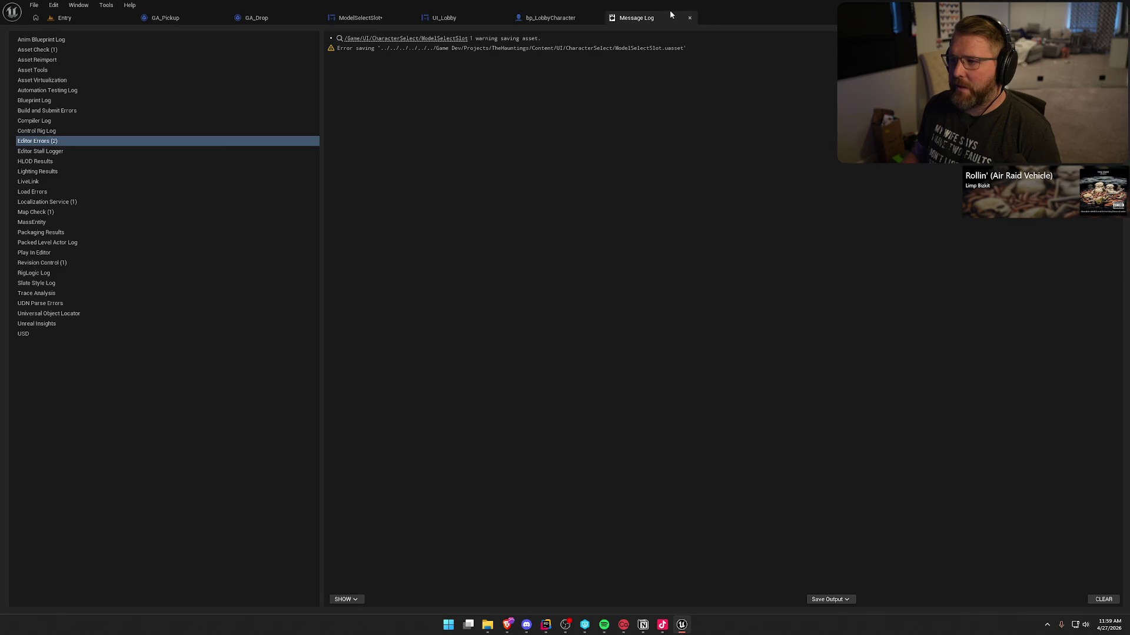
click(689, 18)
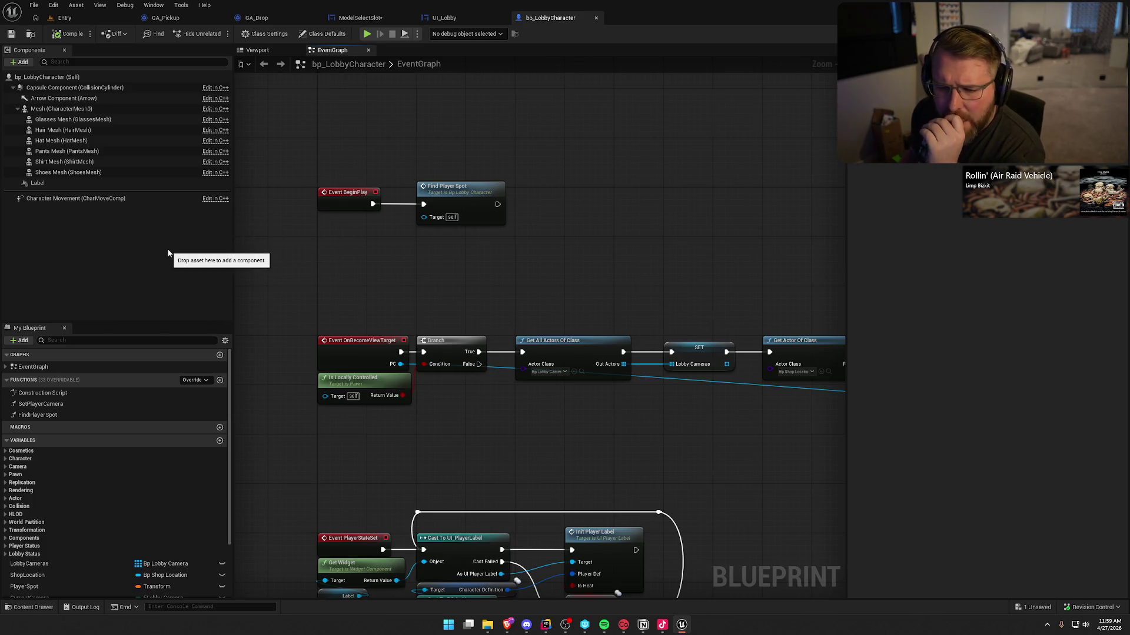
mouse_move(484, 457)
mouse_down()
mouse_move(428, 202)
mouse_move(631, 227)
mouse_move(747, 297)
mouse_move(769, 227)
mouse_move(760, 319)
mouse_up()
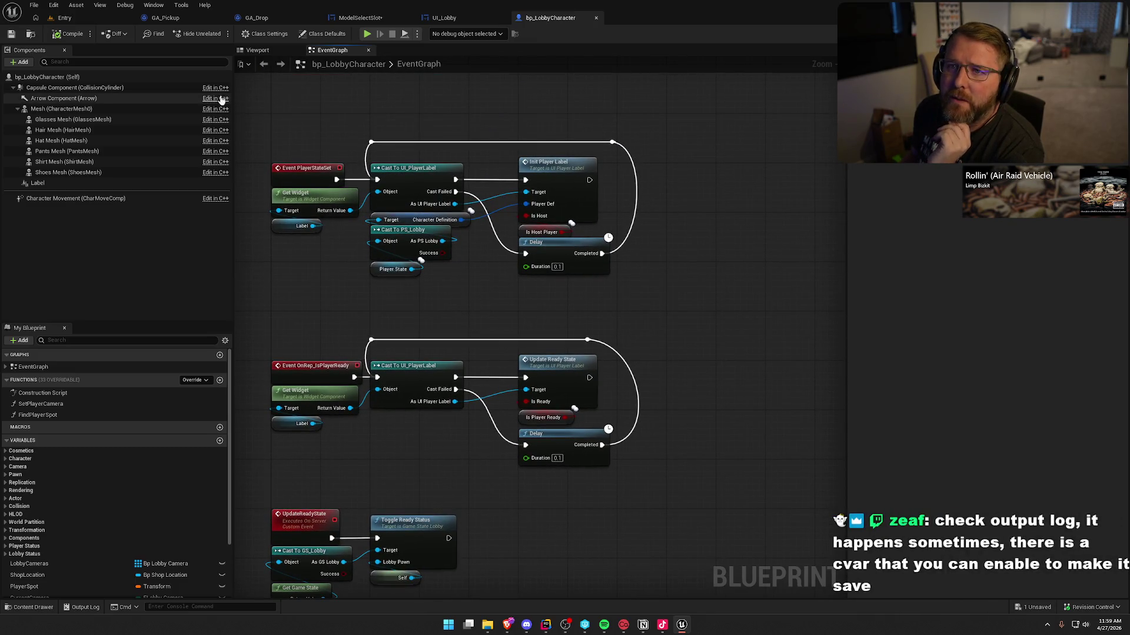
Dock the Output Log as a tab from the Entry level and highlight ModelSelectSlot.uasset's read-only errors.
click(65, 18)
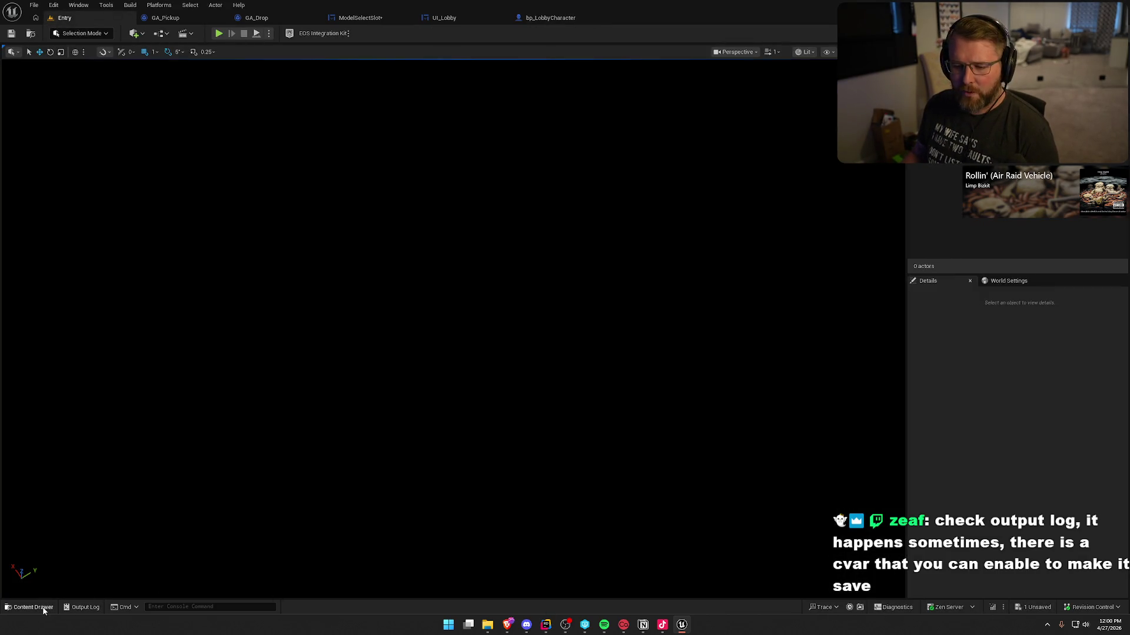
click(83, 608)
click(1054, 402)
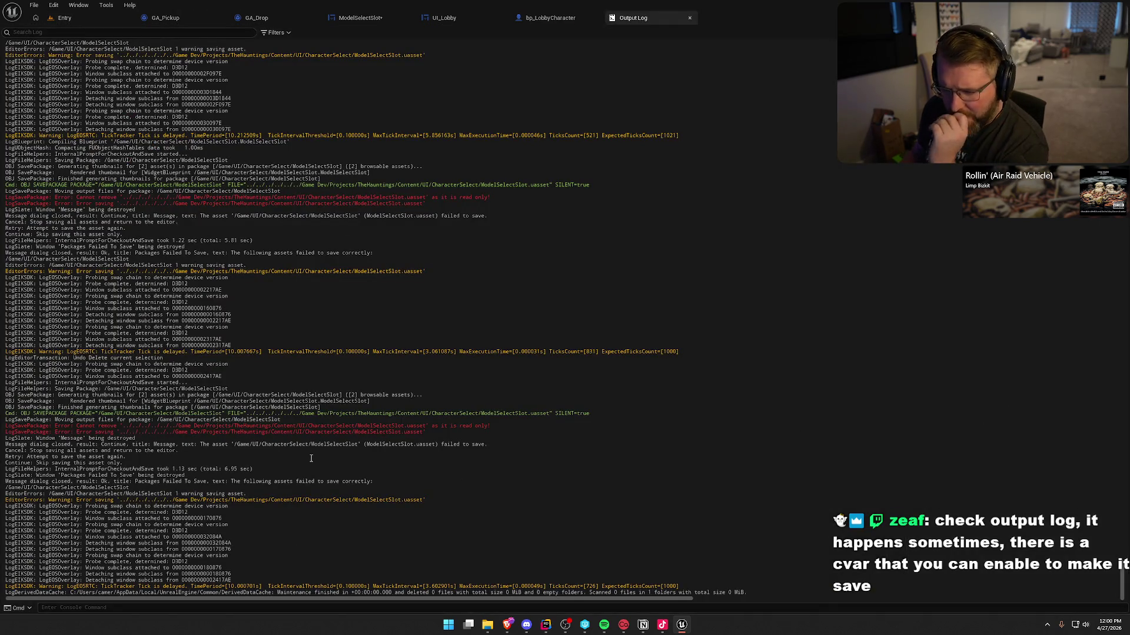
mouse_move(457, 434)
mouse_down()
mouse_move(590, 414)
mouse_move(492, 426)
mouse_up()
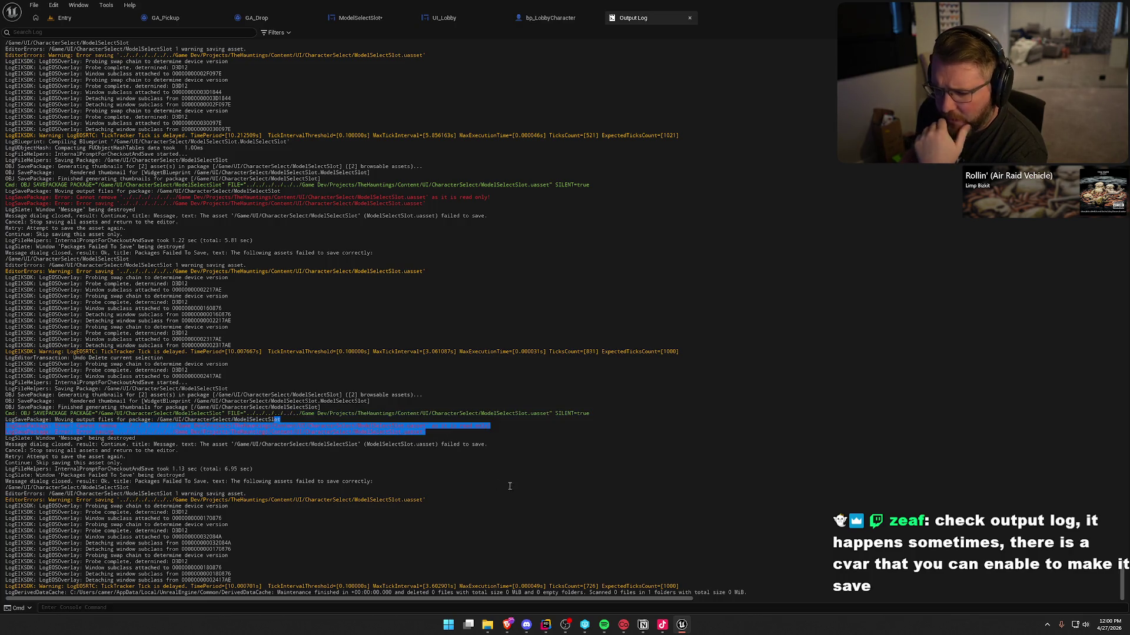
click(555, 484)
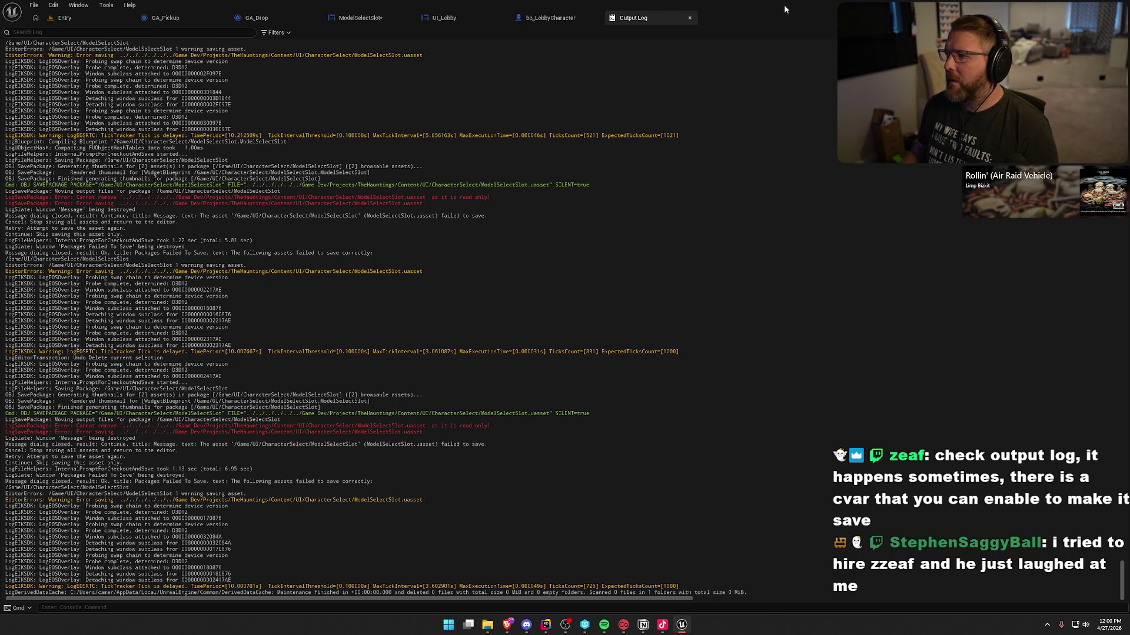
Close the Output Log, check revision control options, and inspect ModelSelectSlot's asset actions in the Content Drawer.
click(690, 18)
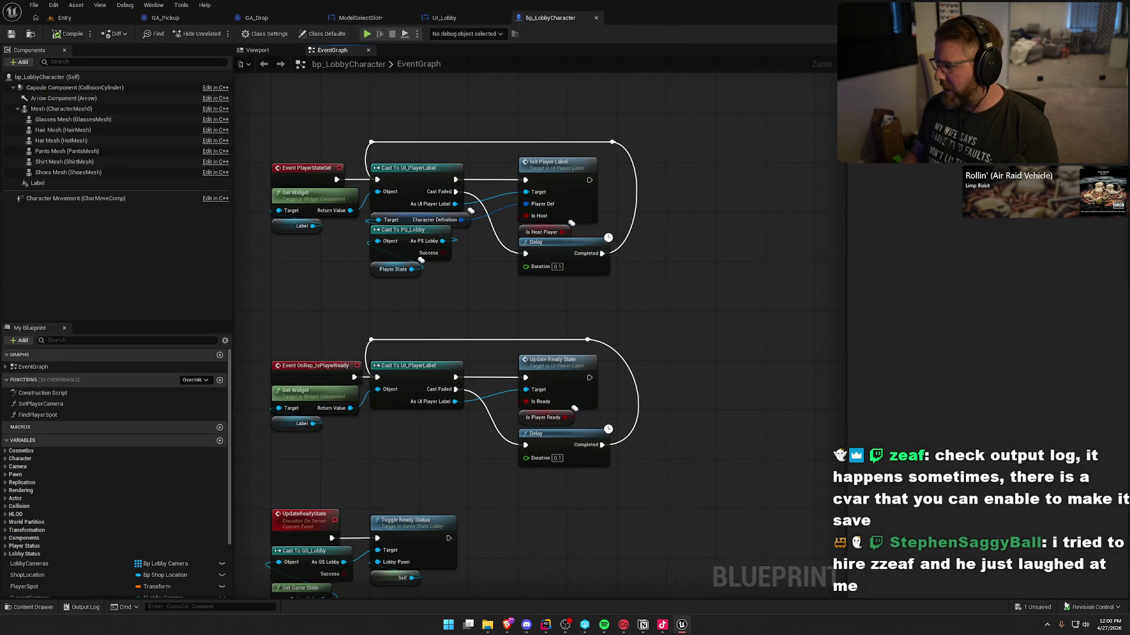
click(1087, 607)
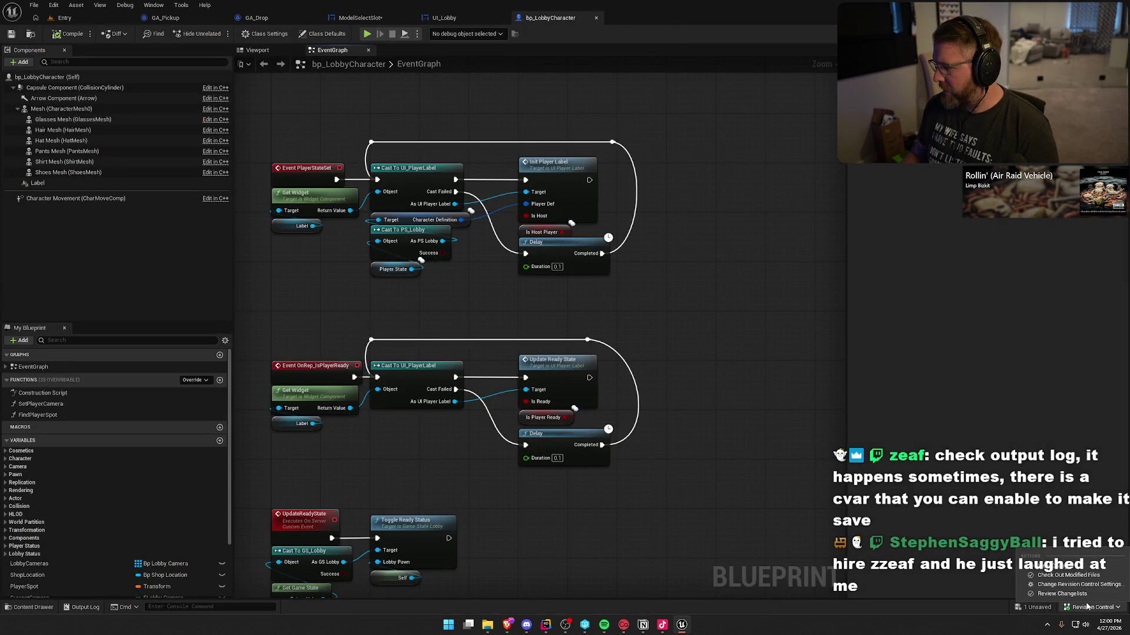
click(938, 414)
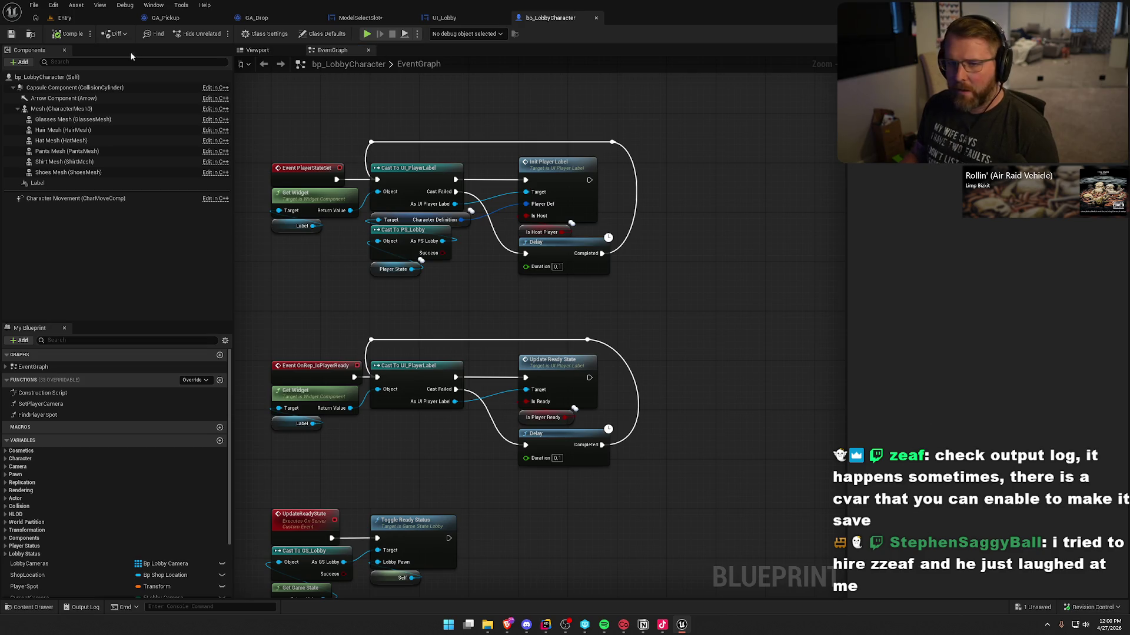
click(360, 18)
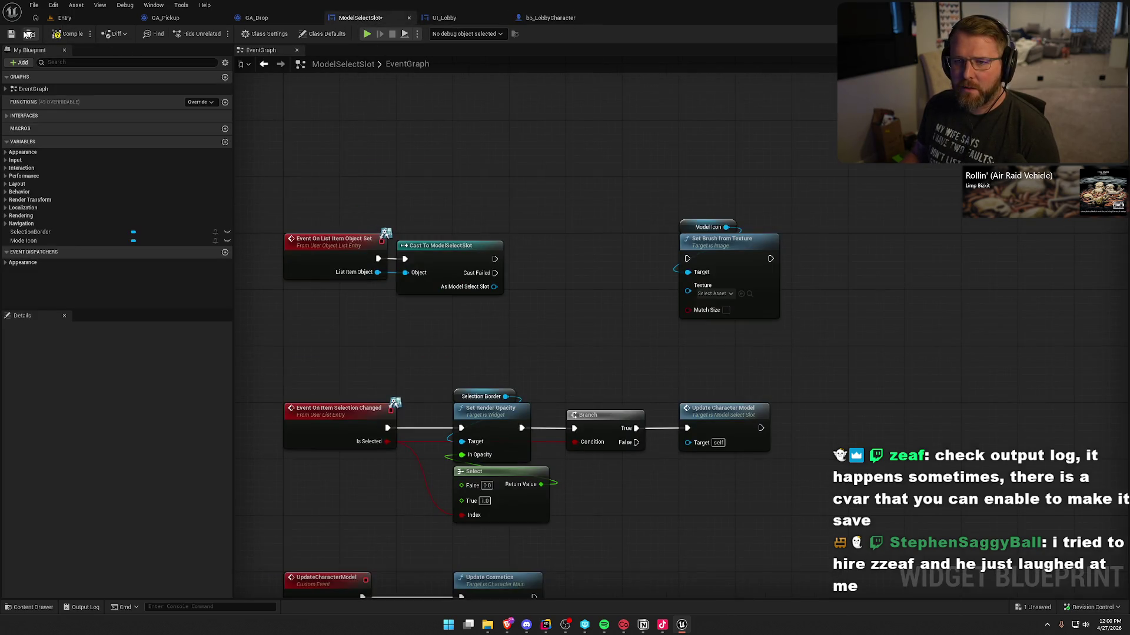
click(29, 33)
right_click(230, 456)
mouse_move(306, 431)
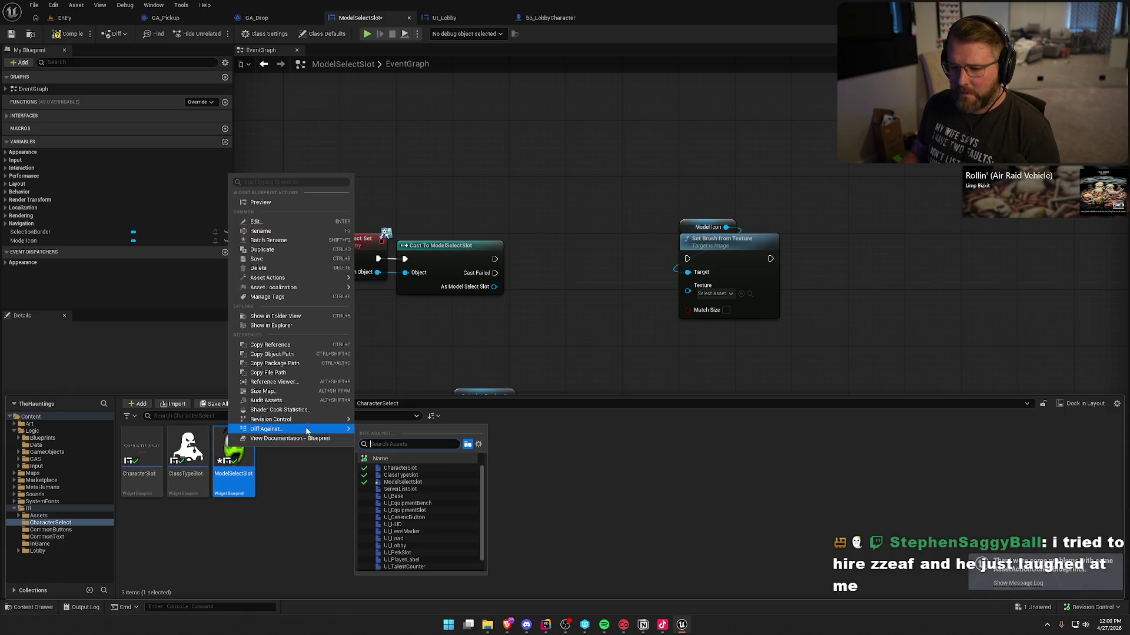
click(426, 472)
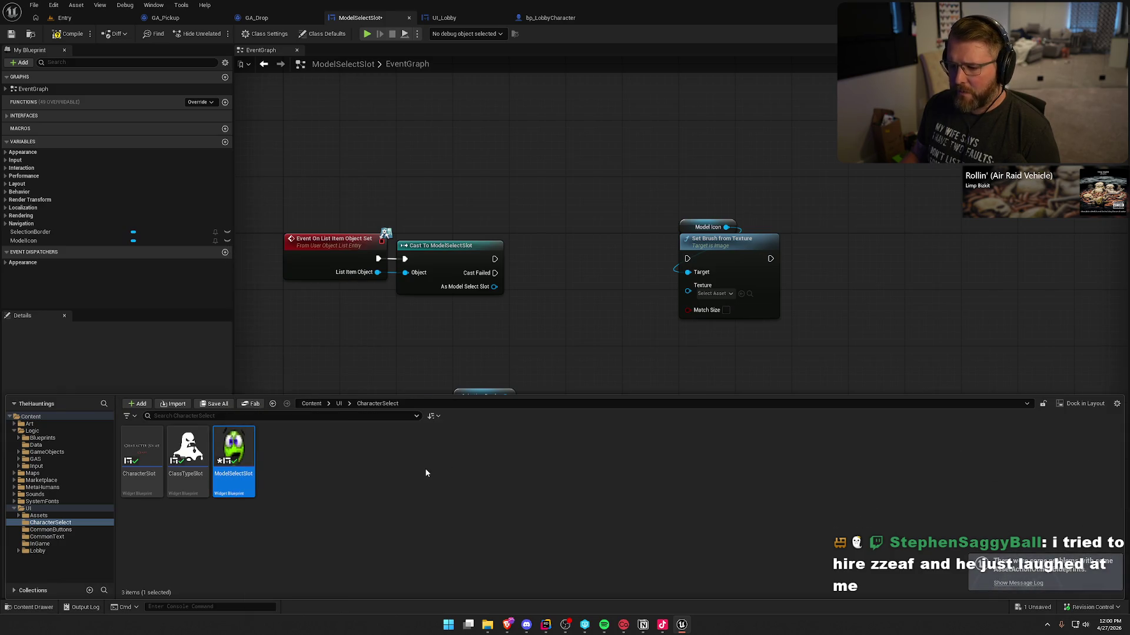
right_click(236, 457)
mouse_move(330, 421)
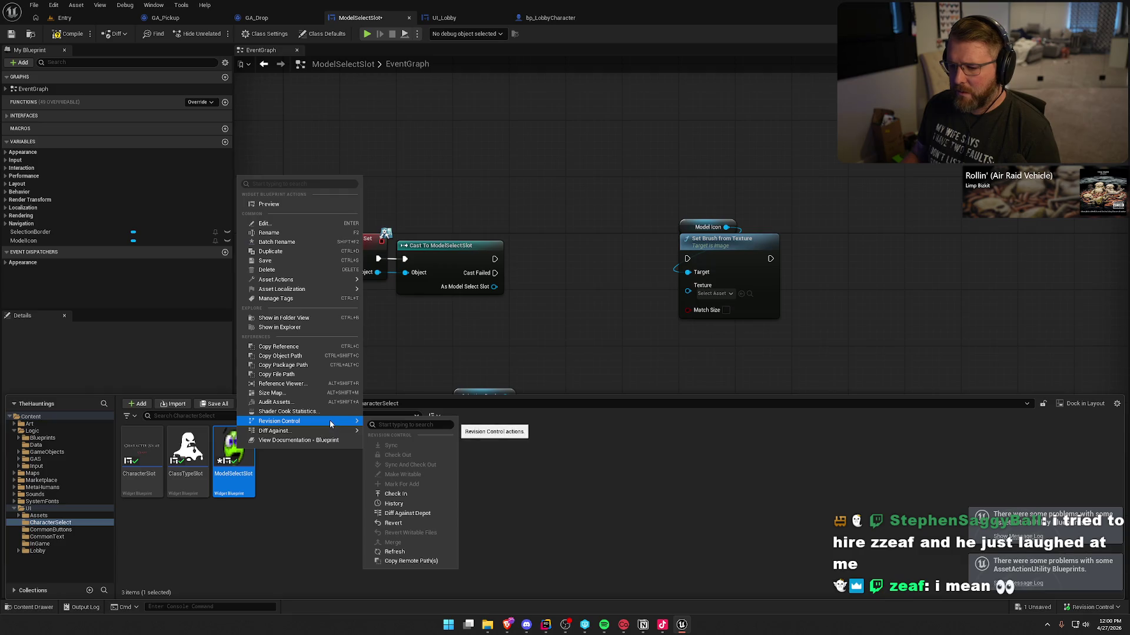
click(315, 542)
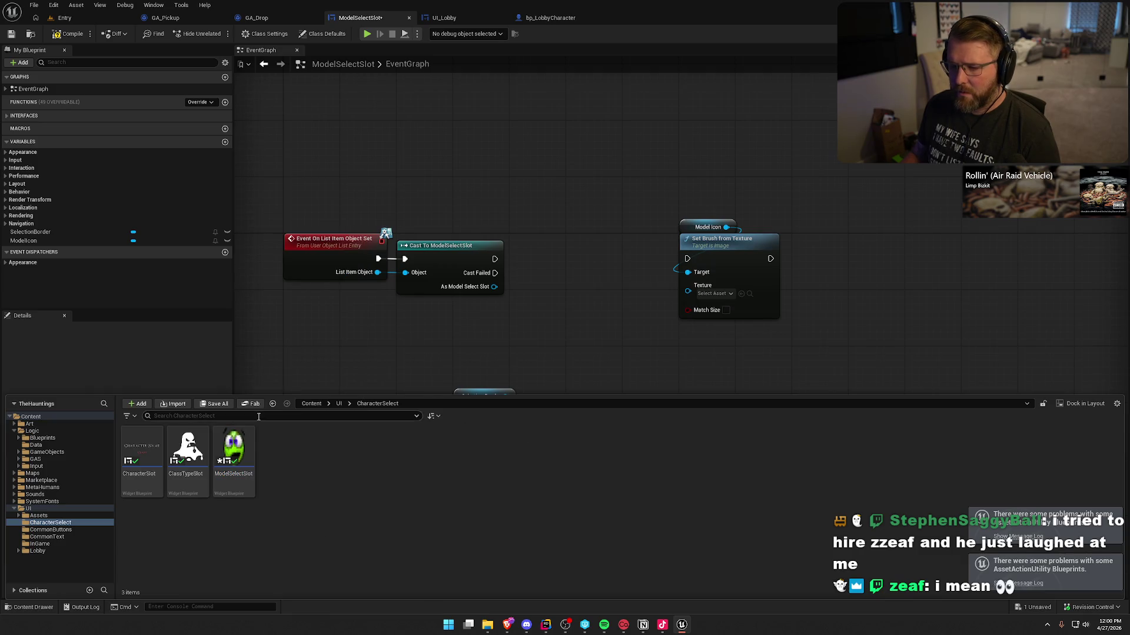
Close the Content Drawer, save ModelSelectSlot with Ctrl+S, and pan through its event graph.
click(403, 220)
key(ctrl+s)
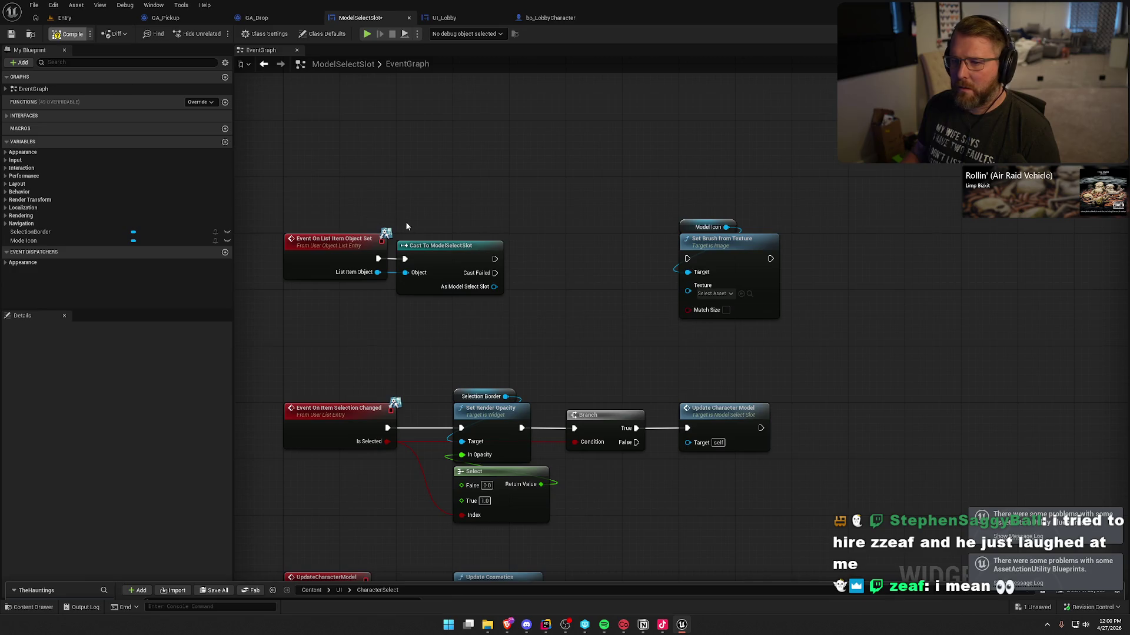
drag(583, 238, 579, 210)
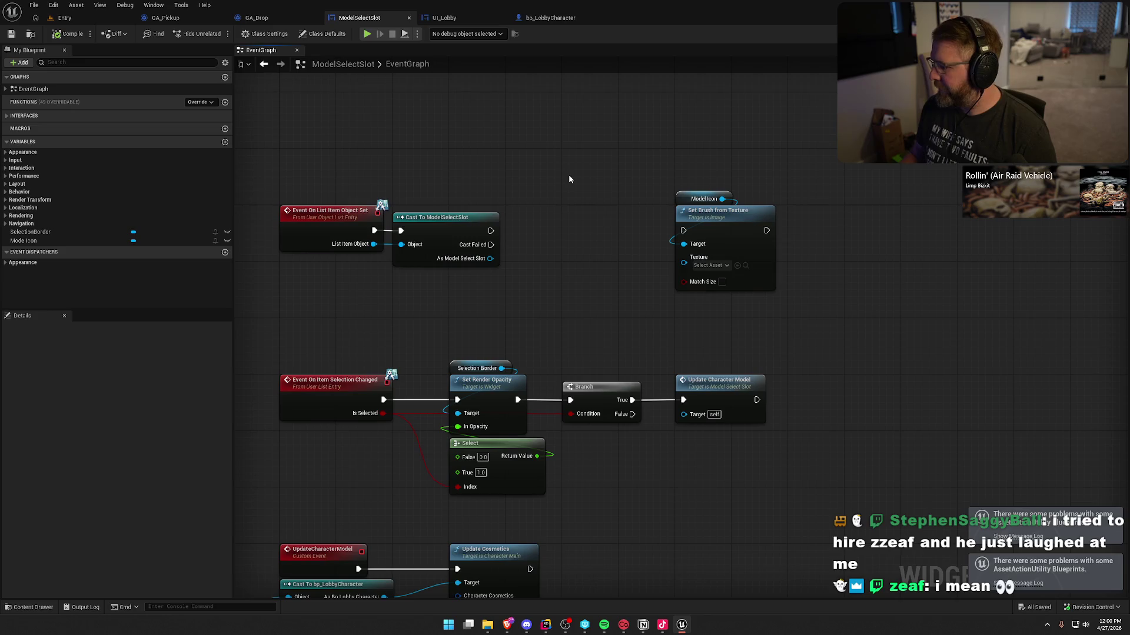
mouse_move(528, 156)
mouse_down()
mouse_move(529, 142)
mouse_move(599, 406)
mouse_move(541, 327)
mouse_up()
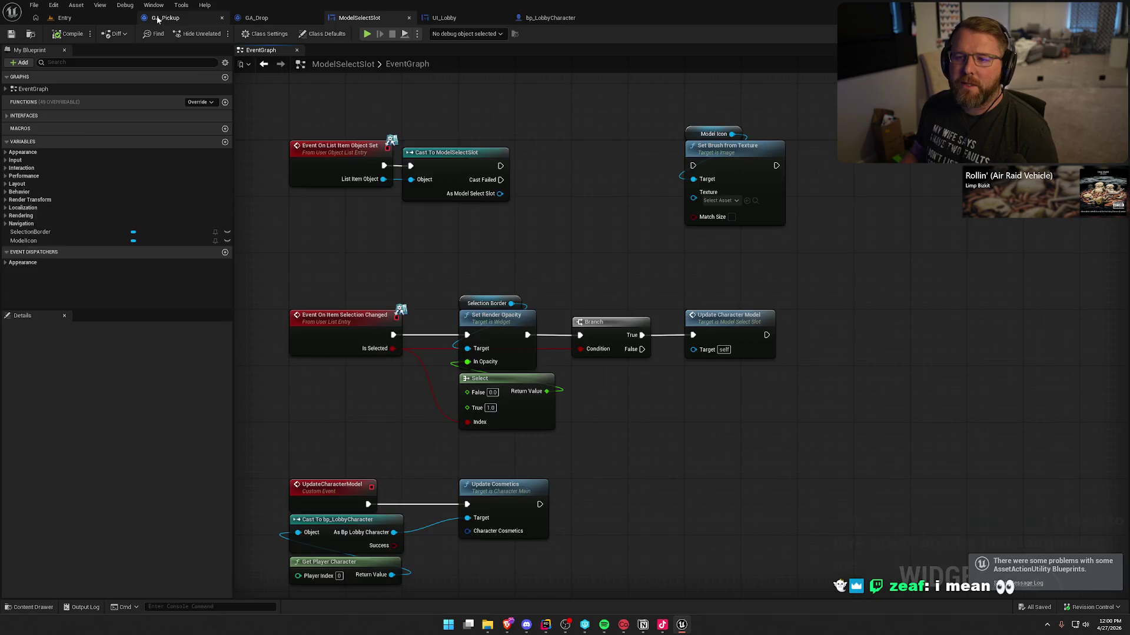
In GA_Pickup, jump to the first compile error at the Get Focused Item node and inspect its connections.
click(171, 18)
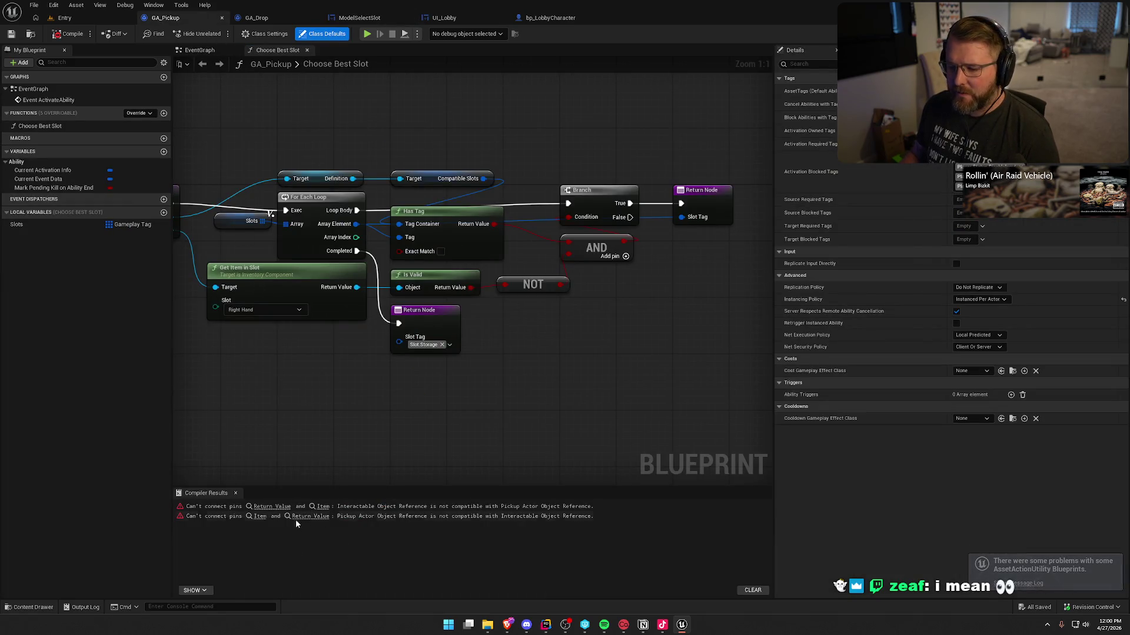
click(298, 507)
mouse_move(495, 383)
mouse_down()
mouse_move(339, 366)
mouse_move(363, 381)
mouse_up()
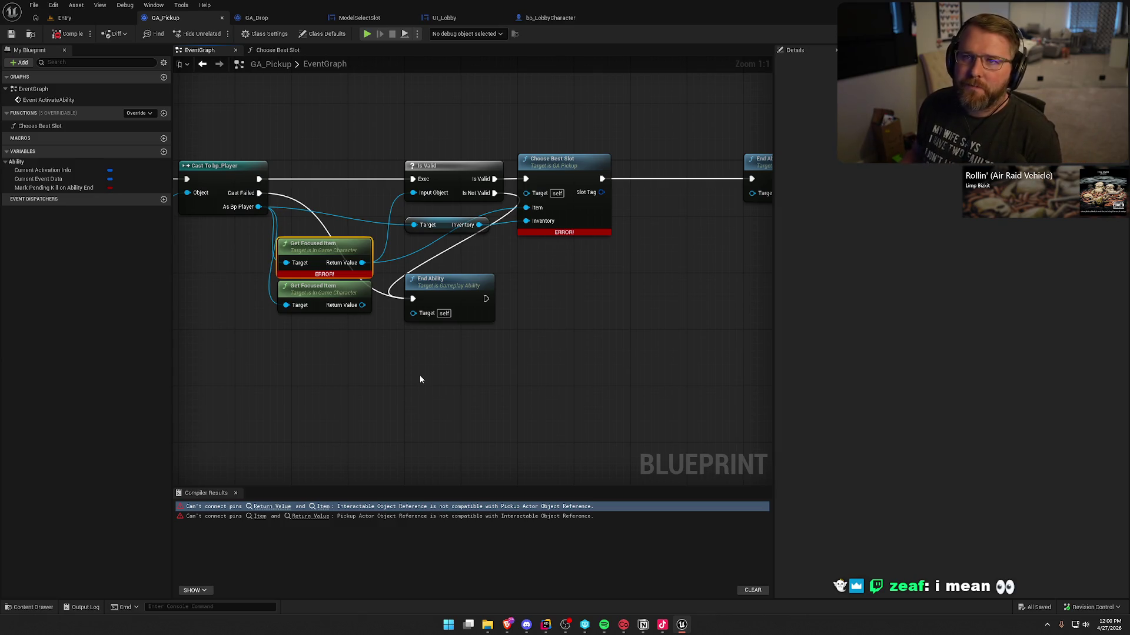
mouse_move(463, 416)
mouse_down()
mouse_move(520, 434)
mouse_move(479, 401)
mouse_up()
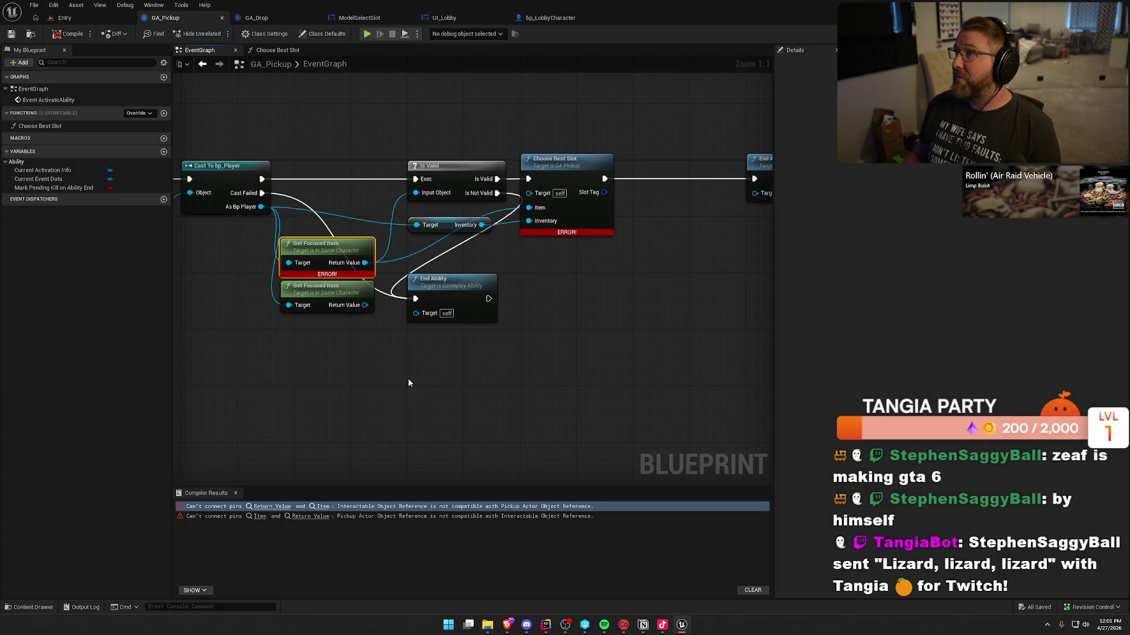
drag(428, 381, 374, 368)
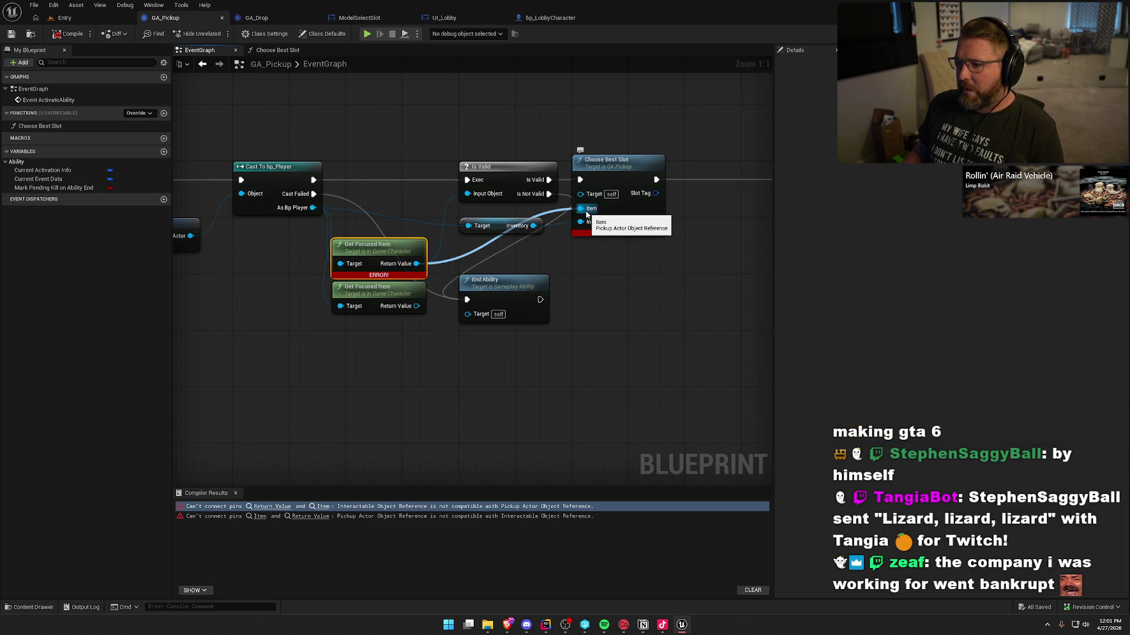
Undo the incompatible Item link and open the Choose Best Slot function graph.
key(ctrl+z)
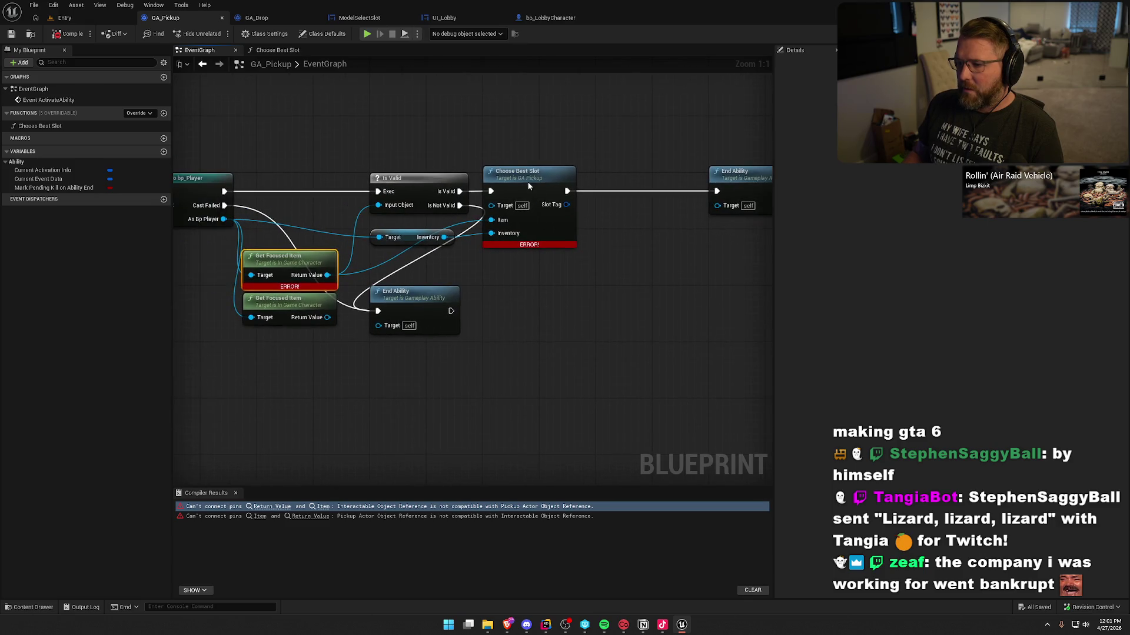
double_click(527, 181)
mouse_move(657, 378)
mouse_down()
mouse_move(424, 376)
mouse_move(570, 363)
mouse_move(465, 354)
mouse_move(605, 369)
mouse_up()
Change Choose Best Slot's Item input to an Interactable reference and recompile GA_Pickup.
click(294, 187)
click(992, 221)
text(interact)
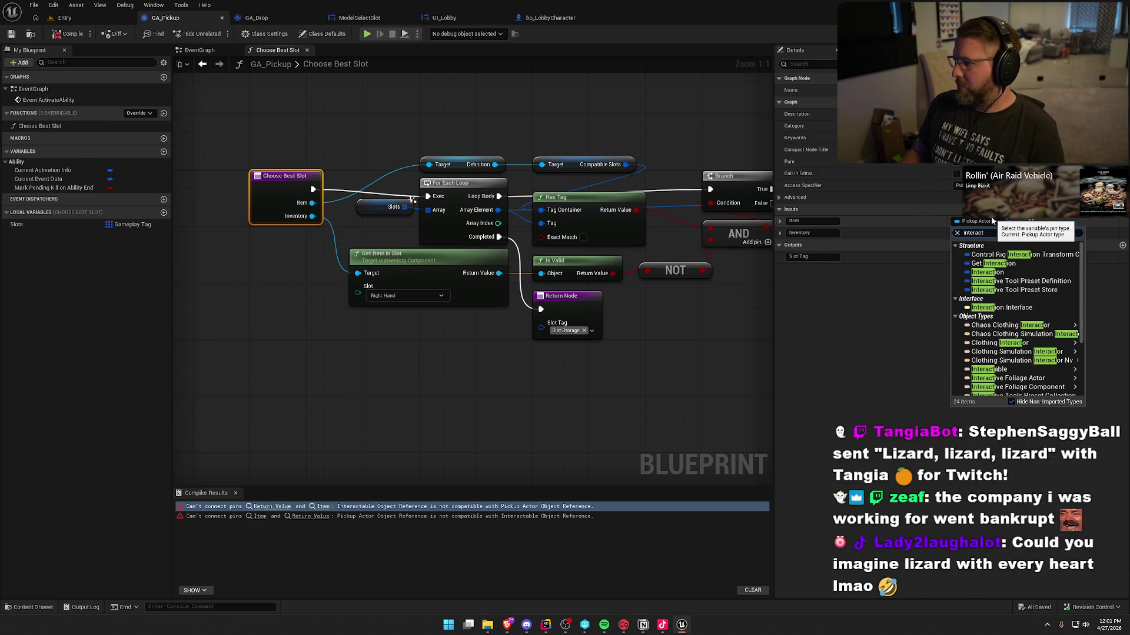
mouse_move(989, 370)
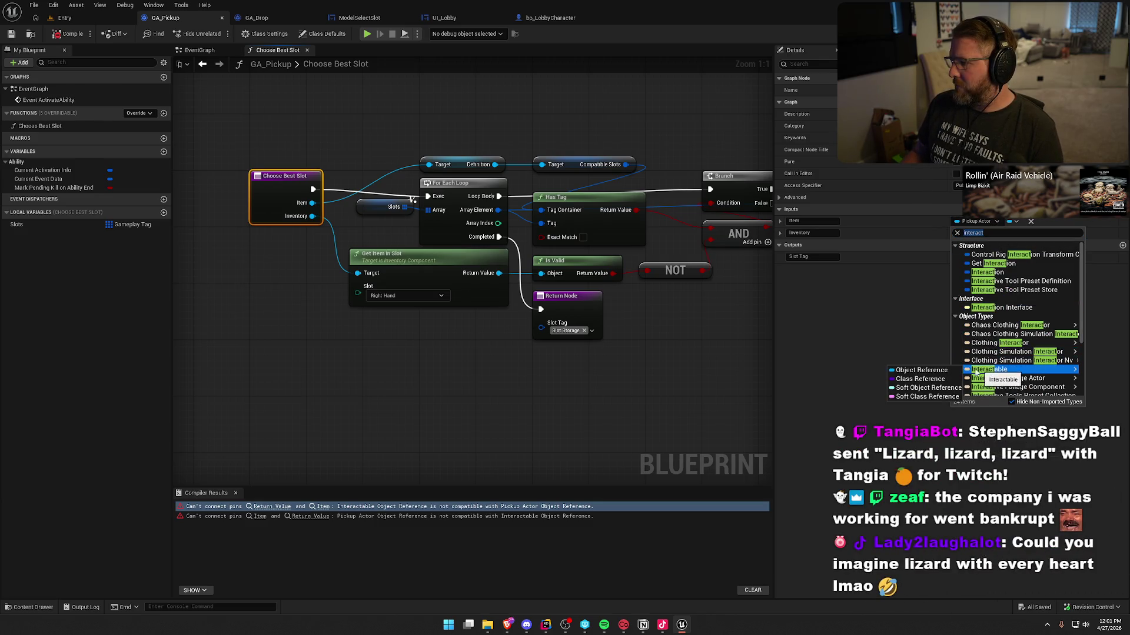
click(920, 371)
click(73, 34)
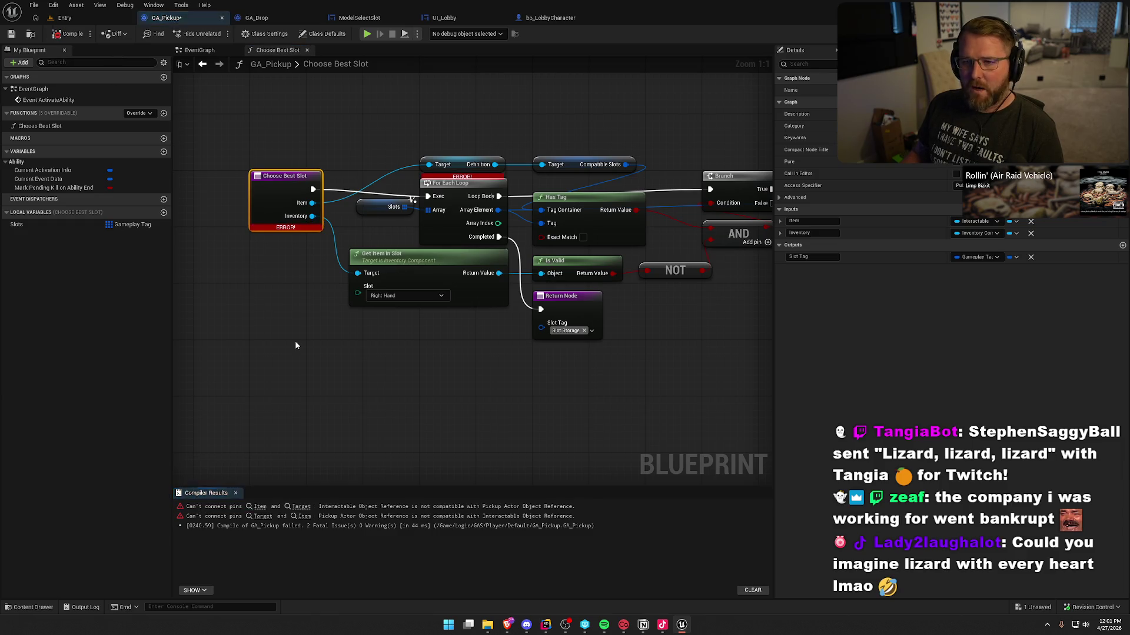
Revert the Item type change, recompile, and return to the first erroring EventGraph node.
drag(313, 202, 421, 148)
text(get defin)
key(Escape)
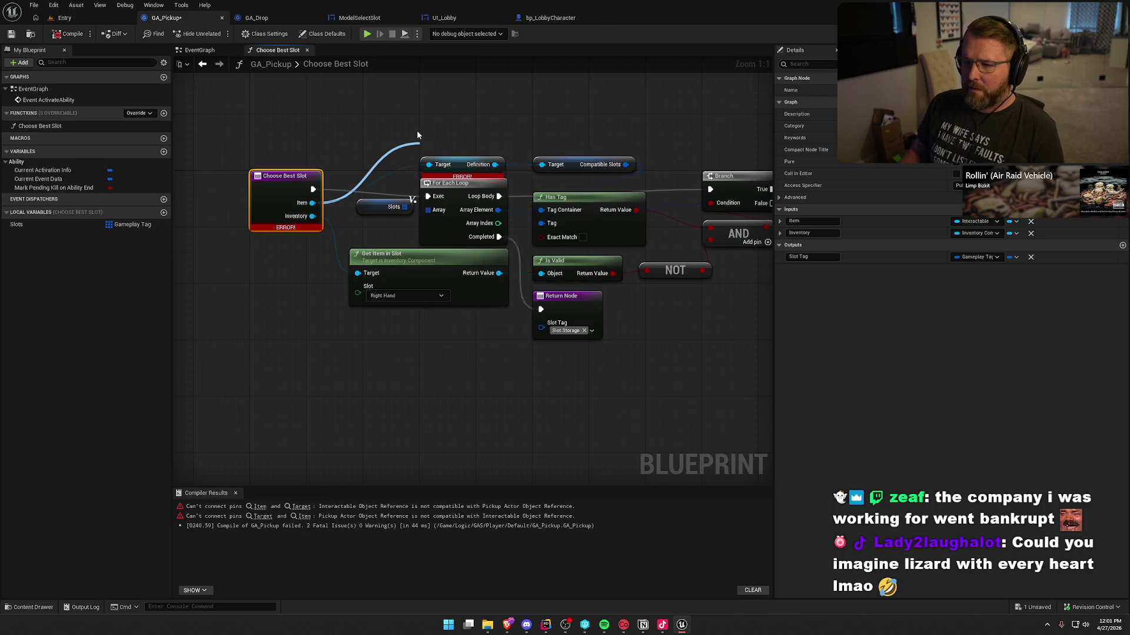
key(ctrl+z)
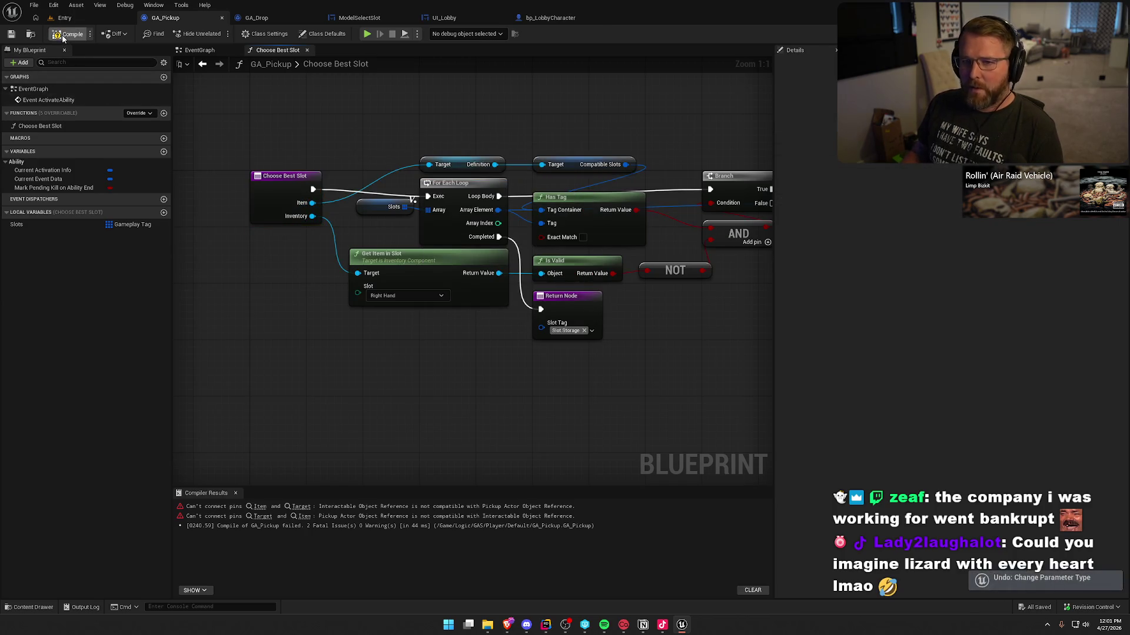
click(68, 34)
click(264, 508)
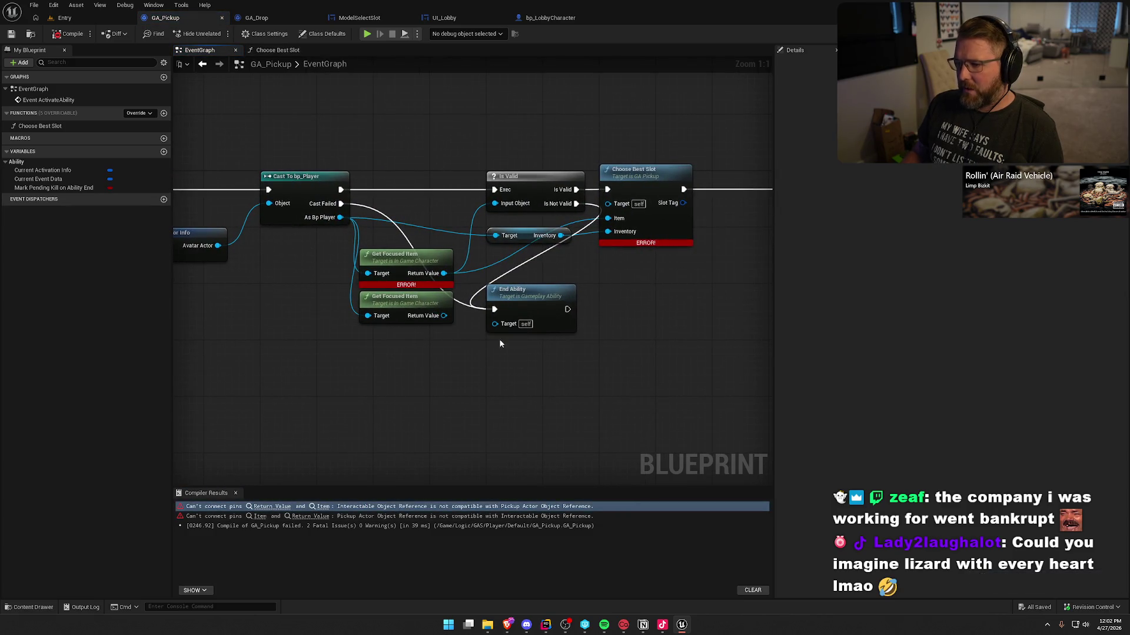
mouse_move(587, 418)
mouse_down()
mouse_move(469, 391)
mouse_move(607, 393)
mouse_up()
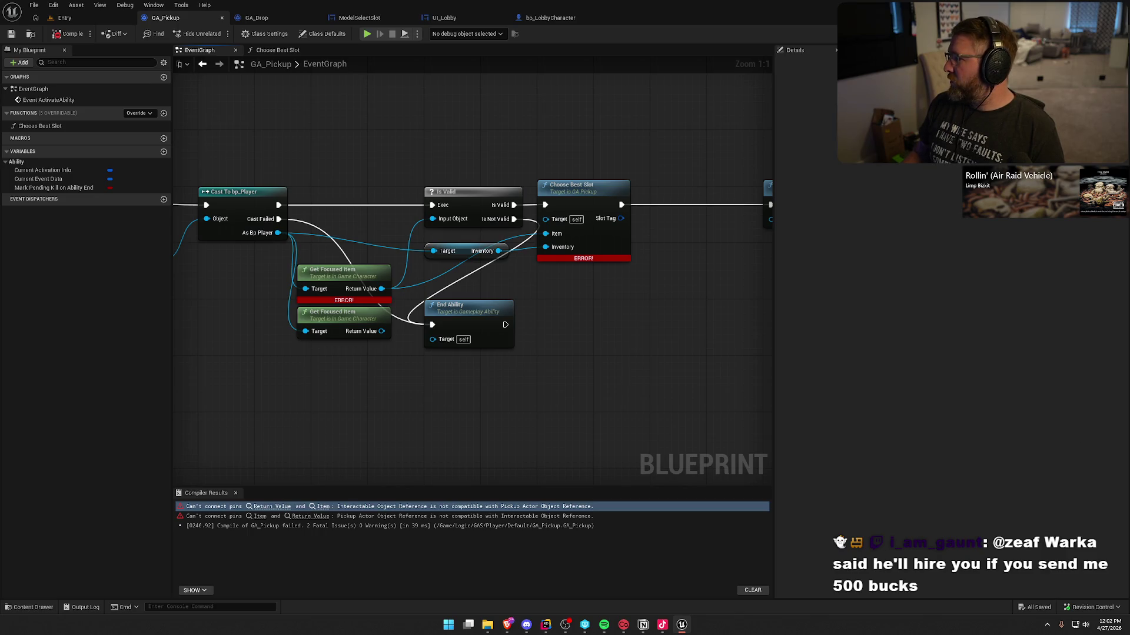
key(alt+Tab)
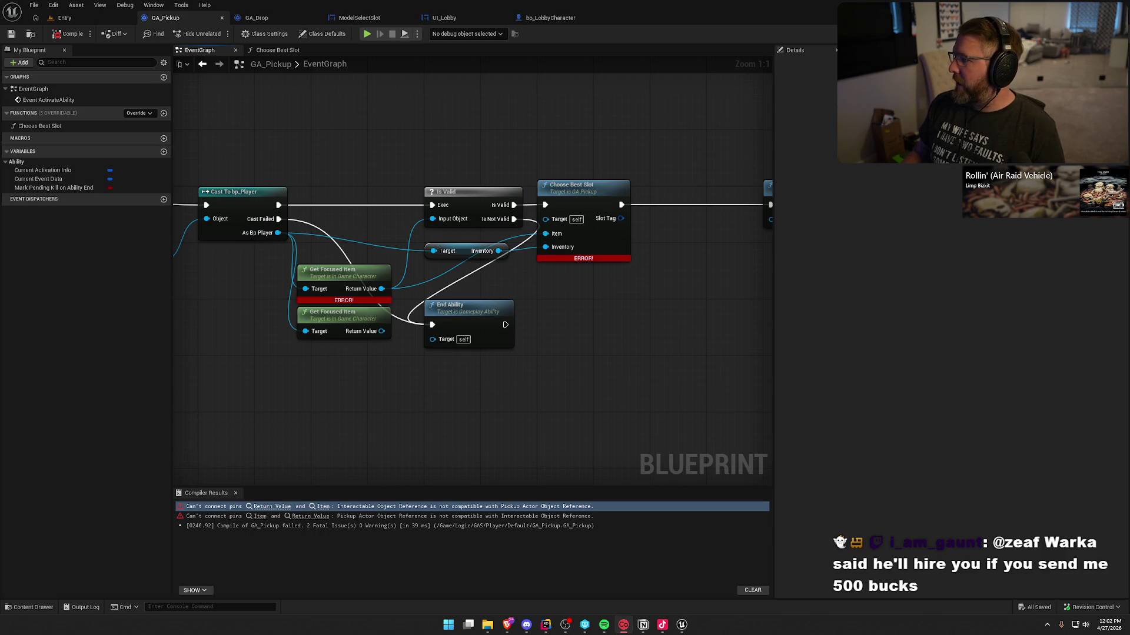
key(alt+Tab)
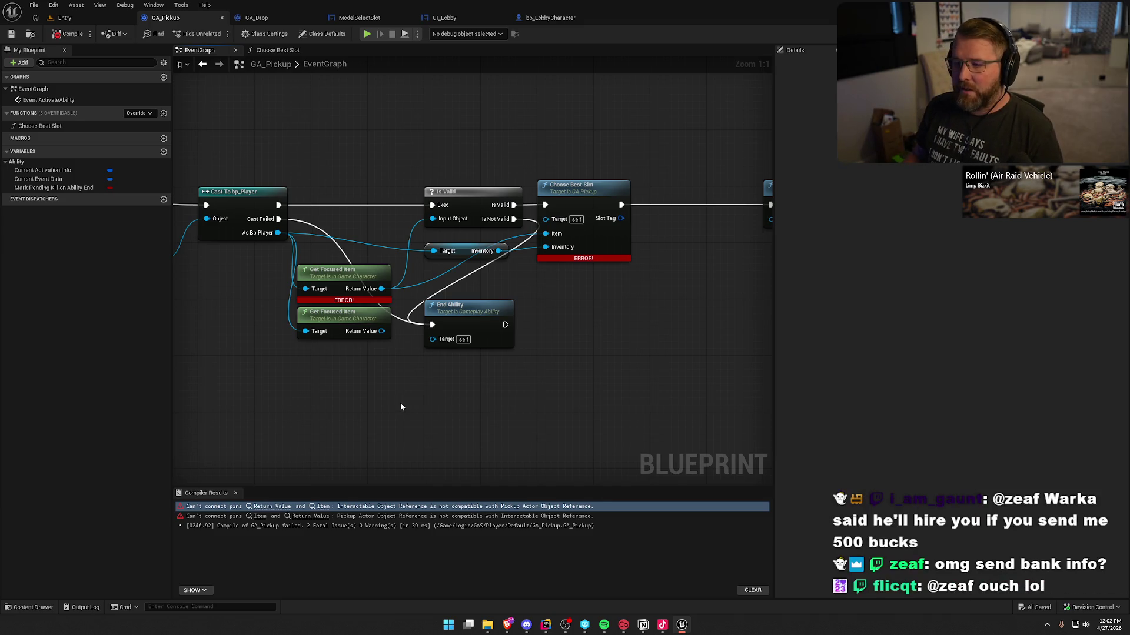
drag(404, 404, 430, 414)
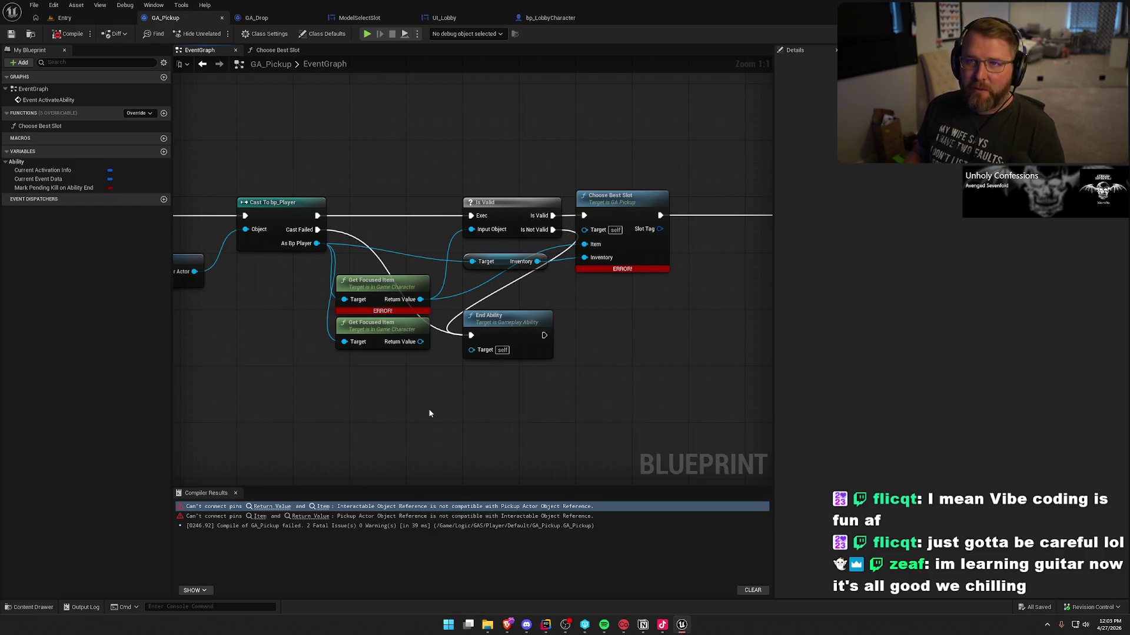
drag(635, 358, 659, 358)
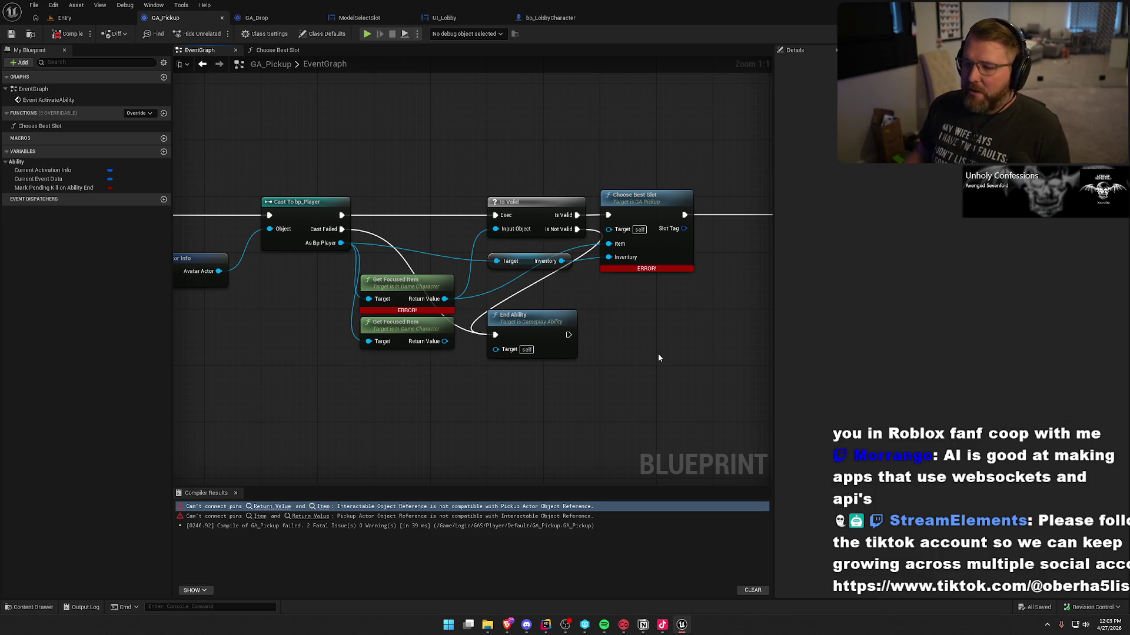
Delete the pickup logic nodes and wire Event ActivateAbility directly to End Ability.
mouse_move(672, 340)
mouse_down()
mouse_move(481, 333)
mouse_move(553, 339)
mouse_up()
drag(676, 198, 559, 198)
drag(520, 346, 745, 369)
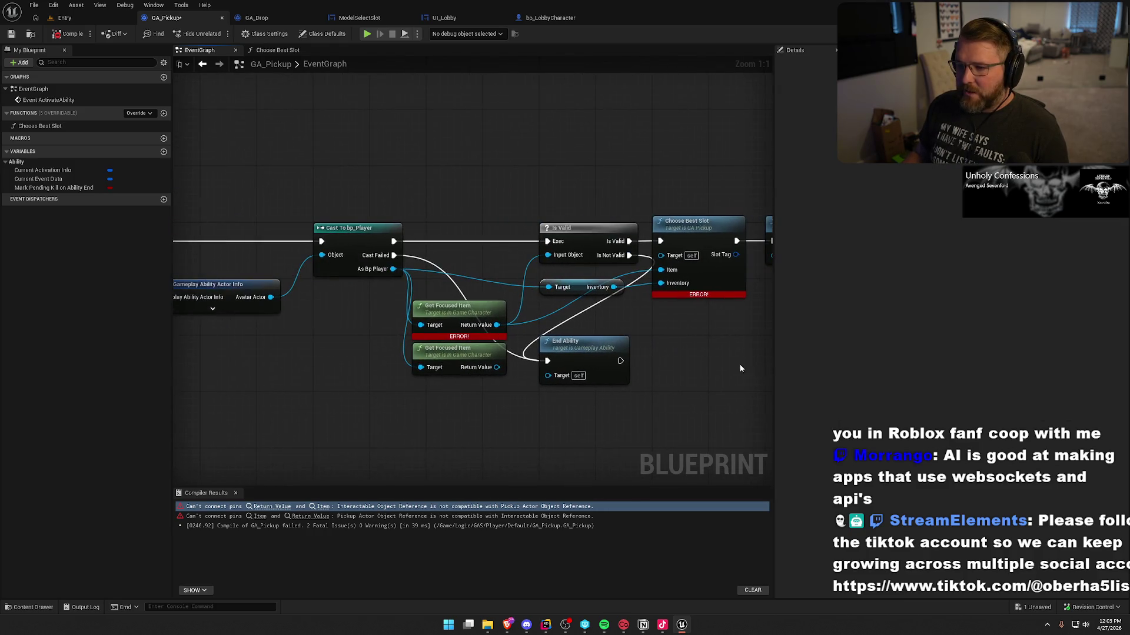
mouse_move(554, 409)
mouse_down()
mouse_move(486, 418)
mouse_move(610, 395)
mouse_move(516, 355)
mouse_up()
scroll(398, 318, down, 3)
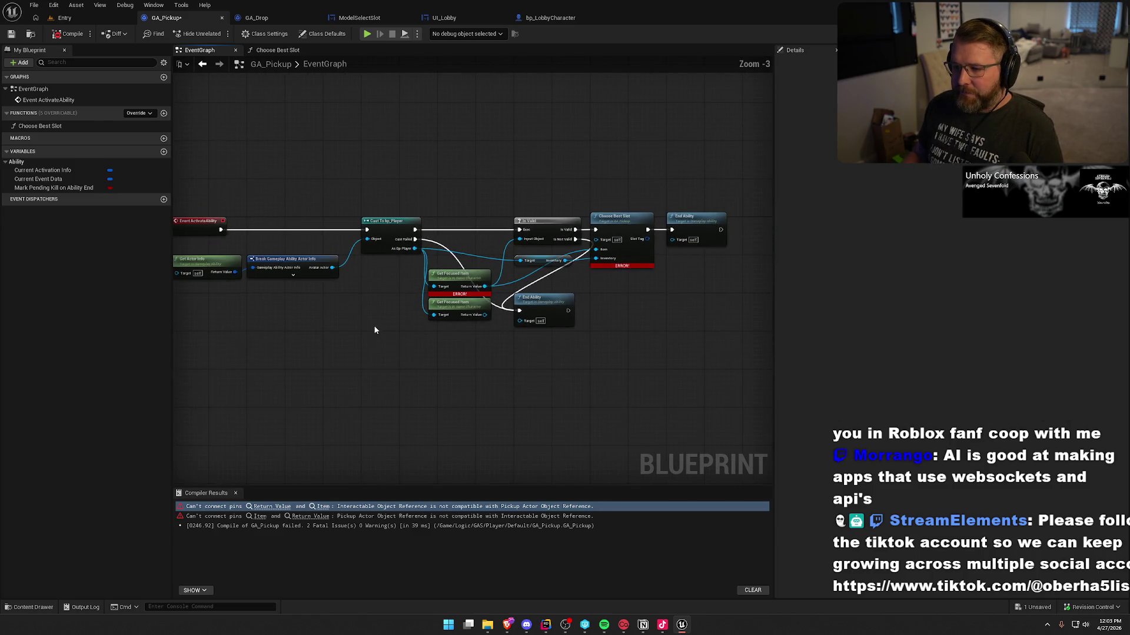
mouse_move(232, 201)
mouse_down()
mouse_move(536, 380)
mouse_move(678, 378)
mouse_move(659, 382)
mouse_up()
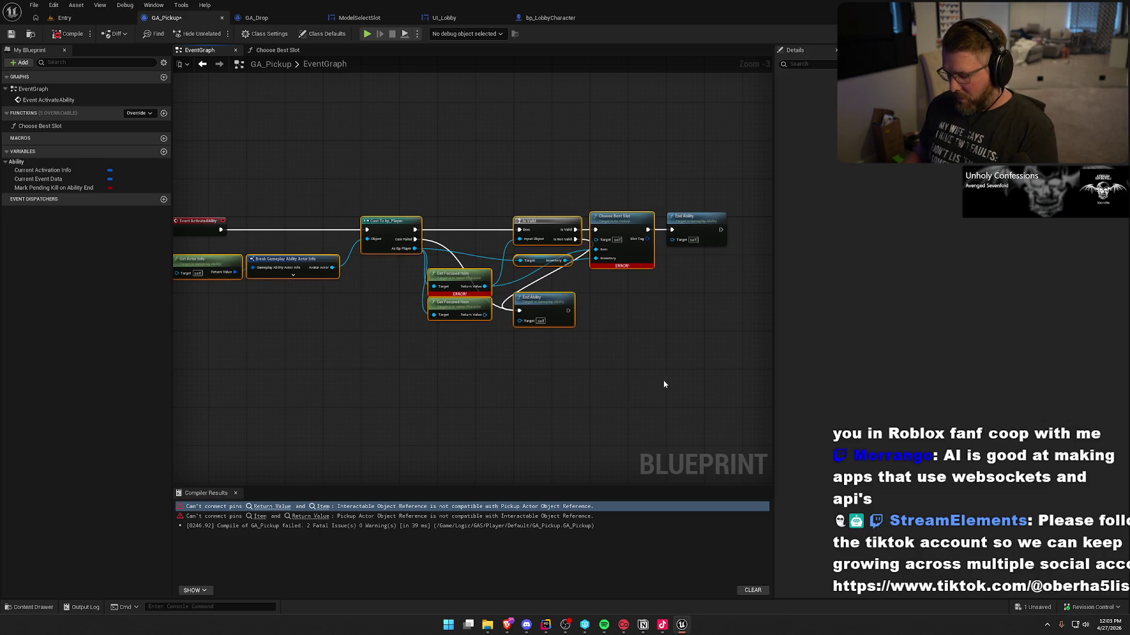
key(Delete)
mouse_move(671, 230)
mouse_down()
mouse_move(221, 230)
mouse_move(375, 221)
mouse_move(282, 224)
mouse_up()
click(370, 370)
key(Home)
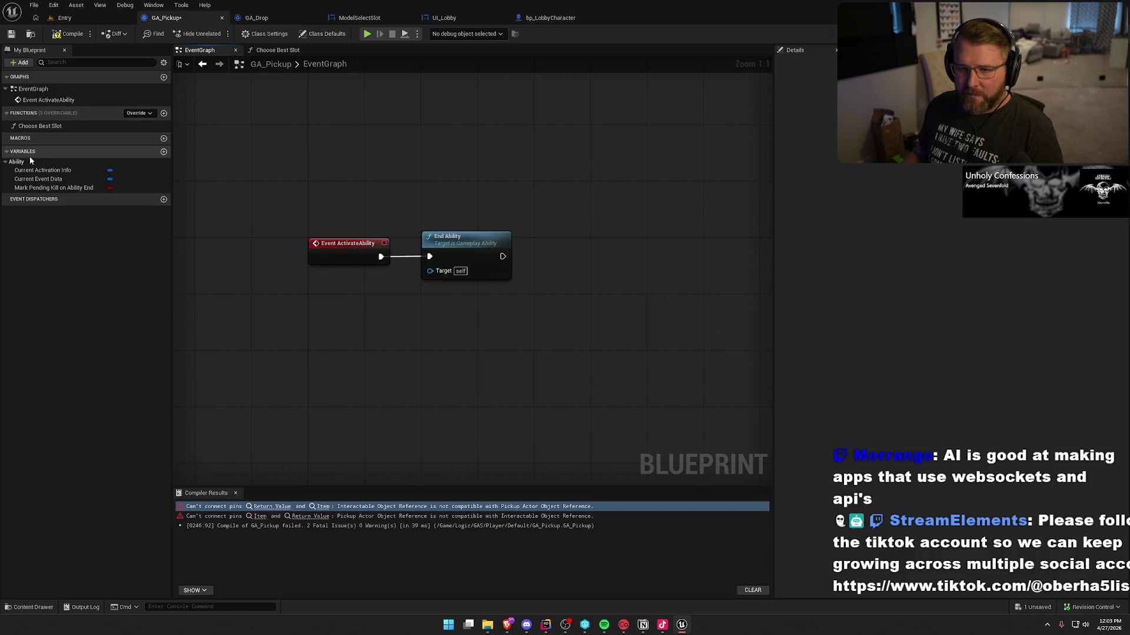
Delete the Choose Best Slot function, recompile GA_Pickup, and close the Compiler Results.
click(88, 125)
key(Delete)
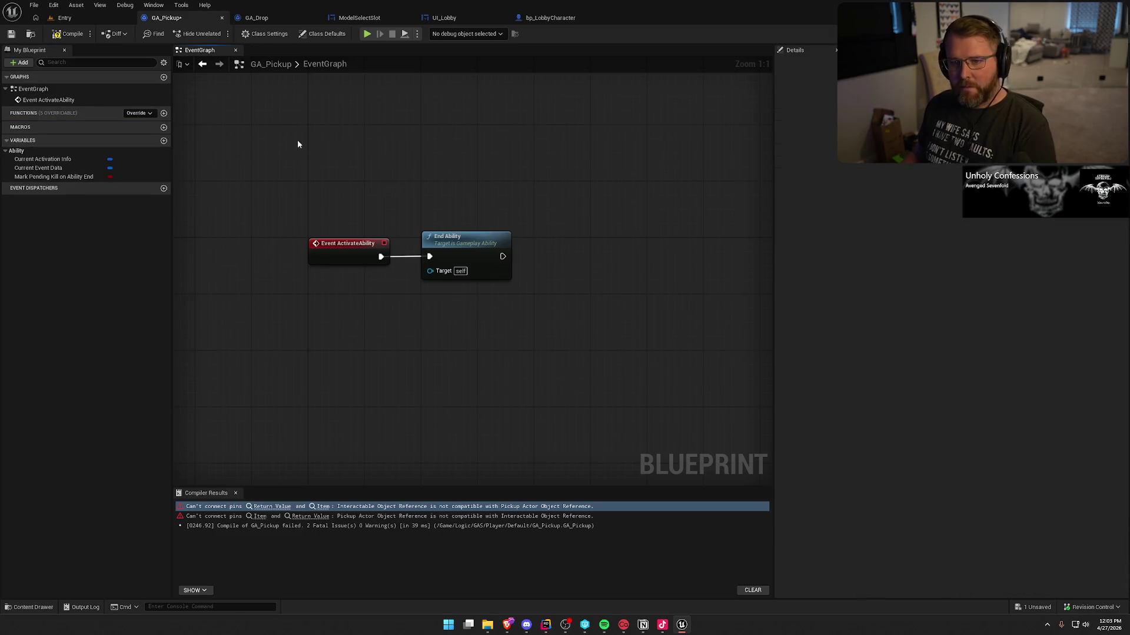
click(68, 33)
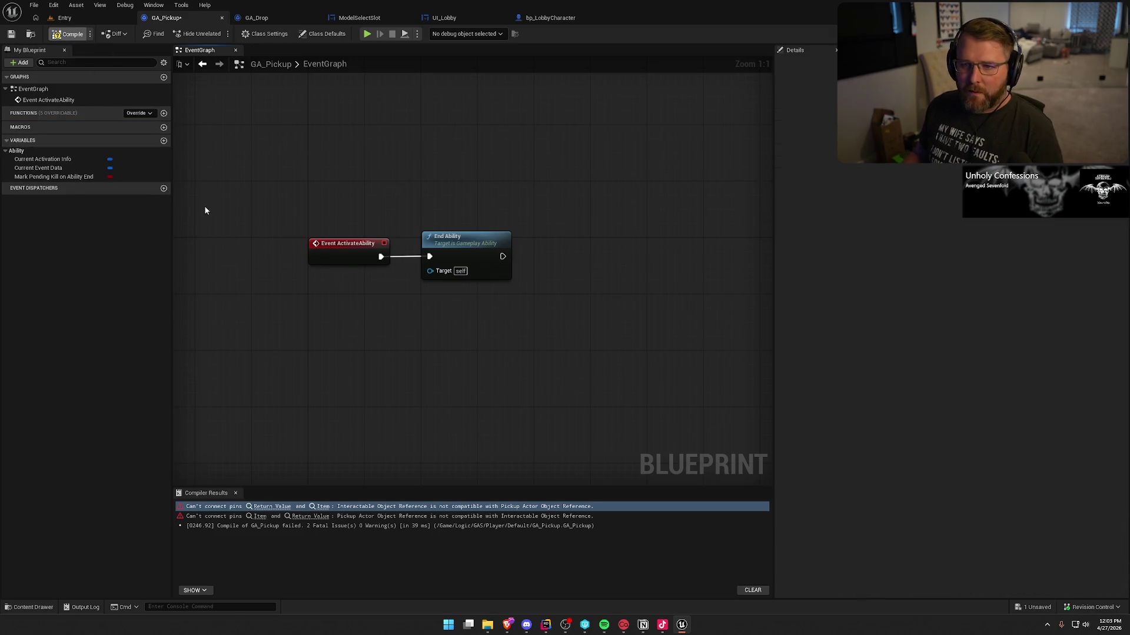
click(235, 493)
Close the GA_Pickup, GA_Drop and ModelSelectSlot tabs to return to UI_Lobby.
middle_click(170, 25)
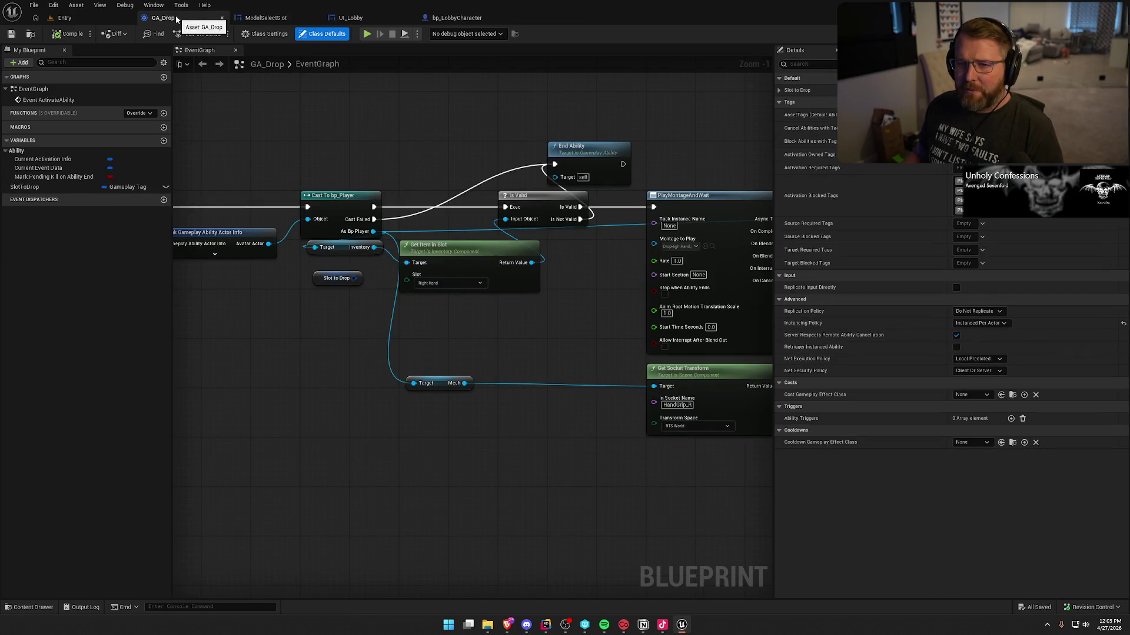
middle_click(186, 19)
middle_click(184, 19)
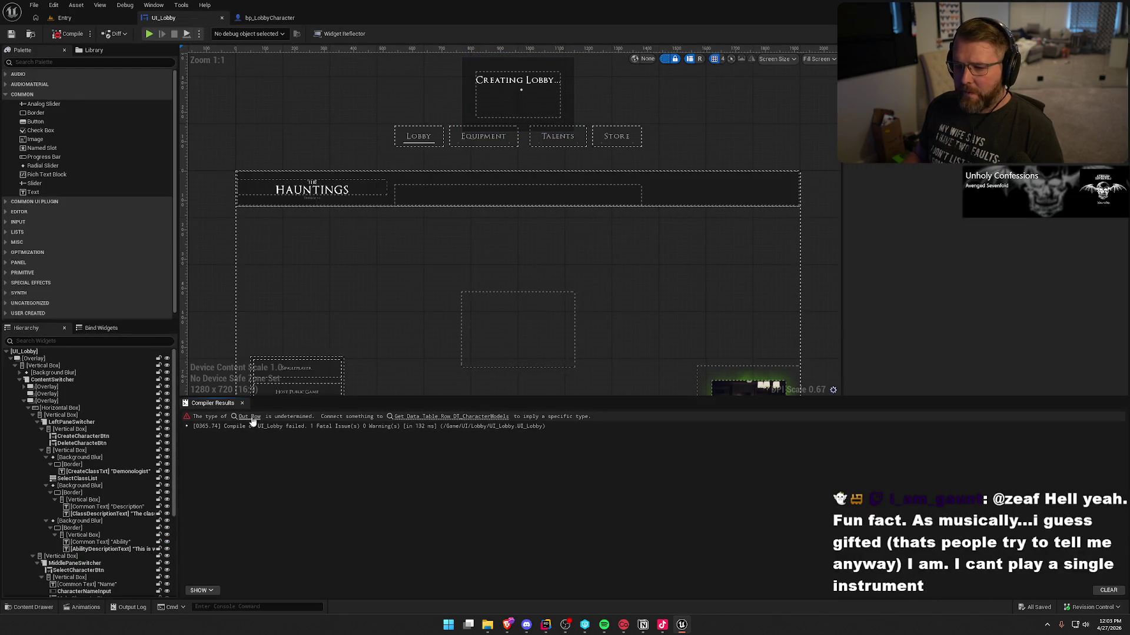
Trace UI_Lobby's error to its DT_CharacterModels row lookup, locate that asset, then view bp_LobbyCharacter.
click(250, 417)
mouse_move(575, 426)
mouse_down()
mouse_move(481, 369)
mouse_move(411, 347)
mouse_up()
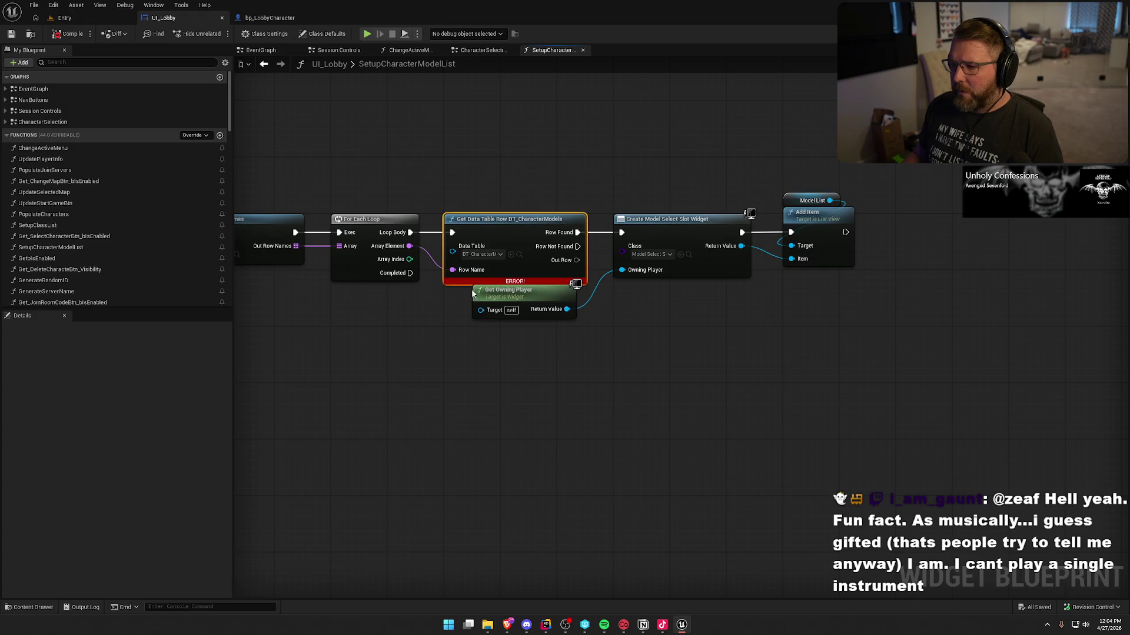
drag(486, 174, 594, 138)
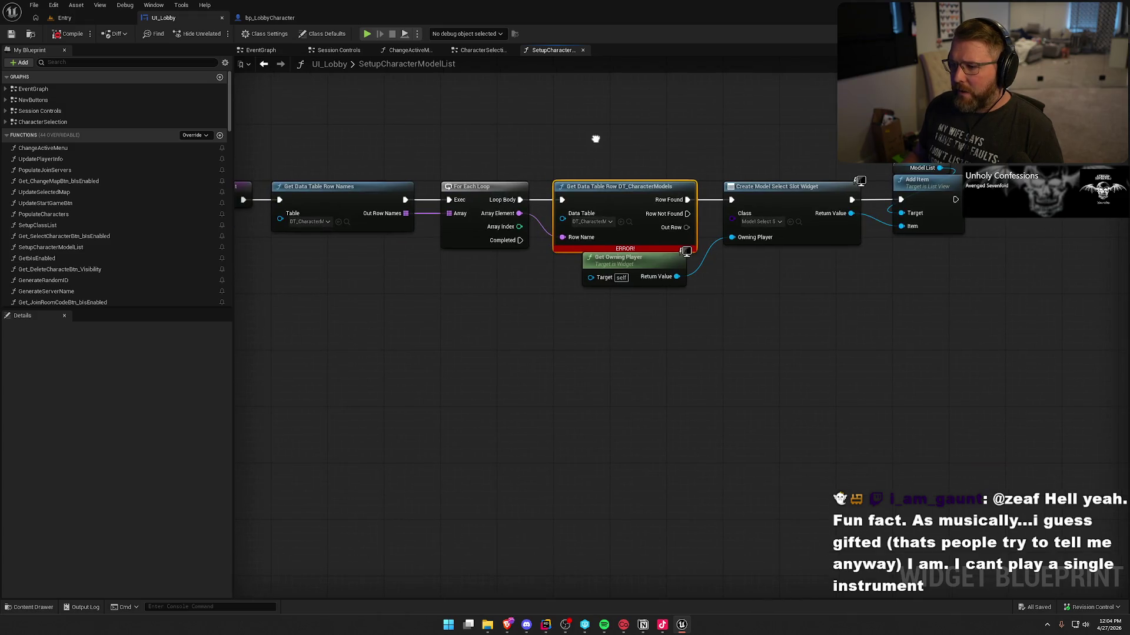
drag(540, 169, 720, 156)
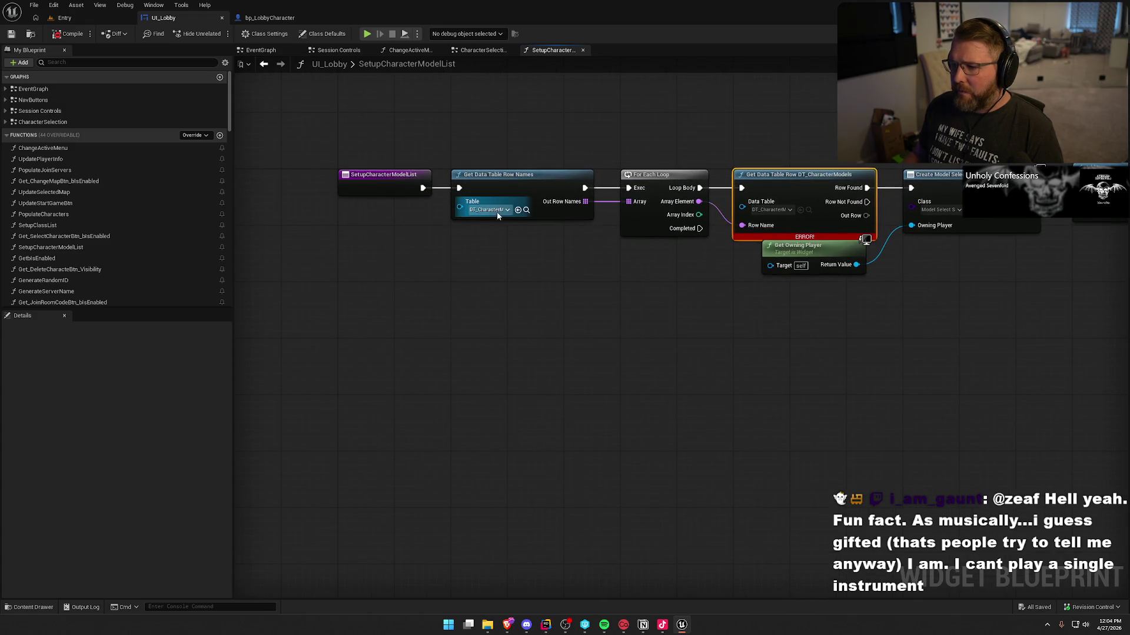
click(526, 210)
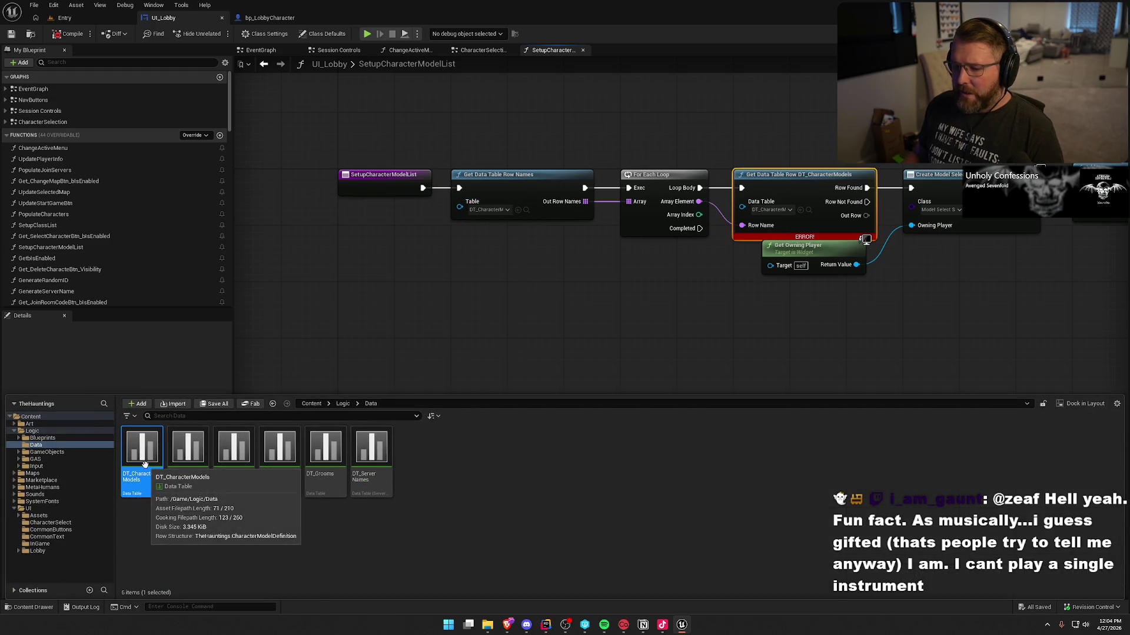
mouse_move(691, 327)
mouse_down()
mouse_move(479, 317)
mouse_move(541, 329)
mouse_up()
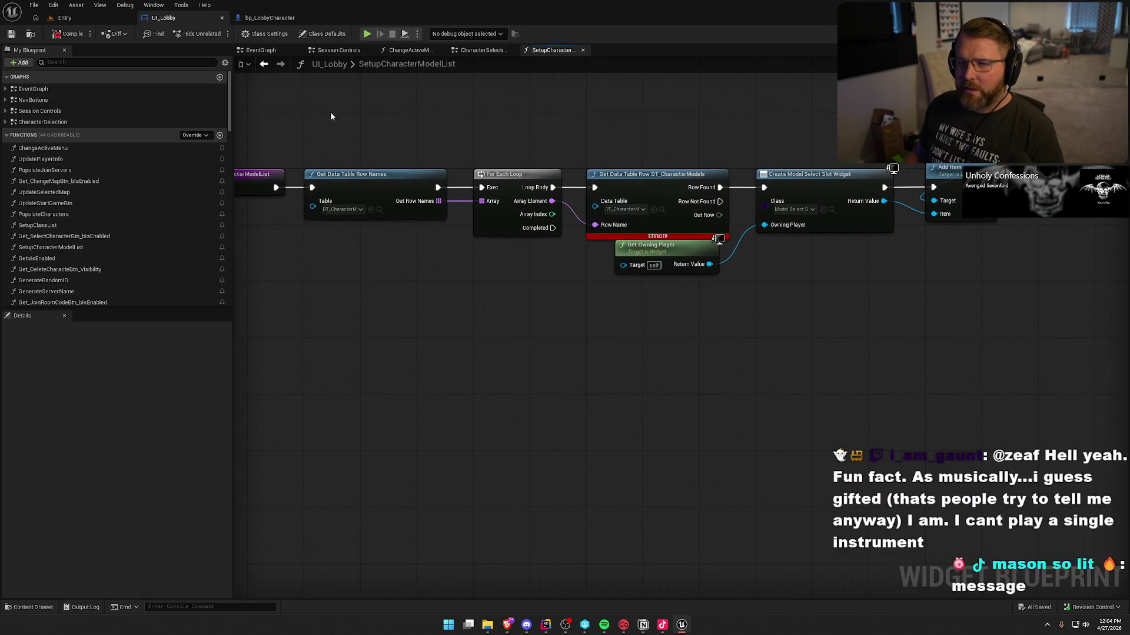
click(259, 18)
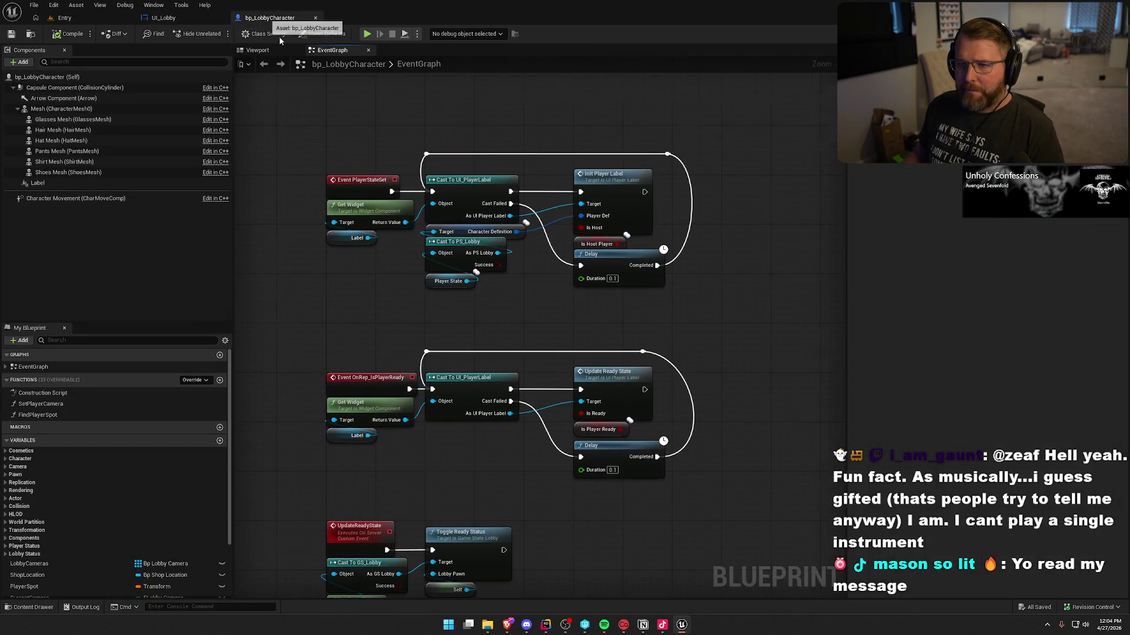
Close bp_LobbyCharacter, then select DT_Grooms in Logic/Data and confirm its deletion.
click(316, 18)
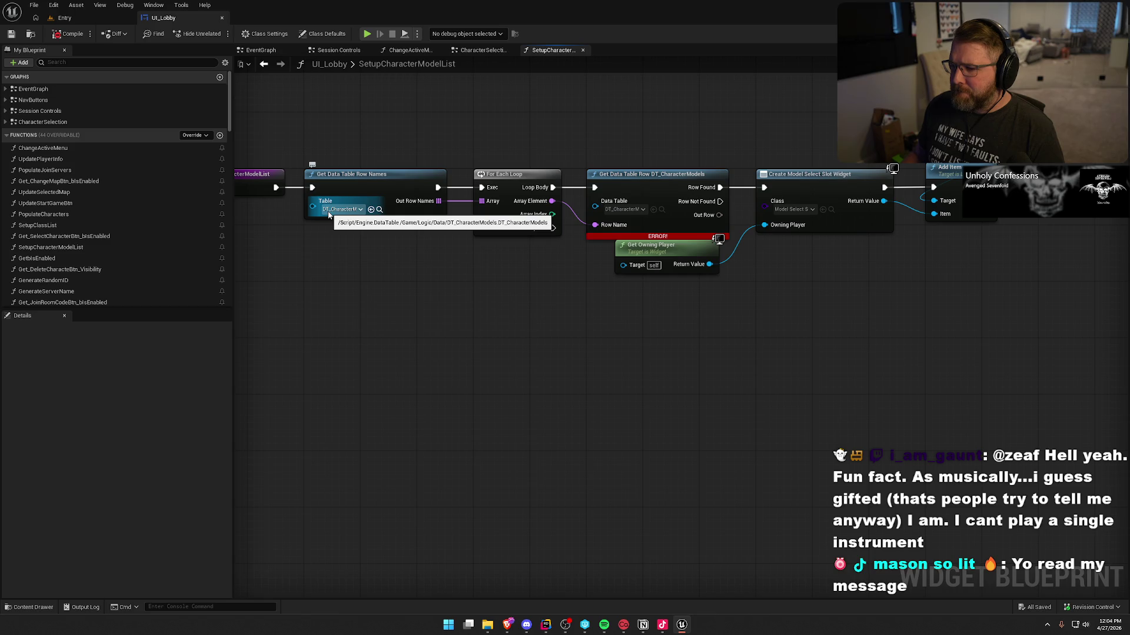
click(379, 210)
click(325, 453)
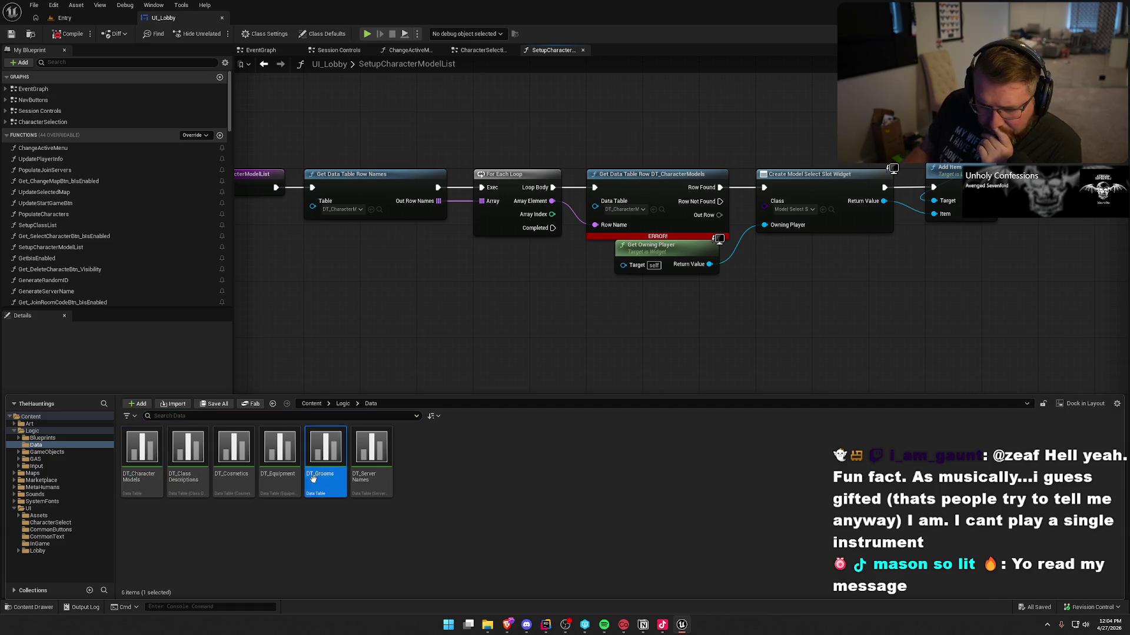
key(Delete)
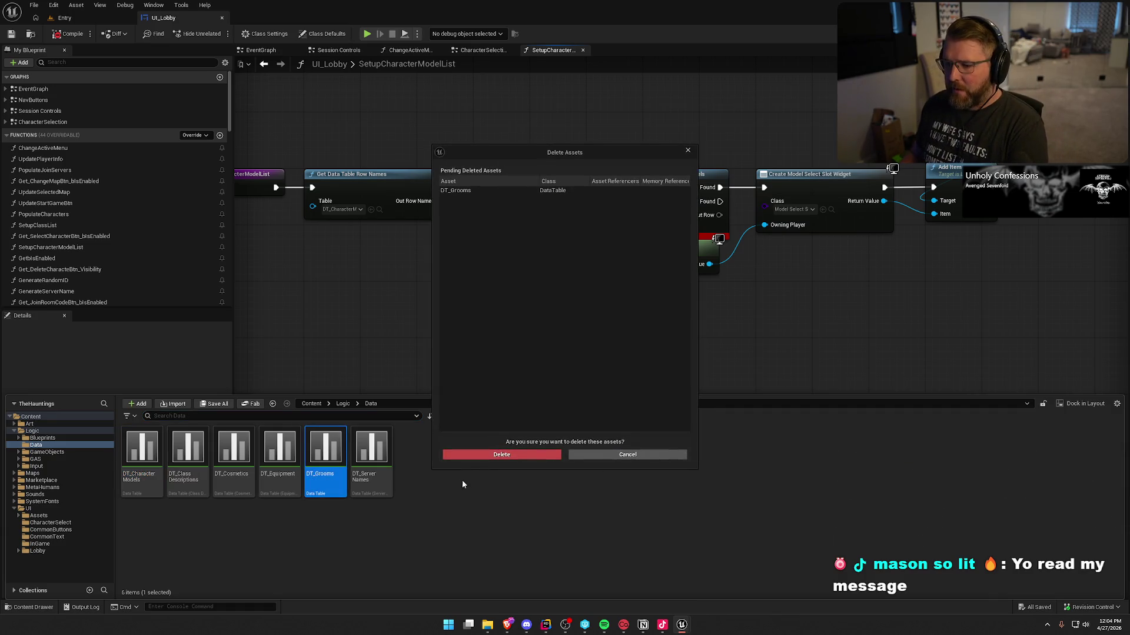
click(489, 455)
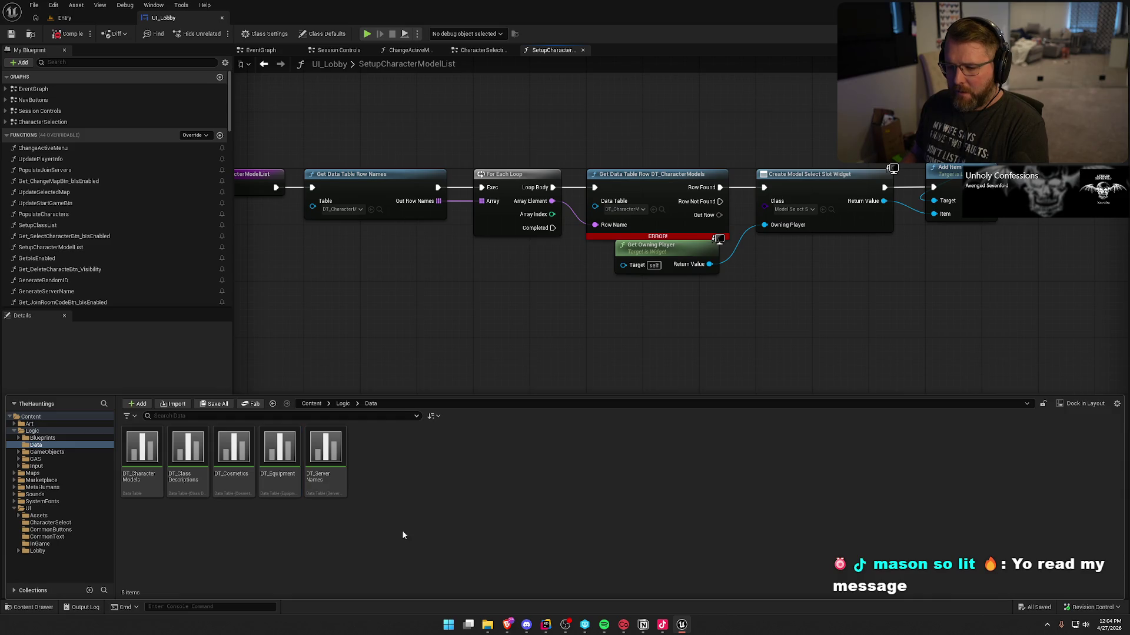
Open DT_Cosmetics and DT_CharacterModels, accepting the missing-structure prompt.
double_click(235, 486)
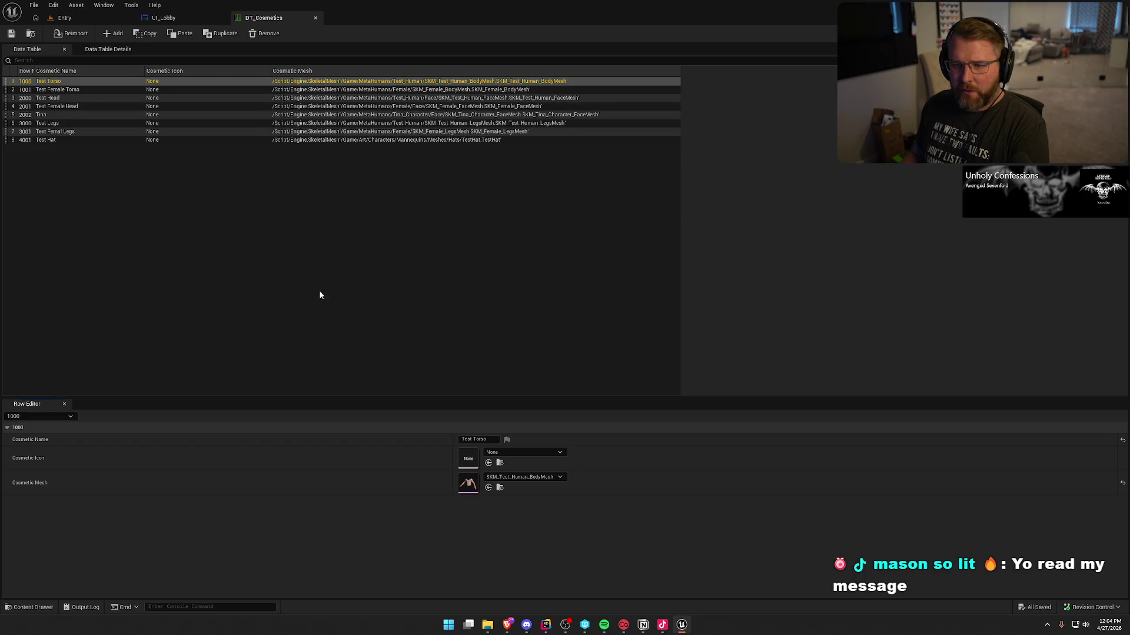
key(ctrl+space)
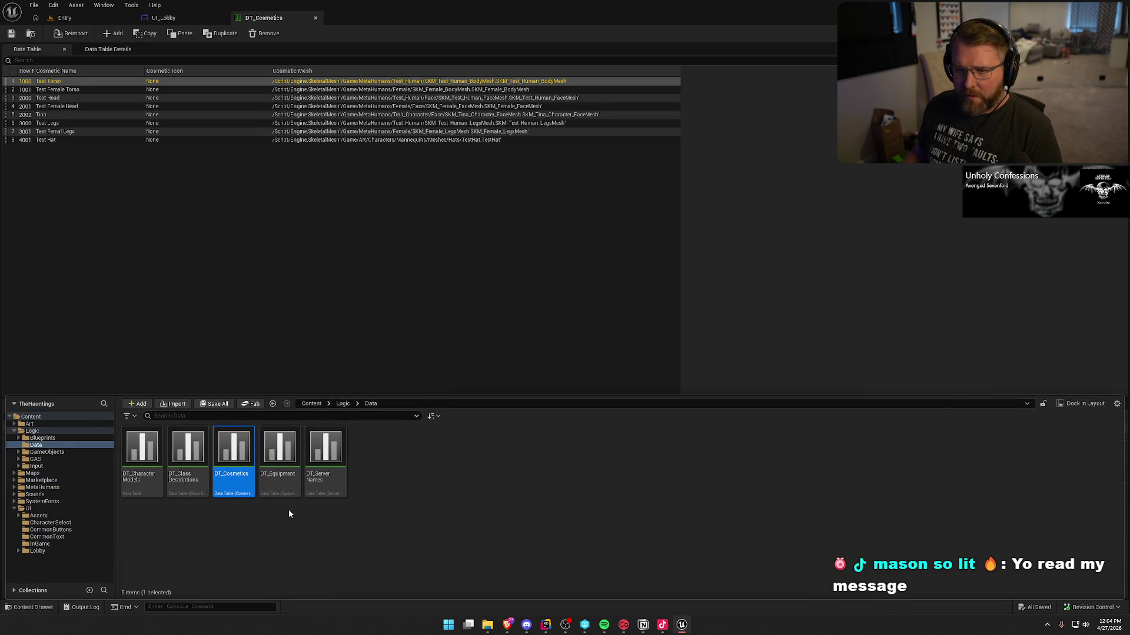
double_click(141, 447)
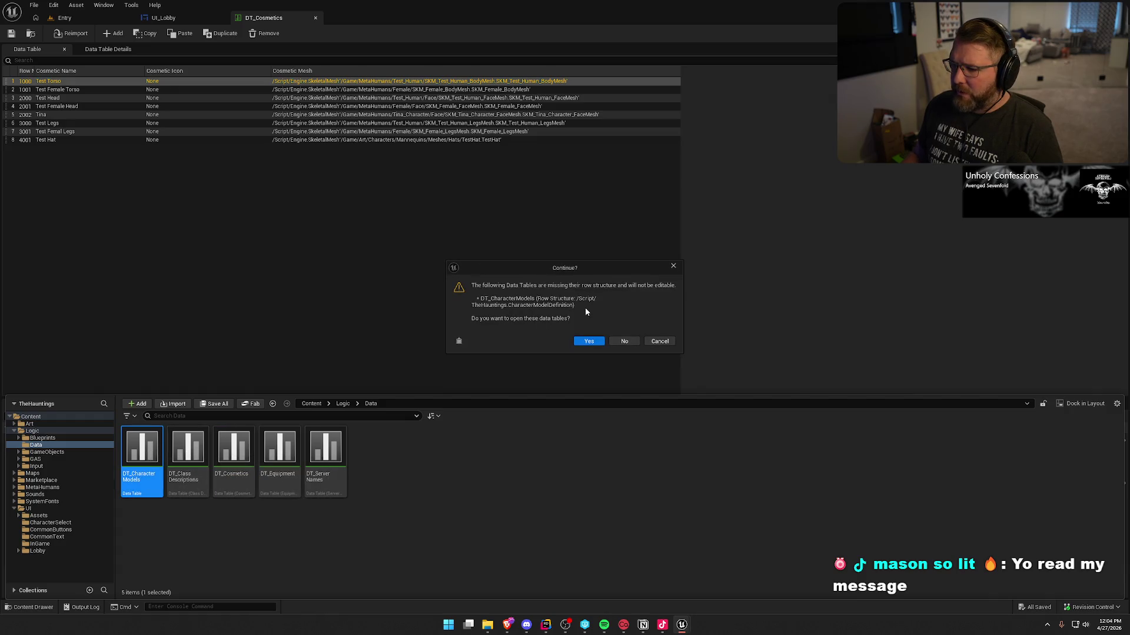
click(602, 344)
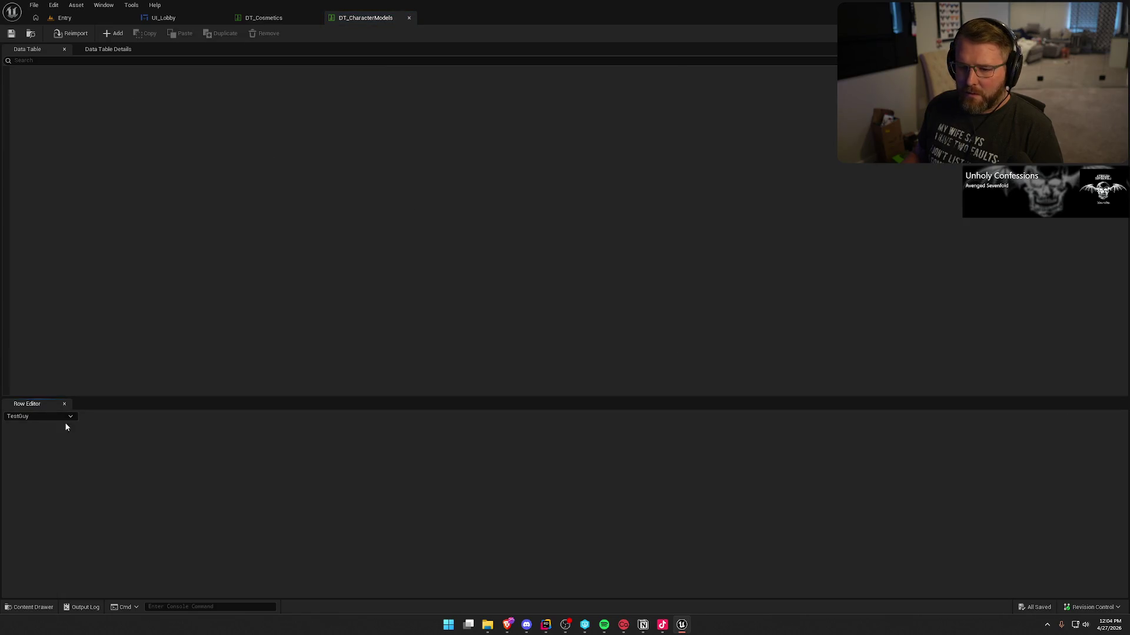
Review DT_CharacterModels' row list and details, then close both data table tabs.
click(54, 417)
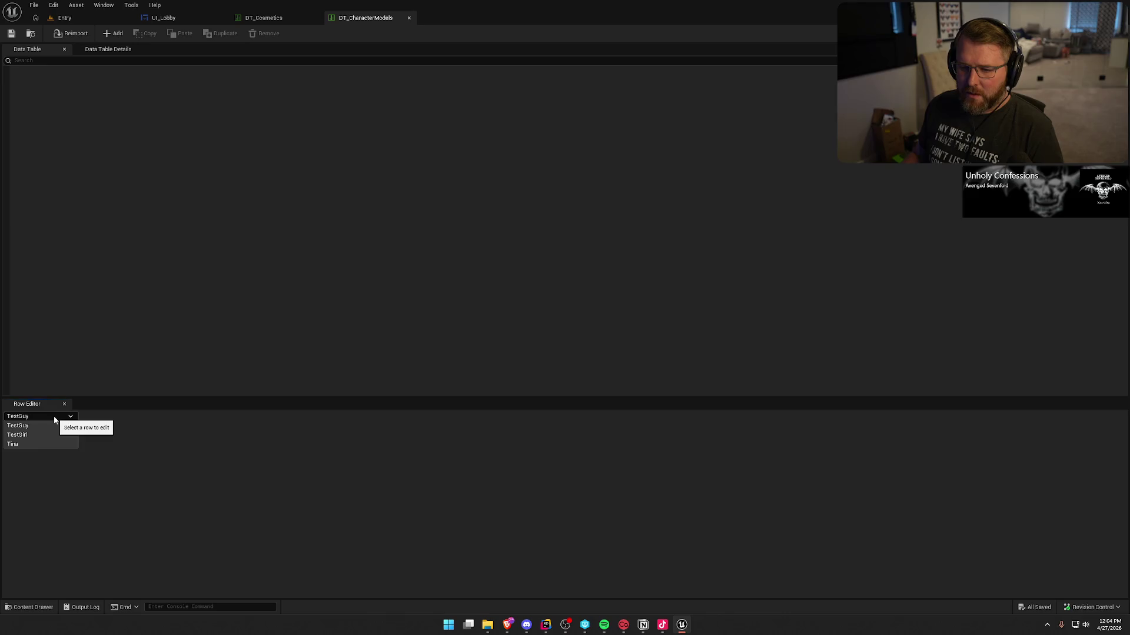
click(54, 418)
click(92, 52)
click(41, 52)
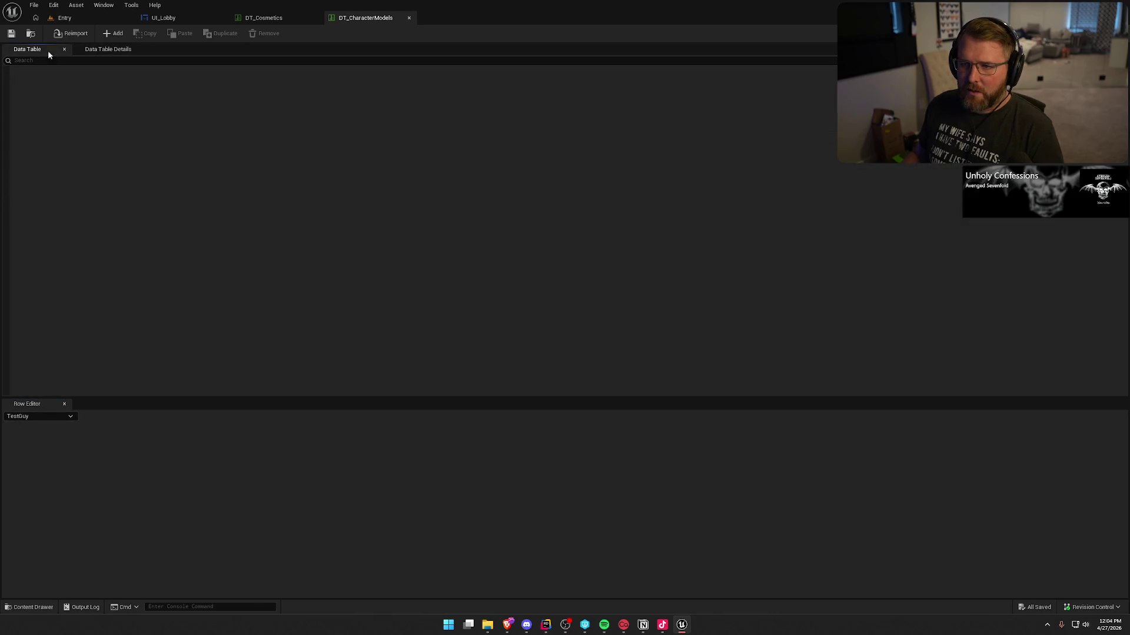
middle_click(347, 19)
middle_click(287, 21)
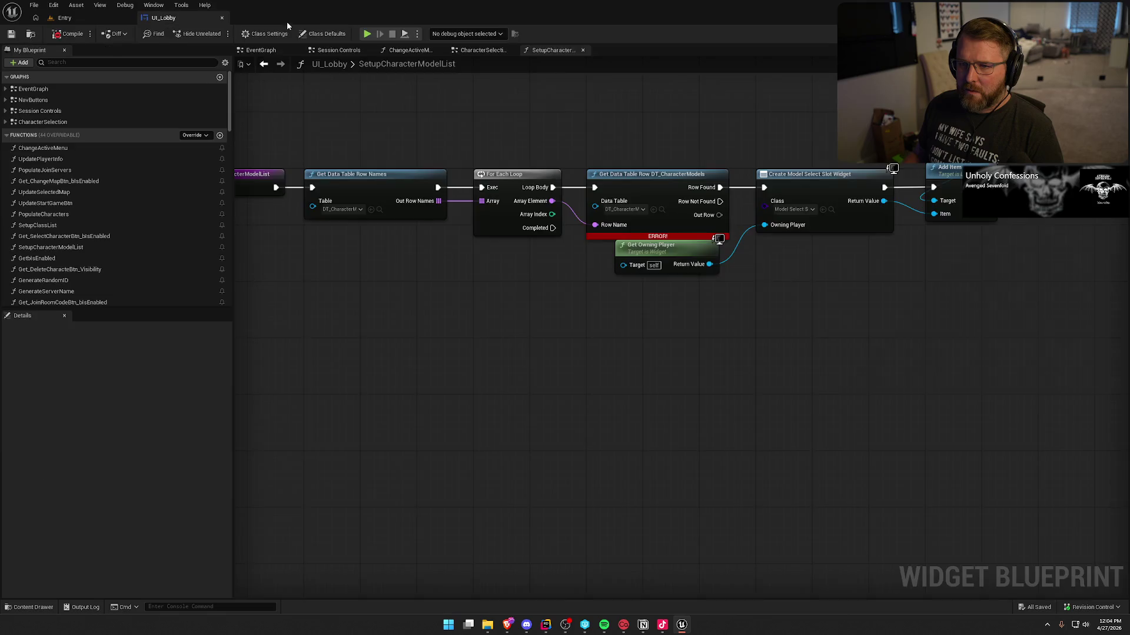
Move the Get Owning Player node below the erroring node, clear of the ERROR banner.
drag(457, 319, 626, 337)
drag(315, 133, 459, 297)
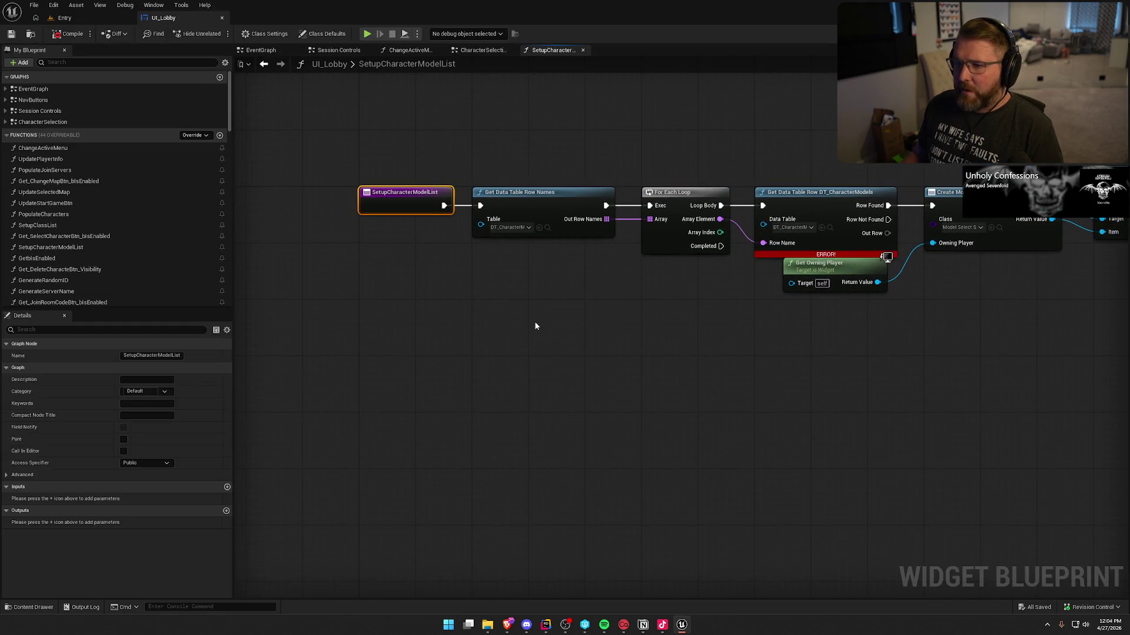
drag(533, 325, 465, 329)
drag(546, 301, 477, 333)
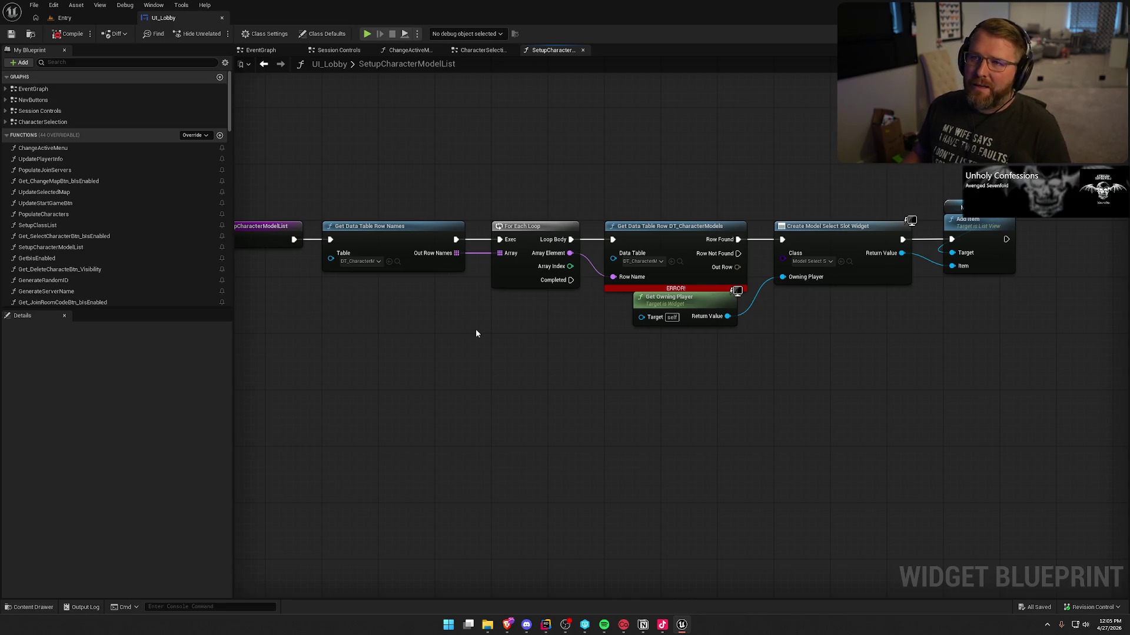
drag(495, 319, 495, 351)
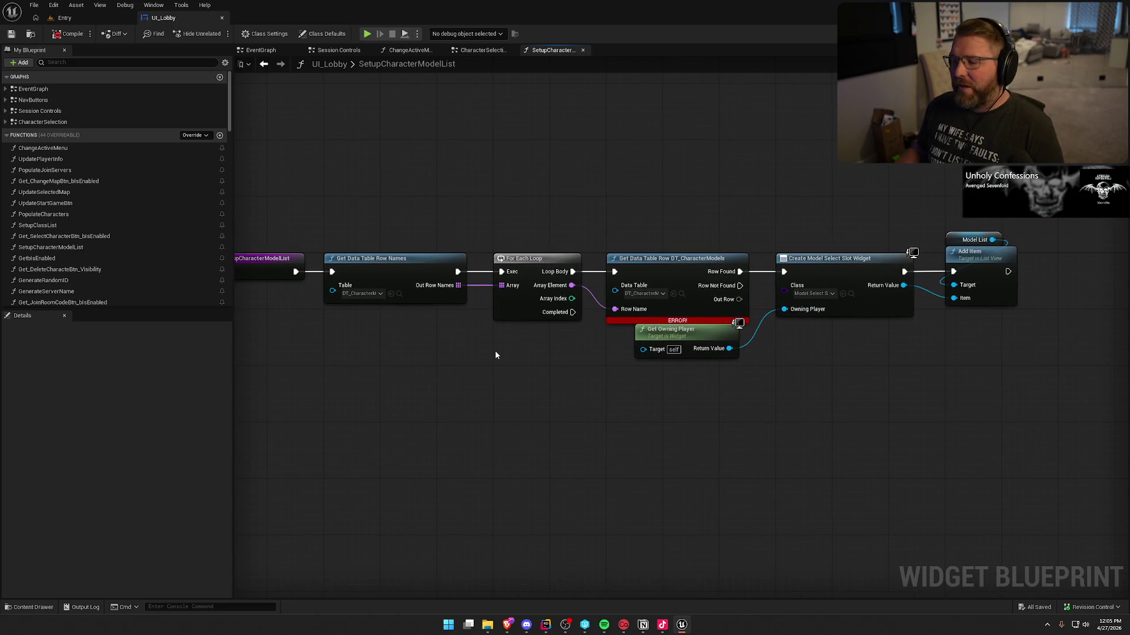
mouse_move(496, 351)
mouse_down()
mouse_move(522, 317)
mouse_move(518, 302)
mouse_up()
drag(658, 274, 630, 282)
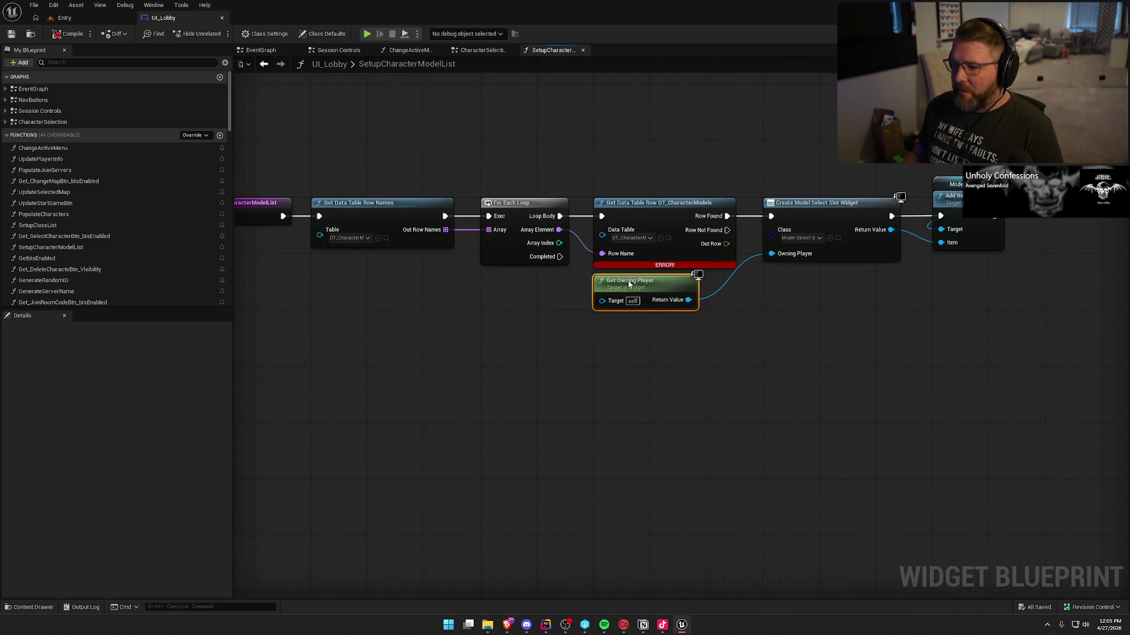
drag(577, 368, 585, 380)
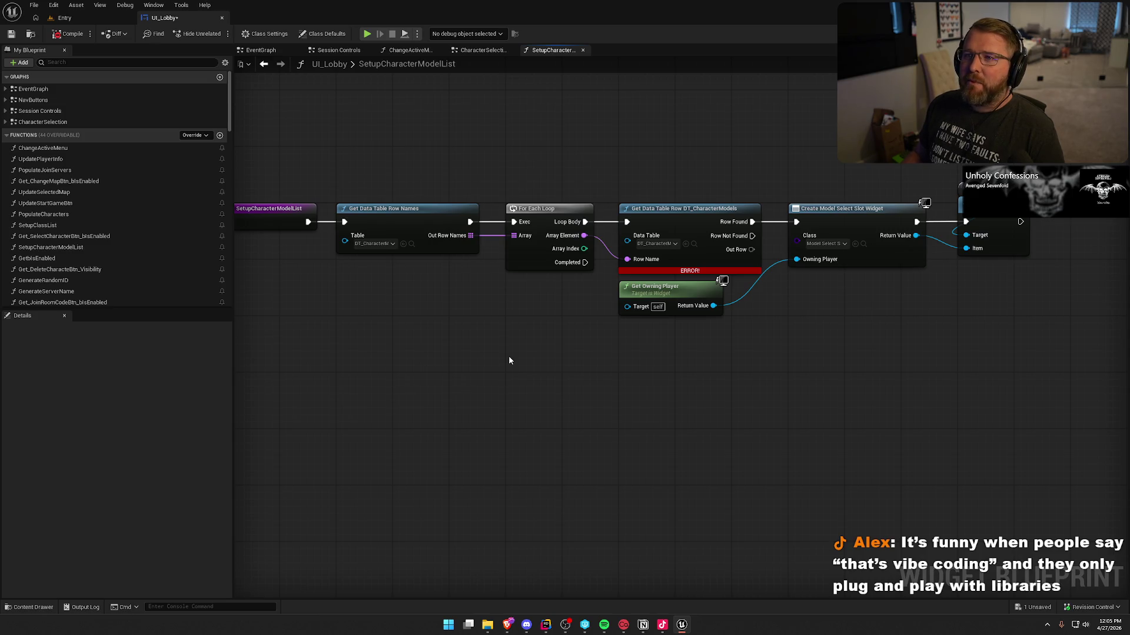
Clear the node selection and switch to Rider to view LobbyPawn.h.
mouse_move(1006, 359)
mouse_down()
mouse_move(313, 150)
mouse_move(405, 153)
mouse_up()
click(353, 138)
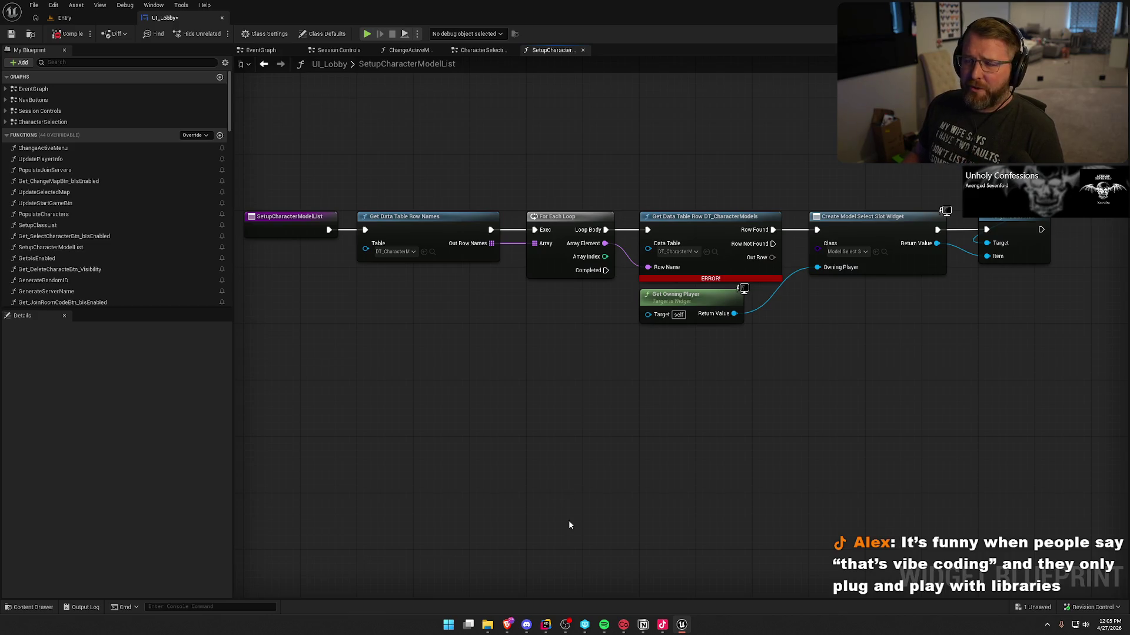
click(547, 626)
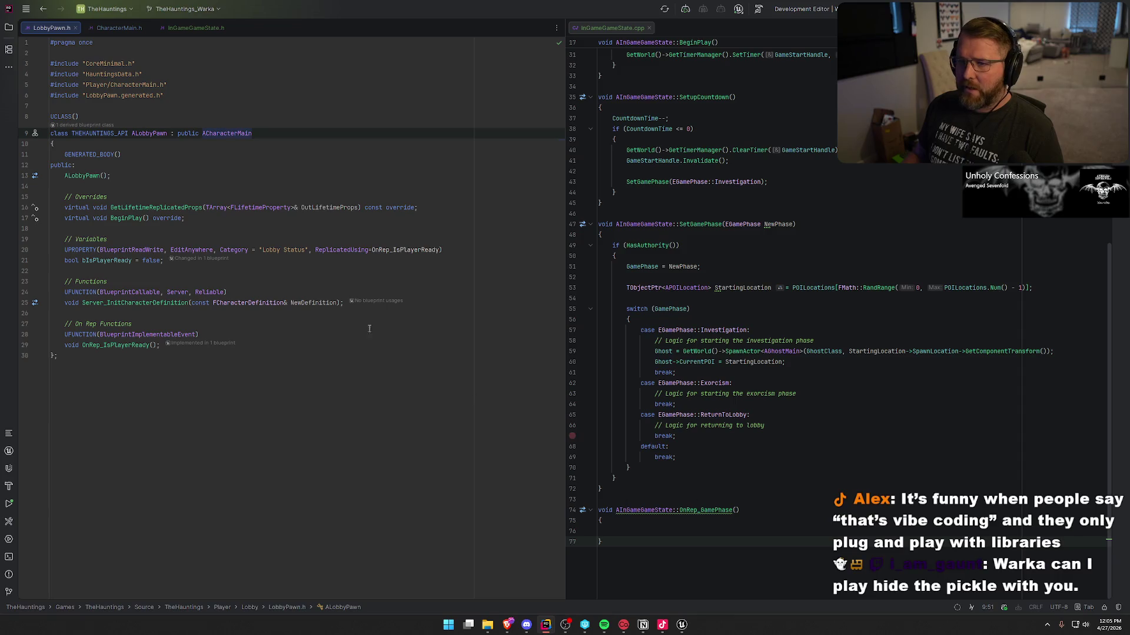
Switch from Rider back to the Unreal Engine Blueprint editor.
click(681, 625)
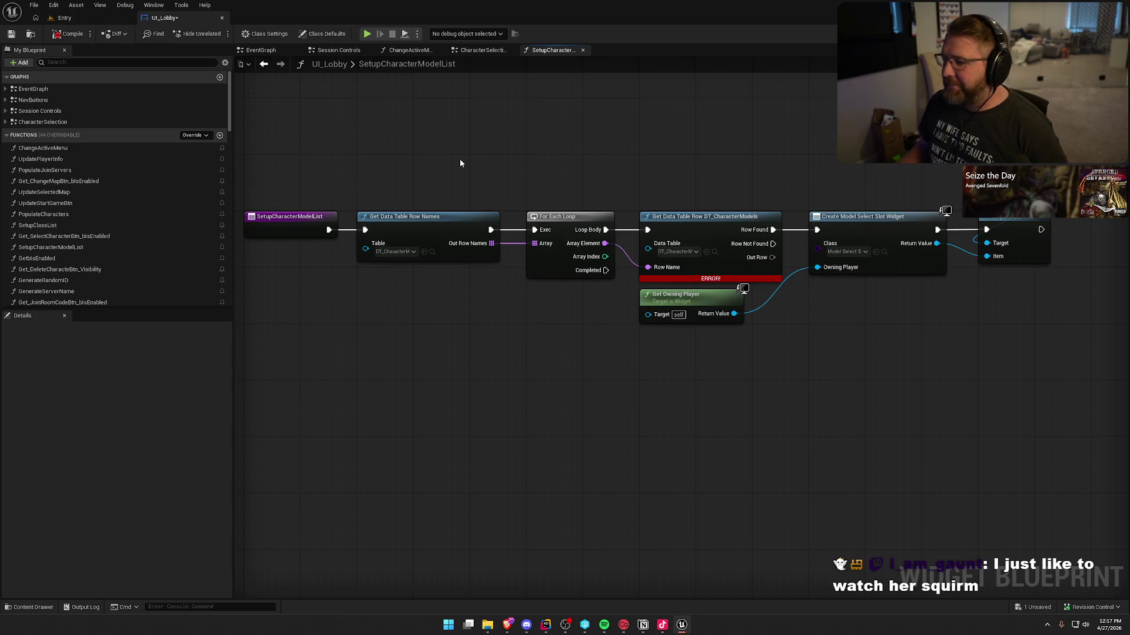
Survey the SetupCharacterModelList graph's node chain up to its entry node.
mouse_move(579, 409)
mouse_down()
mouse_move(616, 438)
mouse_move(574, 421)
mouse_move(571, 398)
mouse_move(546, 399)
mouse_up()
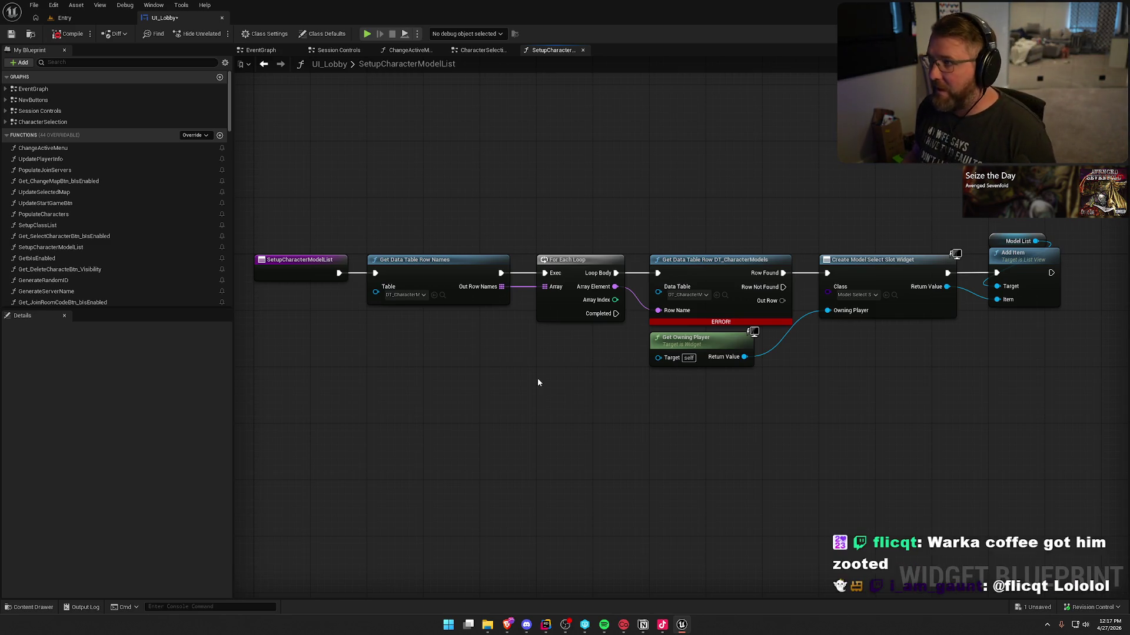
mouse_move(530, 410)
mouse_down()
mouse_move(518, 405)
mouse_move(515, 417)
mouse_up()
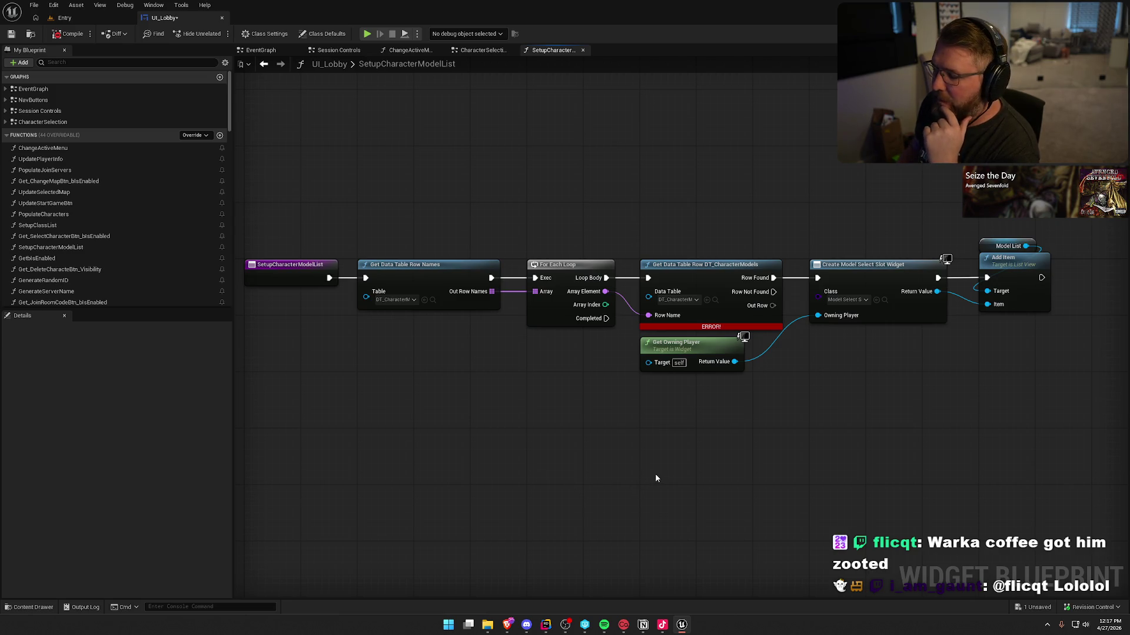
drag(765, 460, 718, 452)
drag(396, 210, 937, 456)
click(905, 451)
drag(353, 221, 425, 351)
mouse_move(397, 174)
mouse_down()
mouse_move(576, 329)
mouse_move(1000, 259)
mouse_up()
click(742, 423)
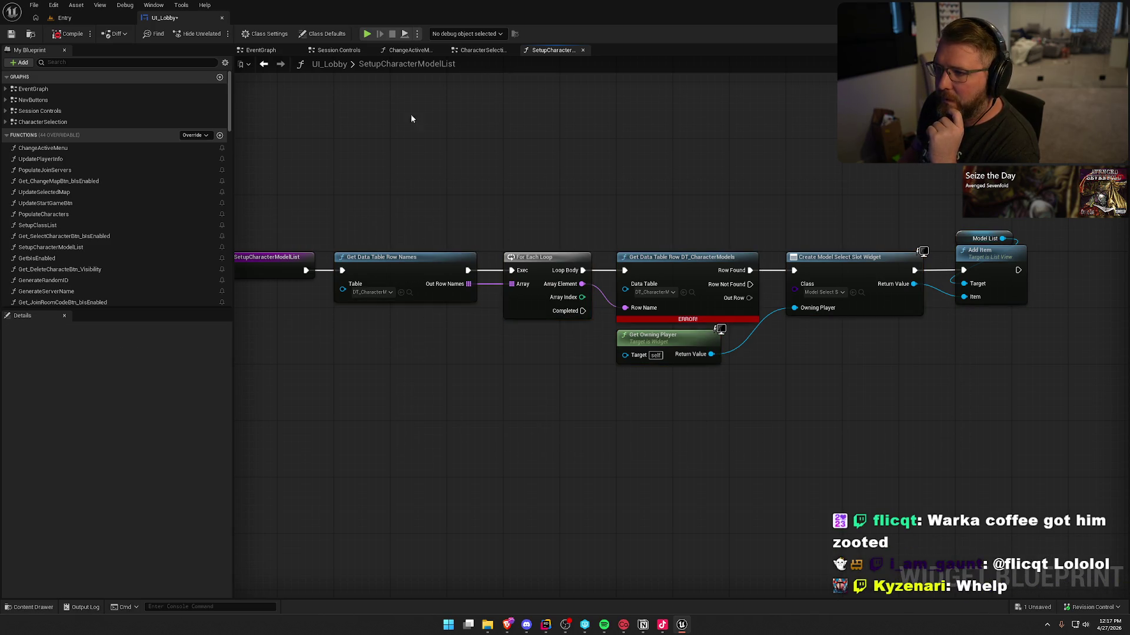
drag(454, 104, 524, 87)
Check the SetupCharacterModelList entry node's actions, then go back to Event Construct in the EventGraph.
click(341, 245)
right_click(342, 248)
mouse_move(402, 346)
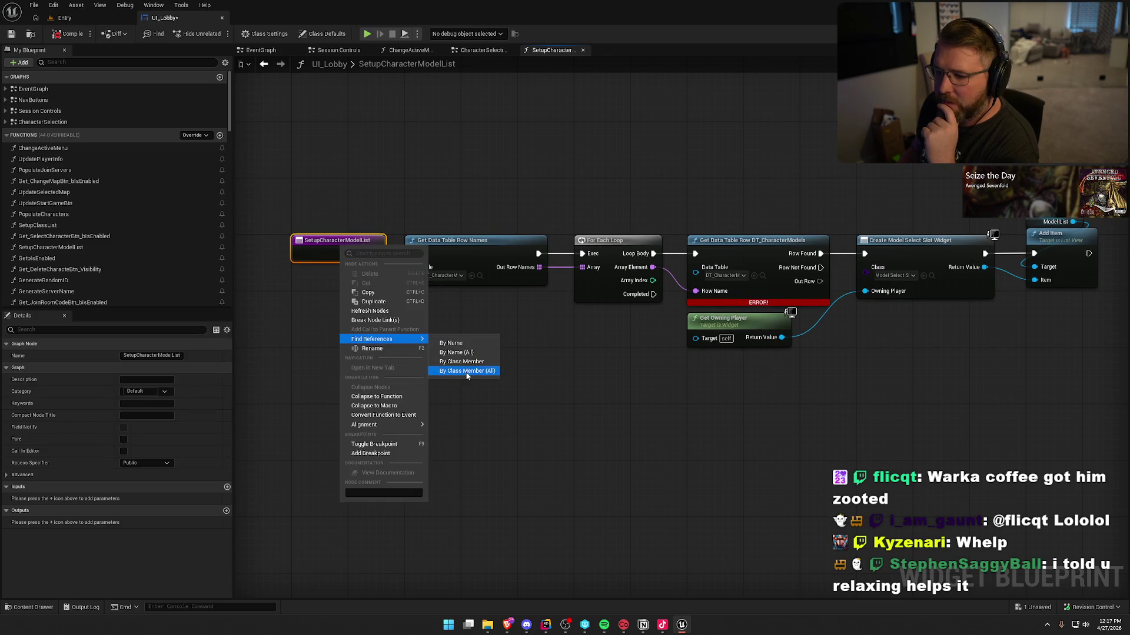
click(613, 459)
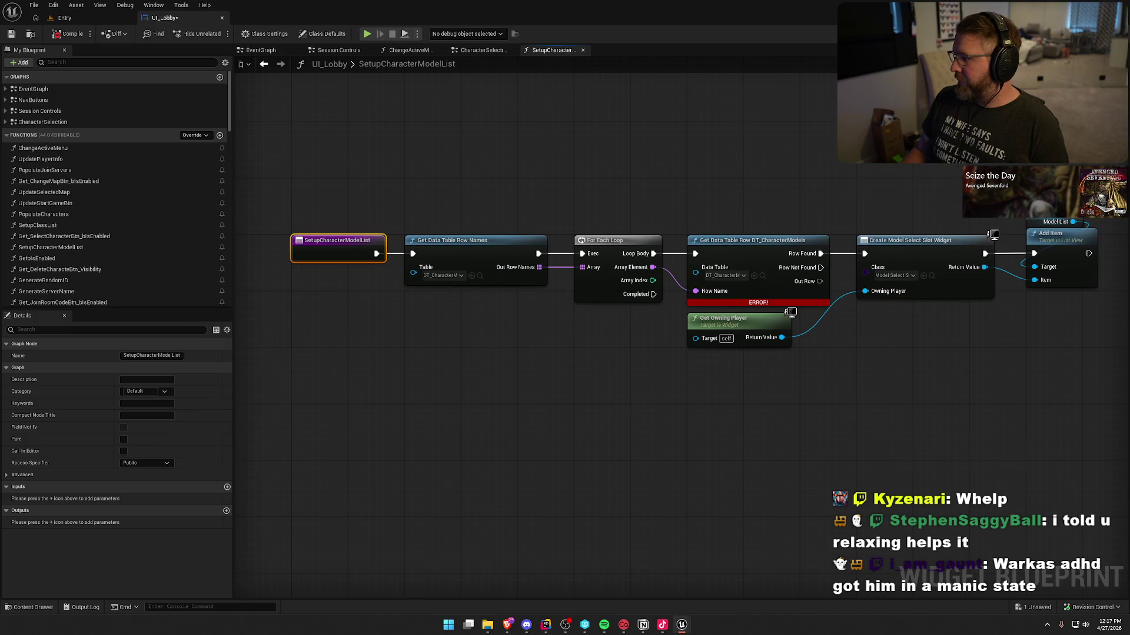
key(alt+Left)
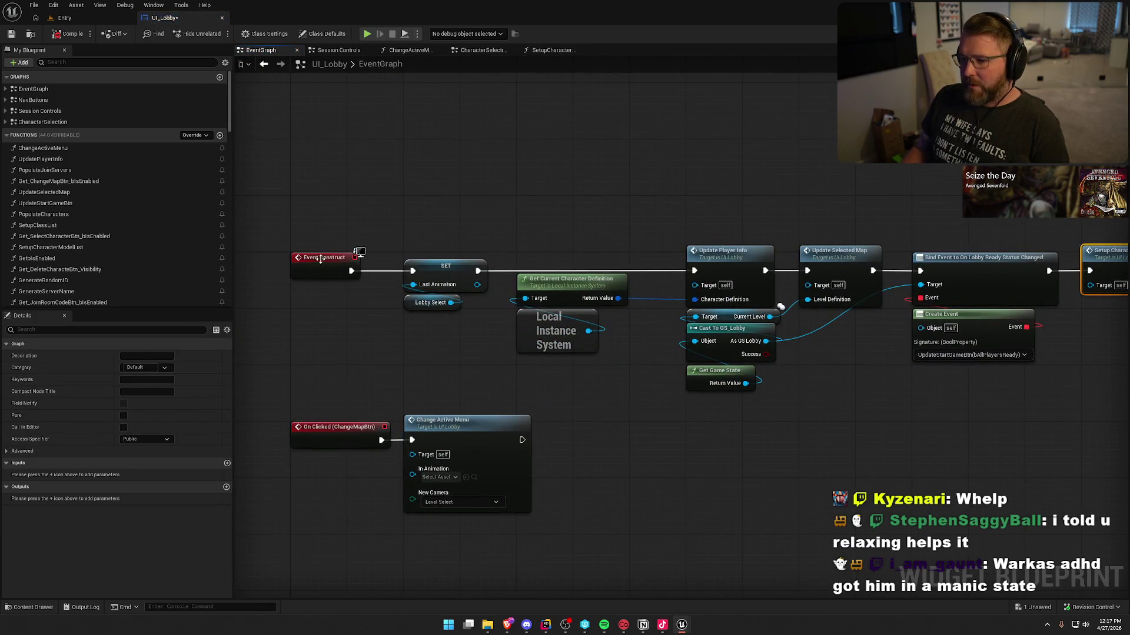
Follow Event Construct into SetupCharacterModelList, then show UI_Lobby's Designer with Compiler Results closed.
drag(618, 397, 559, 395)
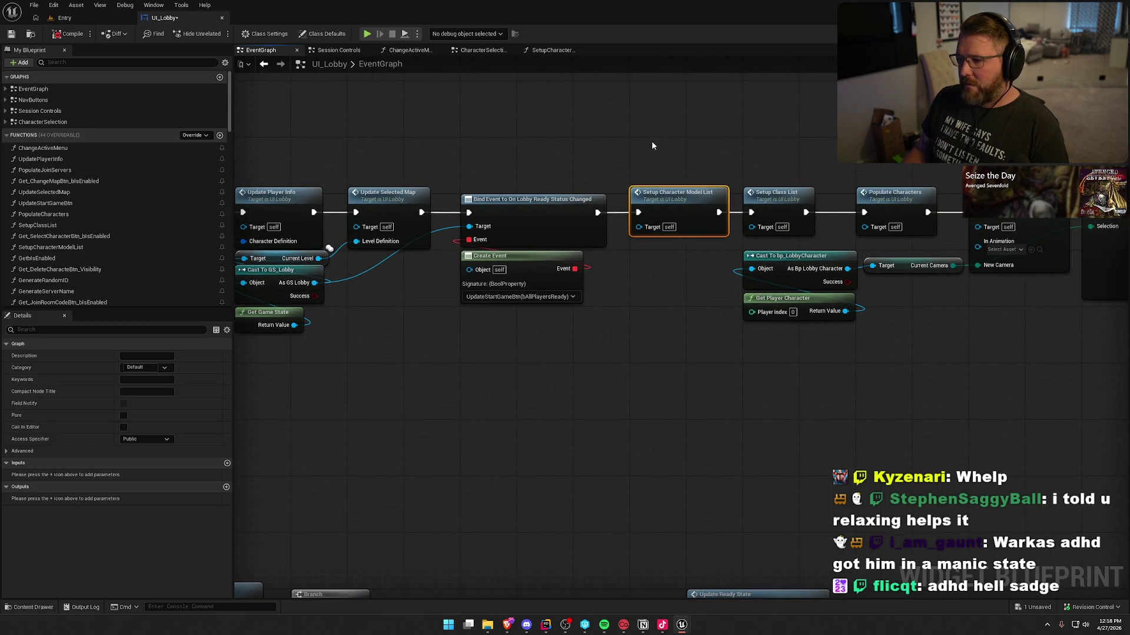
mouse_move(661, 322)
mouse_down()
mouse_move(353, 302)
mouse_move(1024, 328)
mouse_up()
click(553, 50)
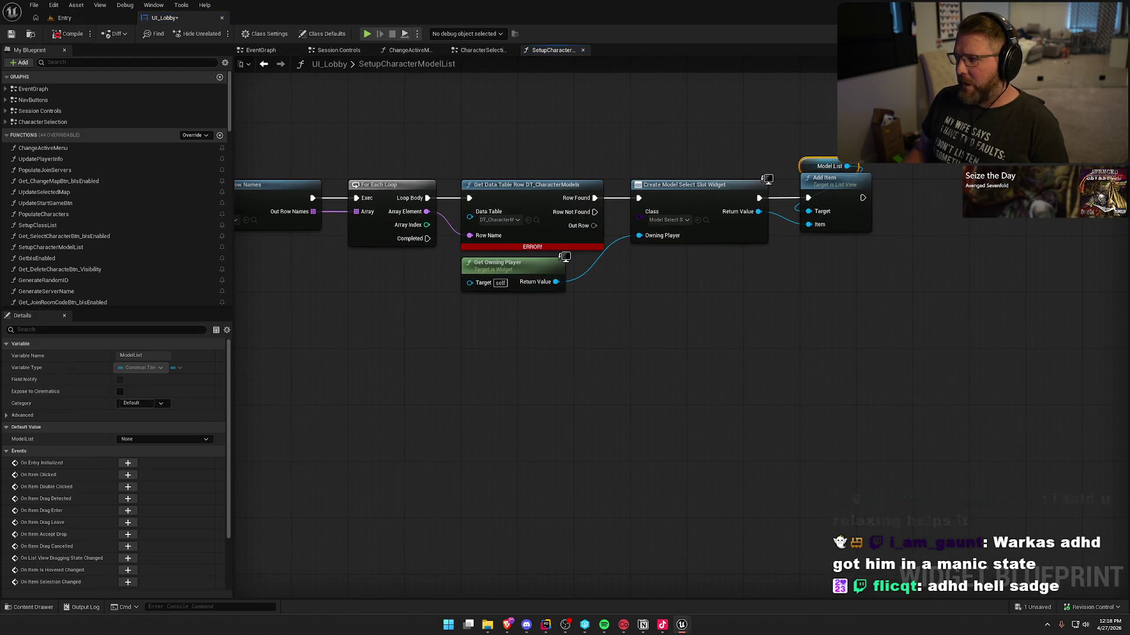
click(1081, 33)
click(242, 403)
Filter the Hierarchy by 'model', select the ModelList widget, and return to the Graph.
mouse_move(199, 239)
mouse_down()
mouse_move(214, 263)
mouse_move(218, 376)
mouse_move(200, 363)
mouse_up()
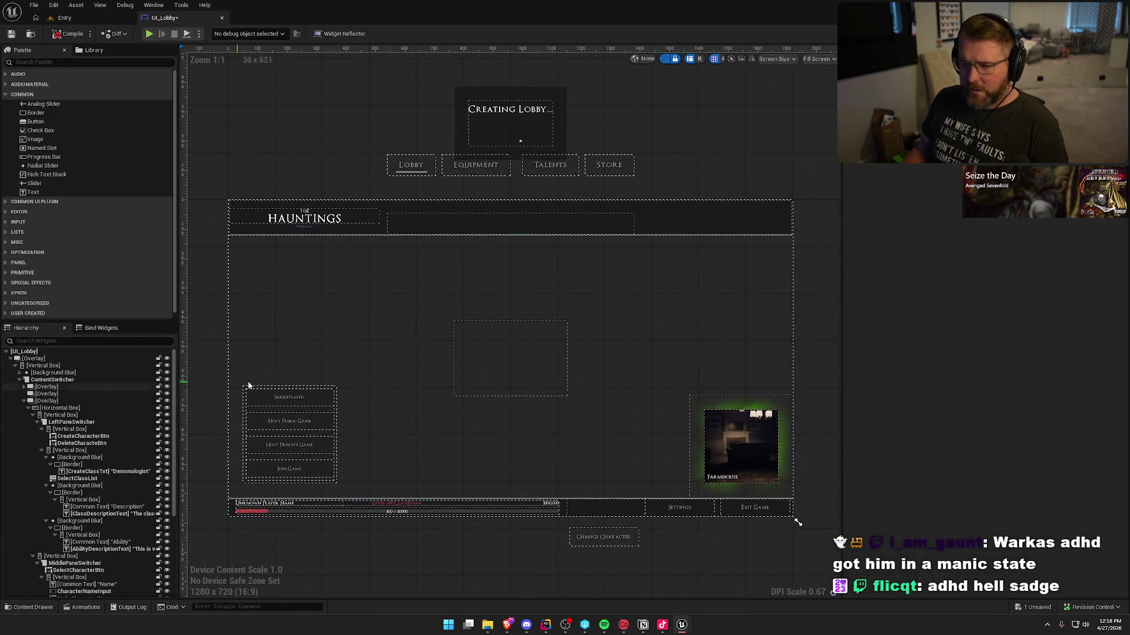
click(25, 401)
click(69, 341)
text(model)
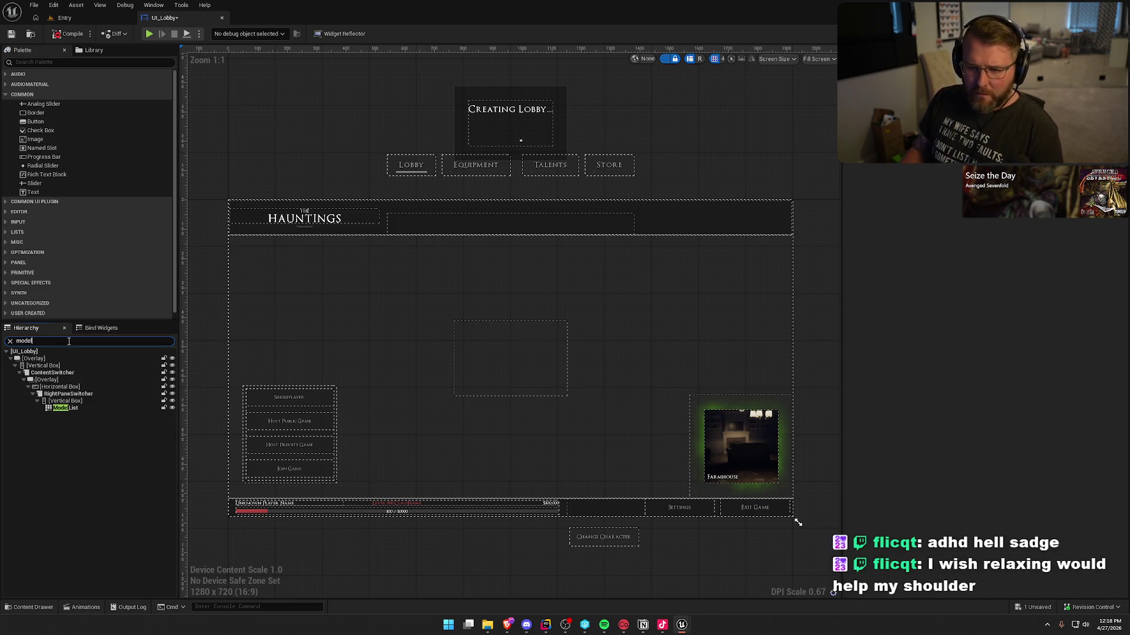
click(65, 408)
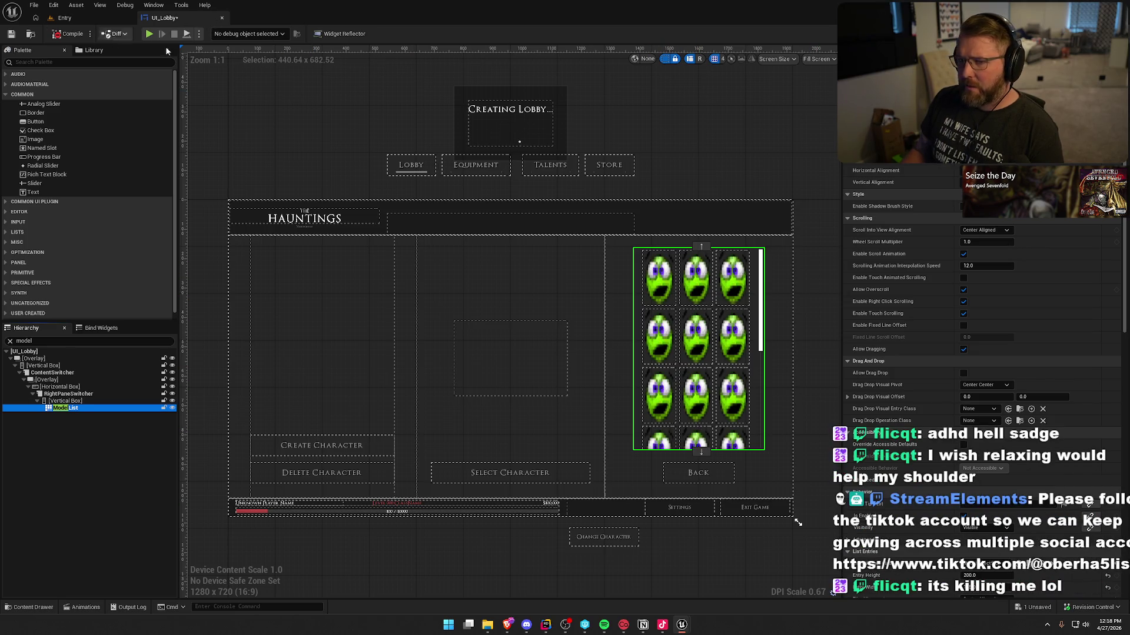
click(1106, 34)
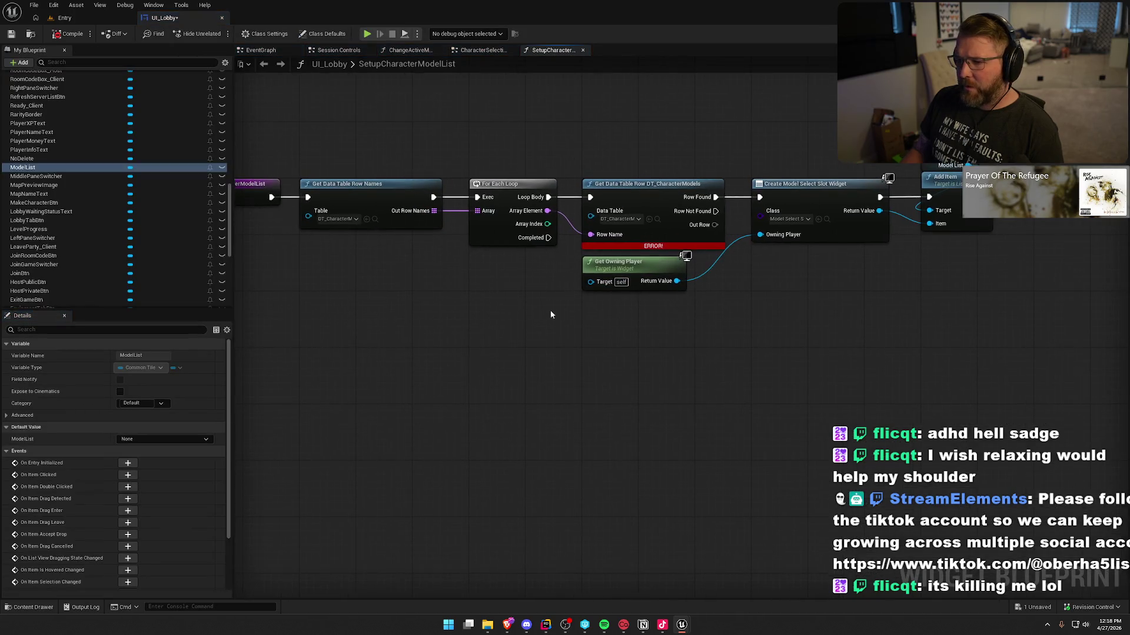
Browse from Create Model Select Slot Widget's Class pin to the ModelSelectSlot asset in UI/CharacterSelect.
click(411, 297)
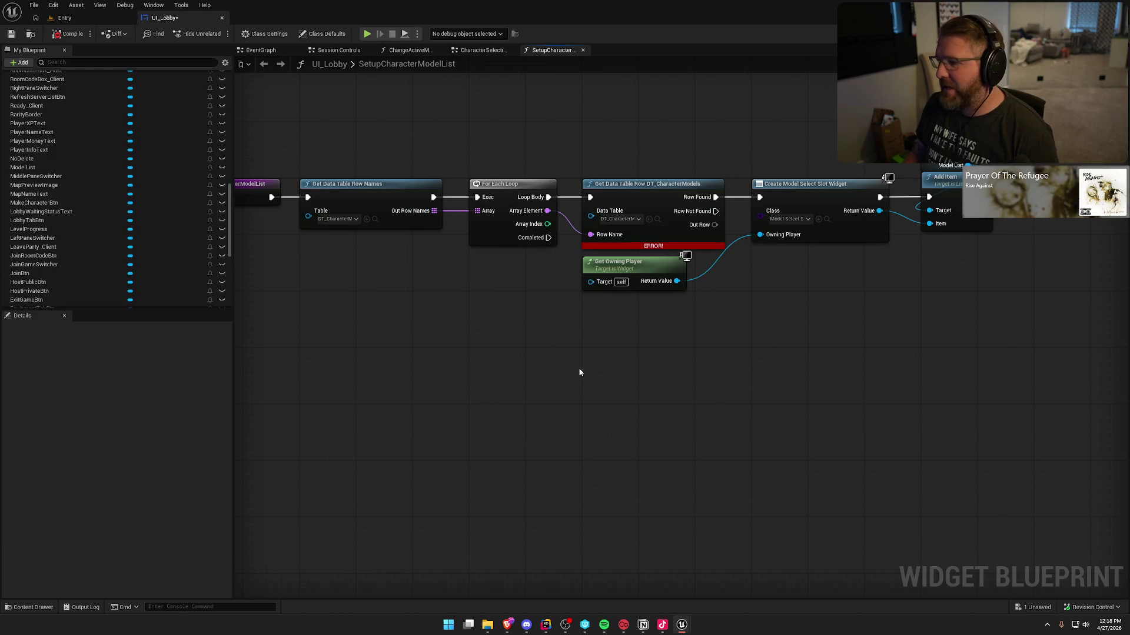
drag(579, 368, 609, 381)
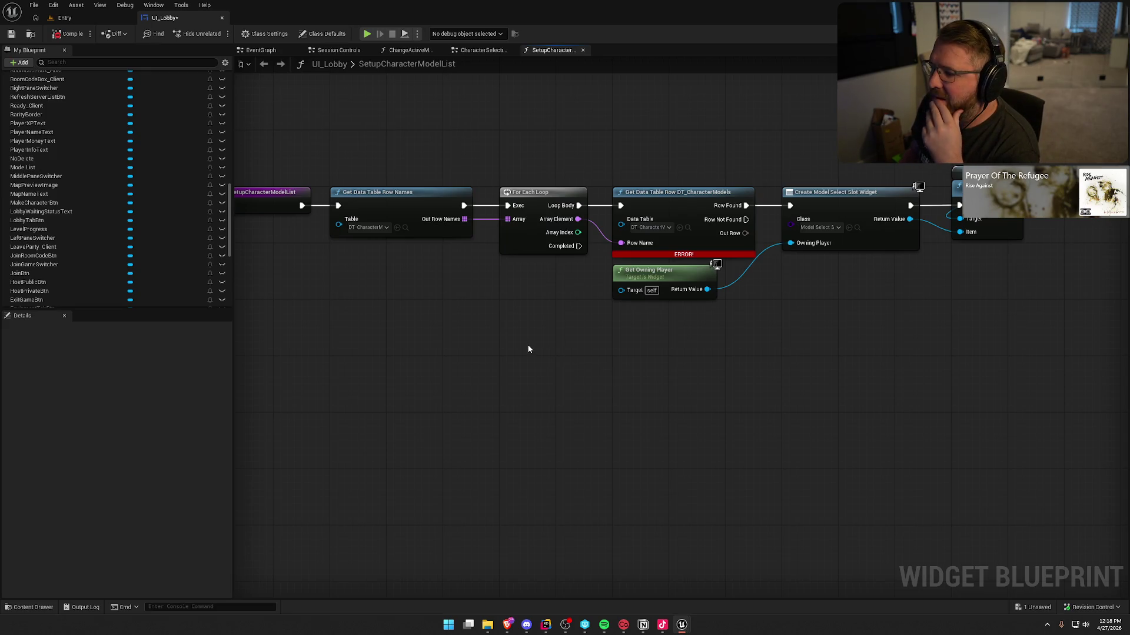
drag(558, 359, 476, 362)
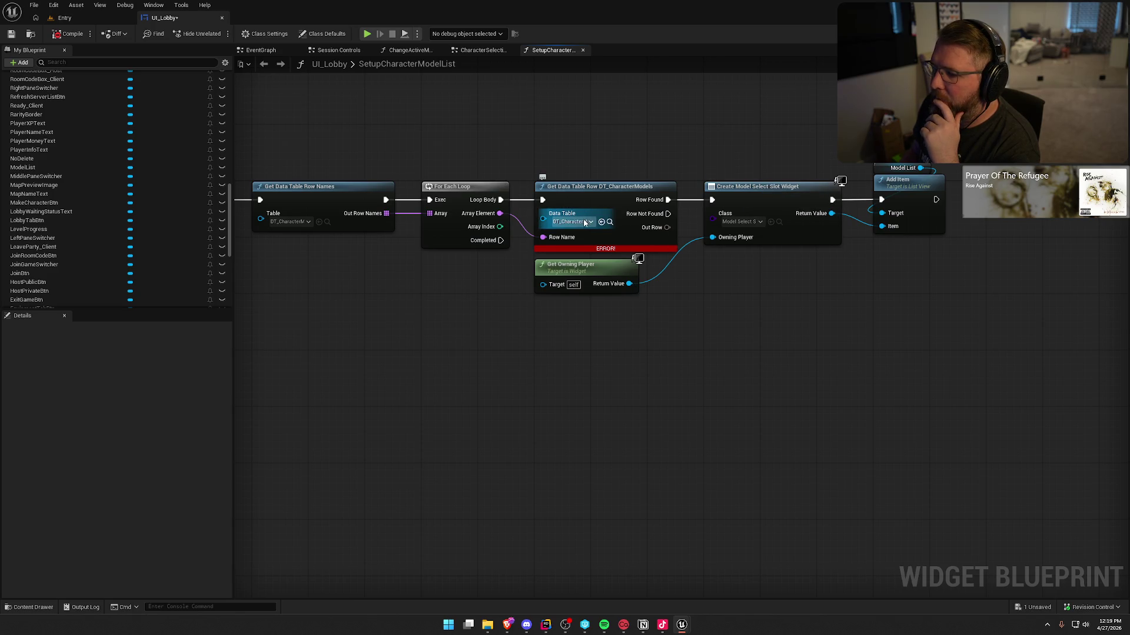
mouse_move(540, 169)
mouse_down()
mouse_move(677, 253)
mouse_move(678, 350)
mouse_up()
click(672, 340)
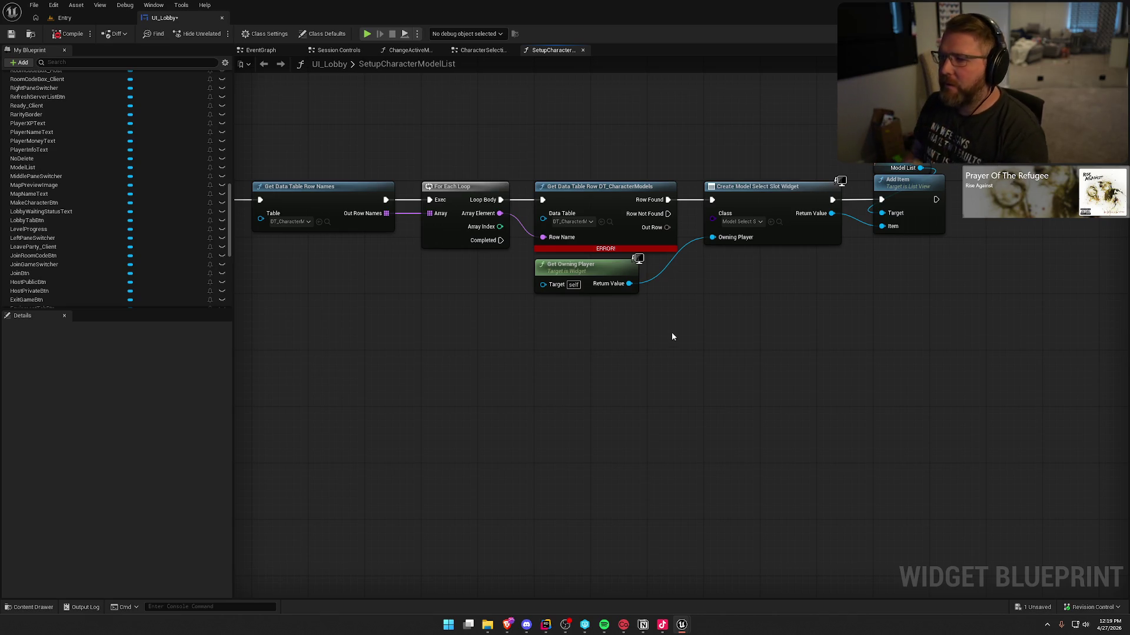
click(779, 222)
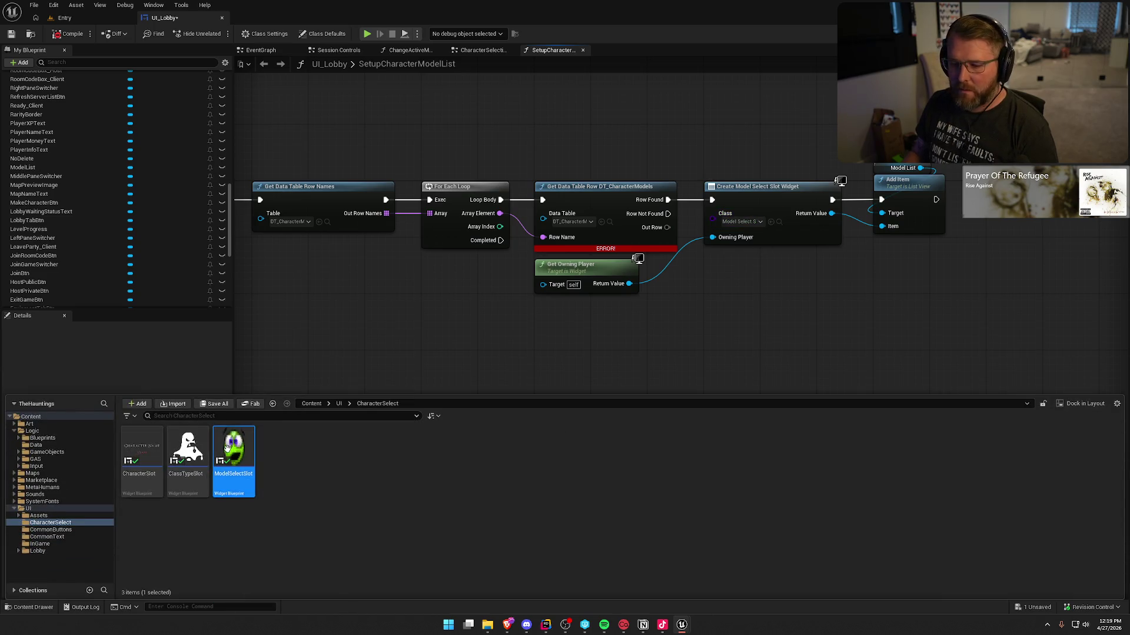
Open ModelSelectSlot's Event Graph and bring UpdateCharacterModel's Update Cosmetics call into view.
double_click(229, 453)
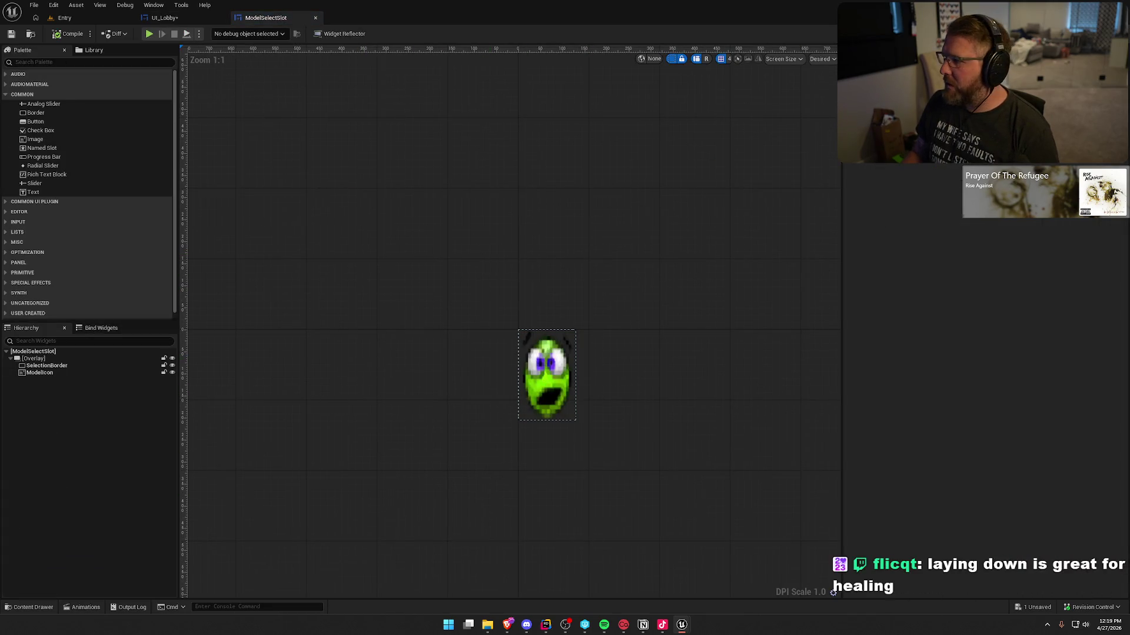
click(1103, 33)
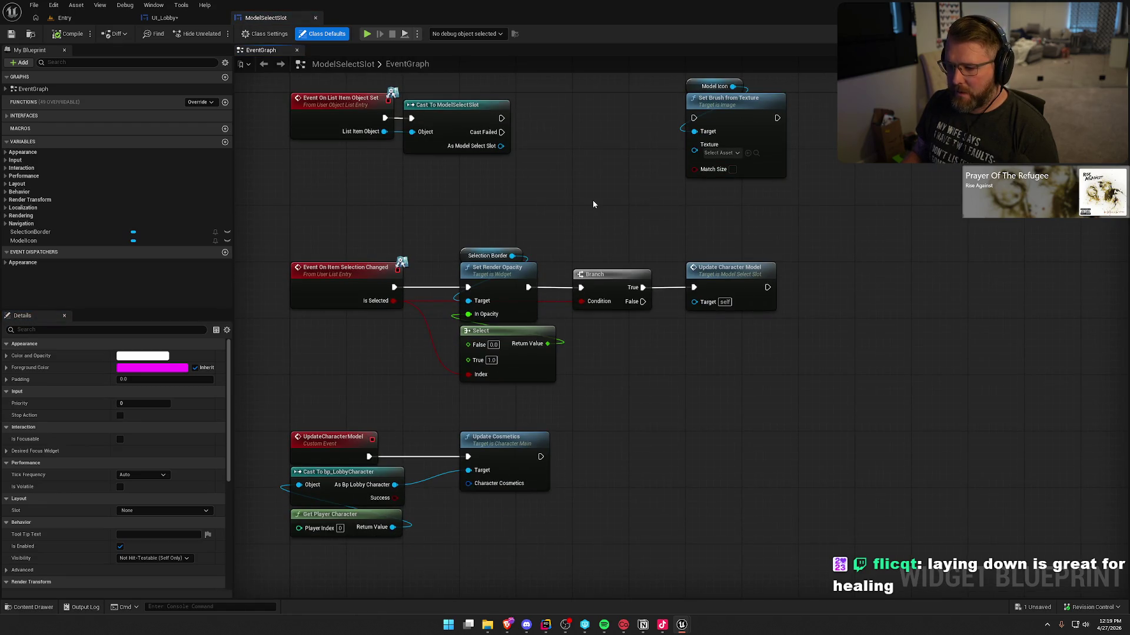
click(740, 272)
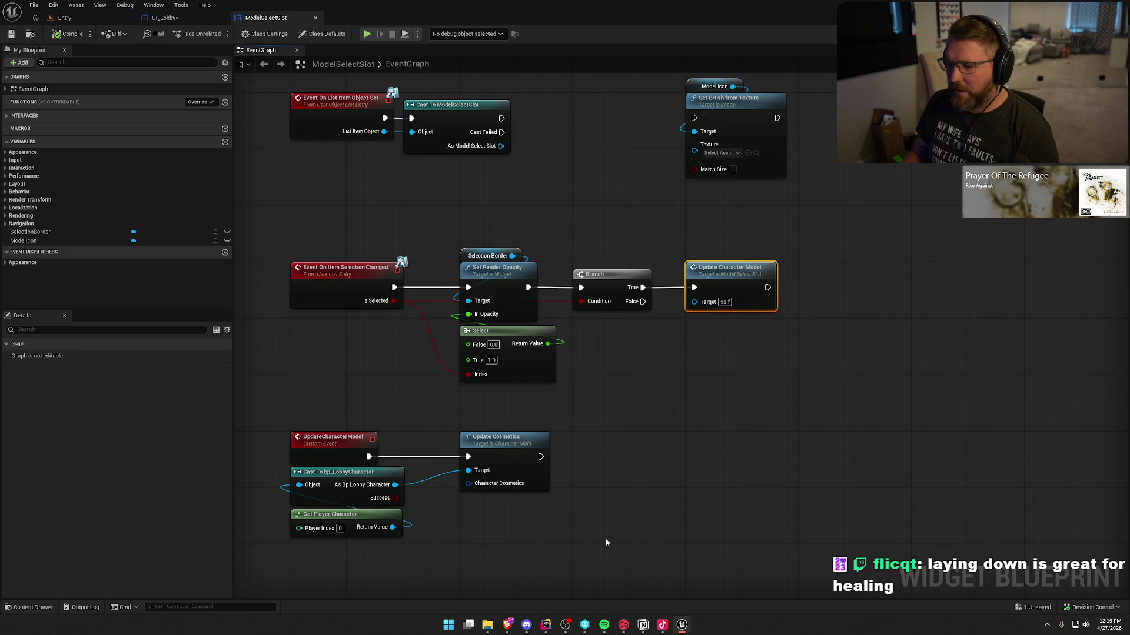
drag(603, 542, 659, 430)
click(542, 436)
Split the Character Cosmetics struct pin into its seven ID values (1000–7000).
right_click(524, 372)
click(548, 406)
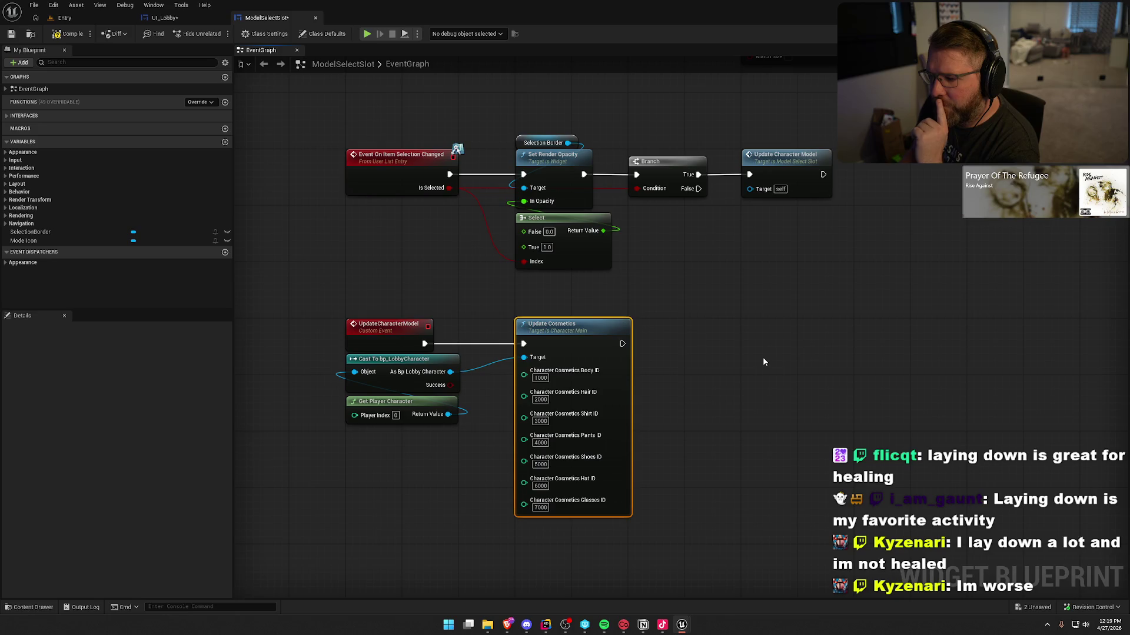
scroll(714, 393, down, 2)
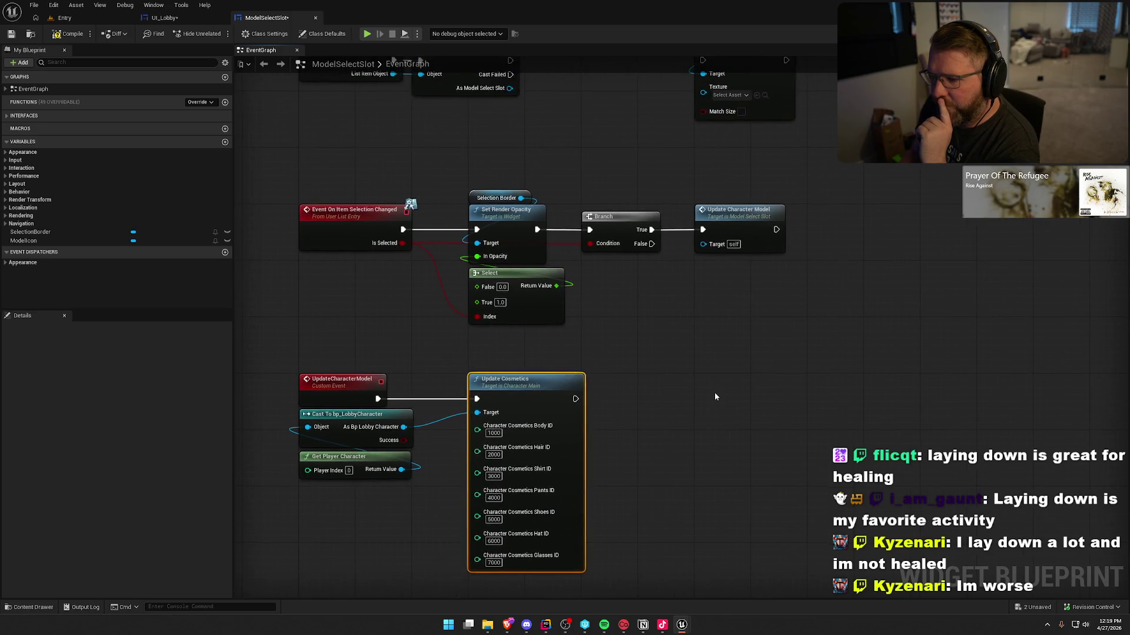
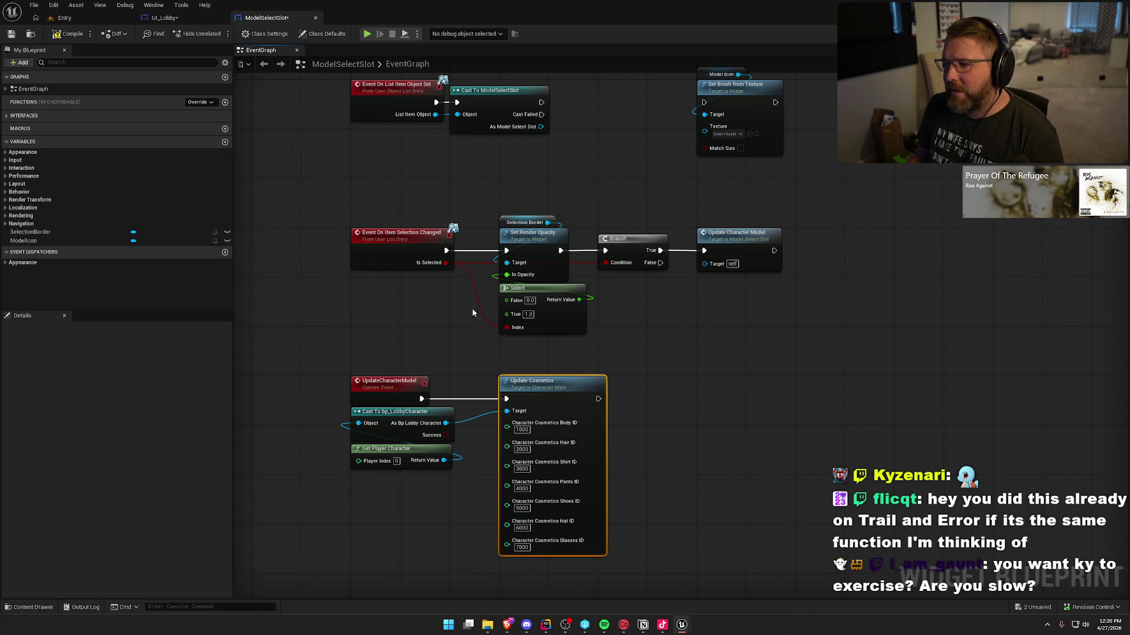
Show UI_Lobby's SetupCharacterModelList loop and data-table nodes, then bring up the CharacterSelect content.
scroll(639, 391, down, 2)
scroll(611, 396, up, 1)
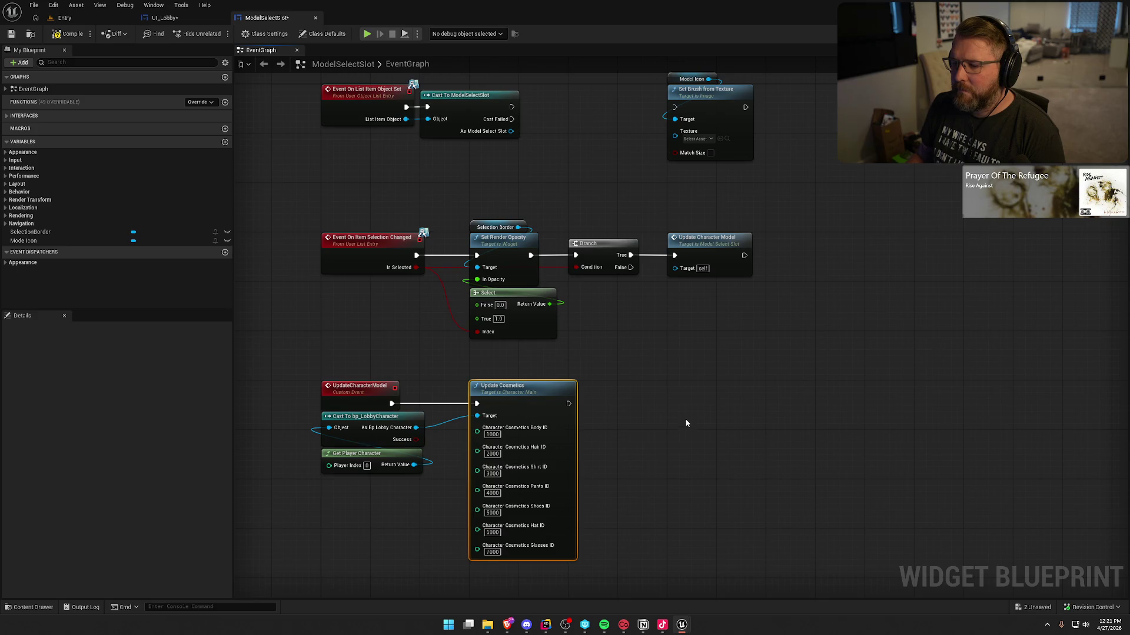
click(165, 18)
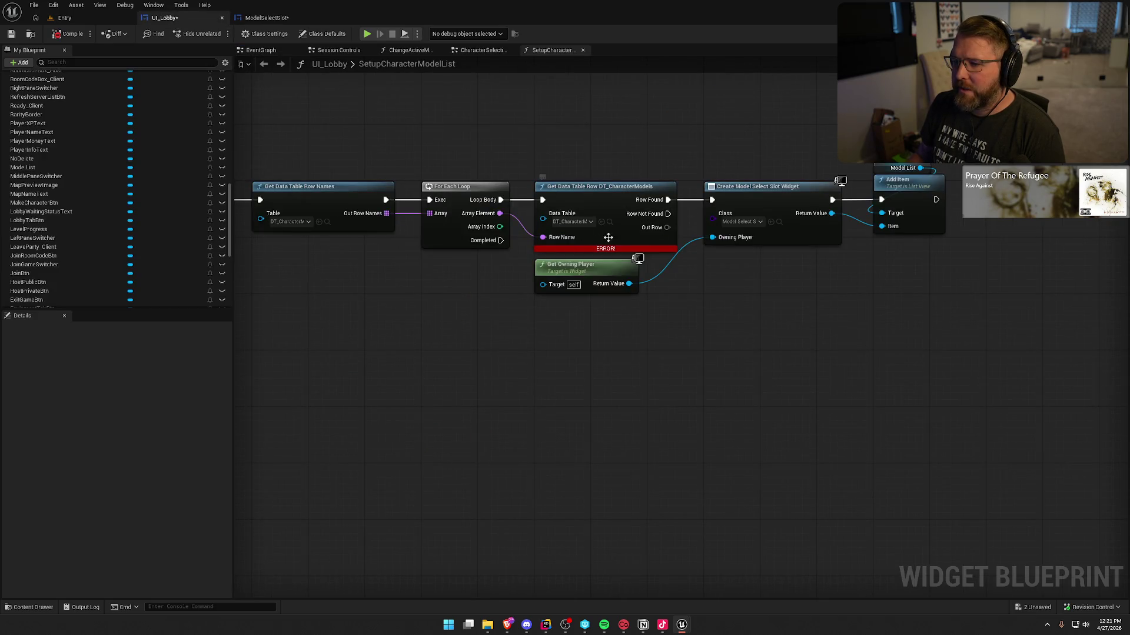
drag(624, 371, 688, 391)
drag(593, 187, 760, 513)
click(760, 513)
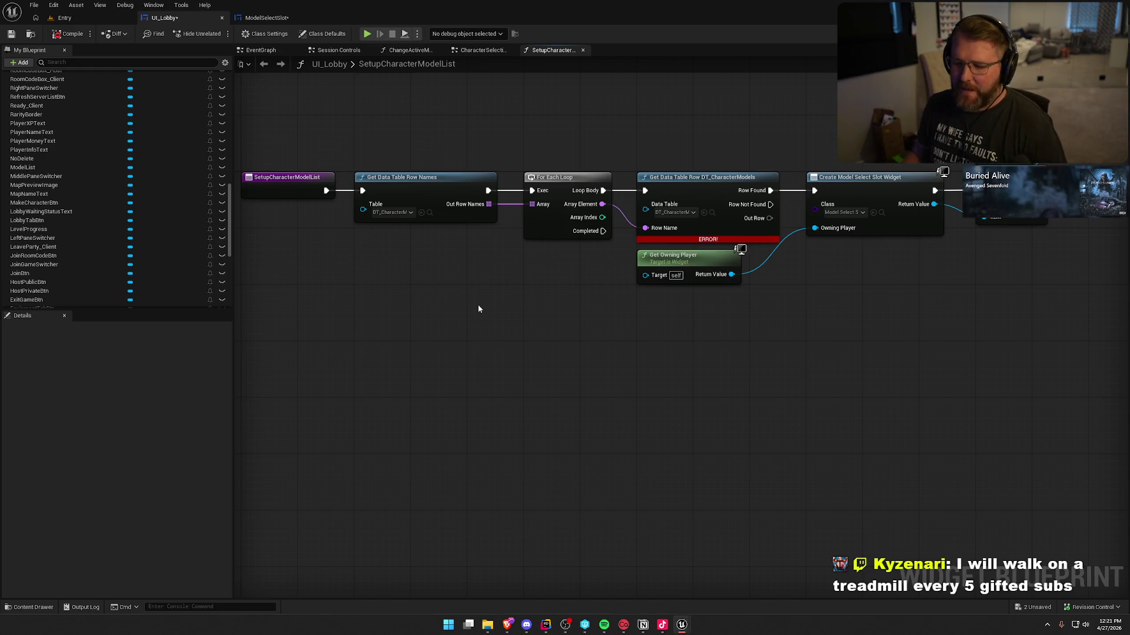
key(ctrl+space)
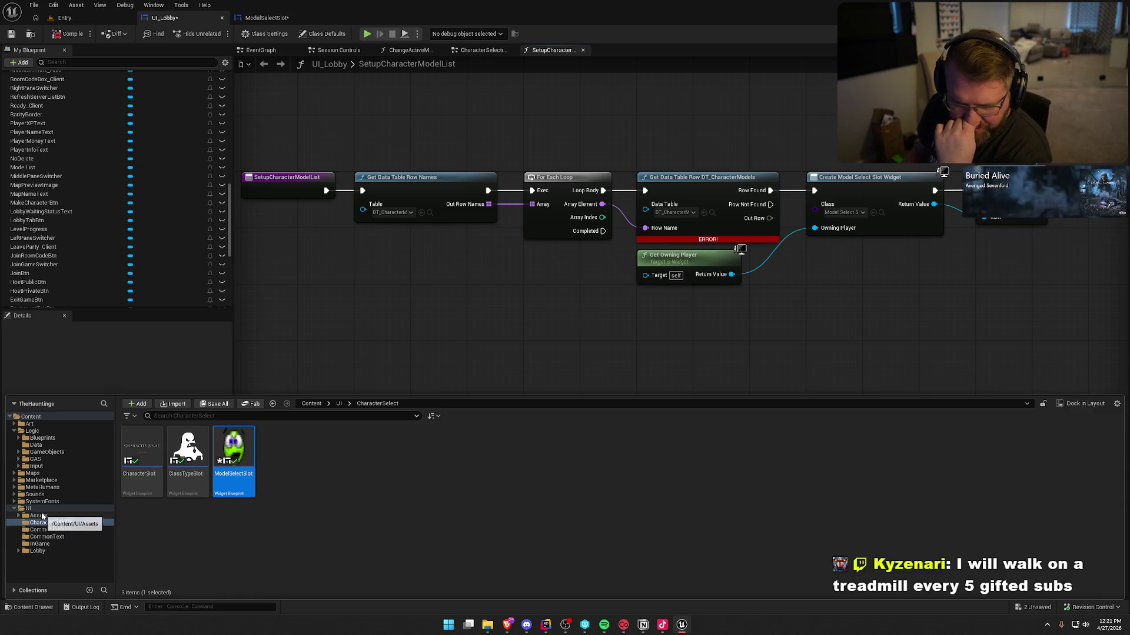
Inspect DT_Cosmetics' eight rows with a widened Row Name column, then list UI_Lobby's row-names tables.
click(430, 213)
click(429, 212)
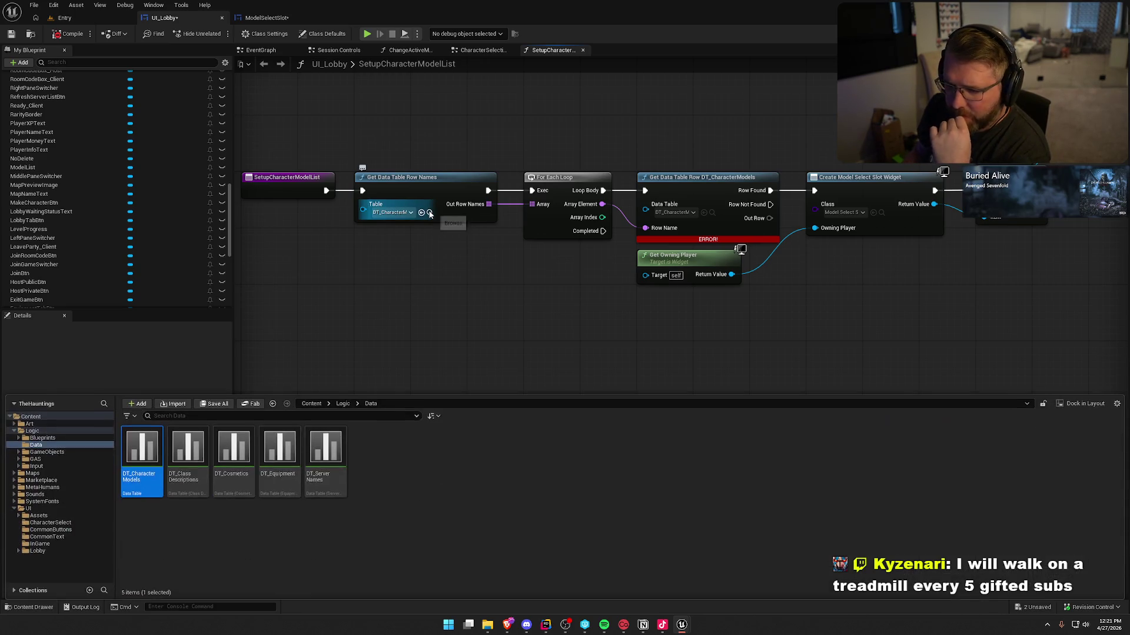
double_click(234, 459)
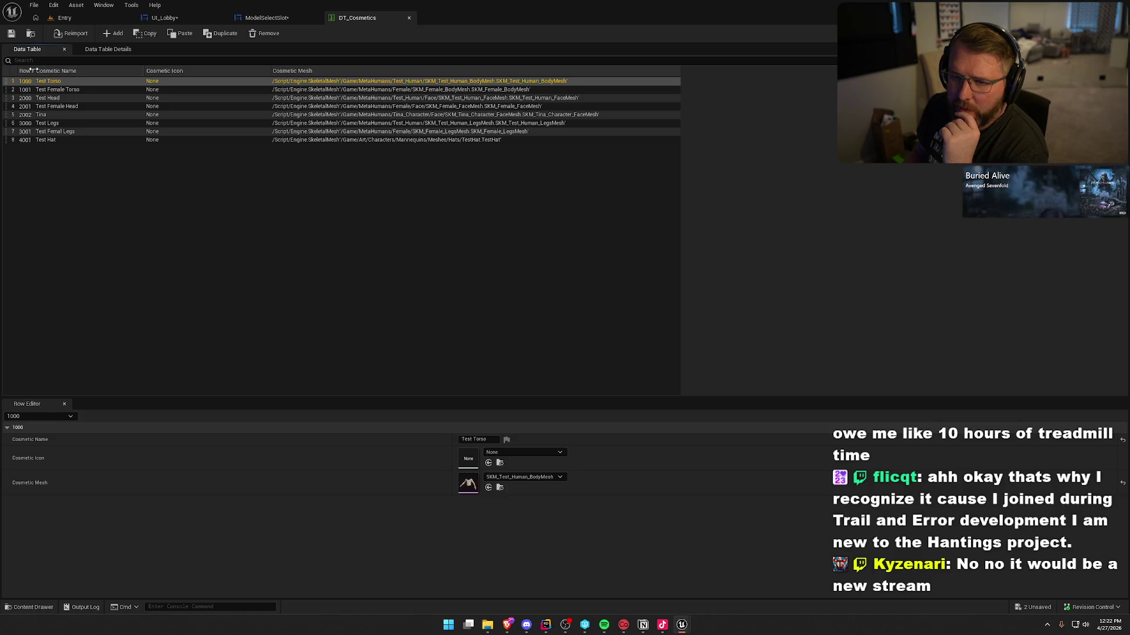
drag(33, 70, 83, 70)
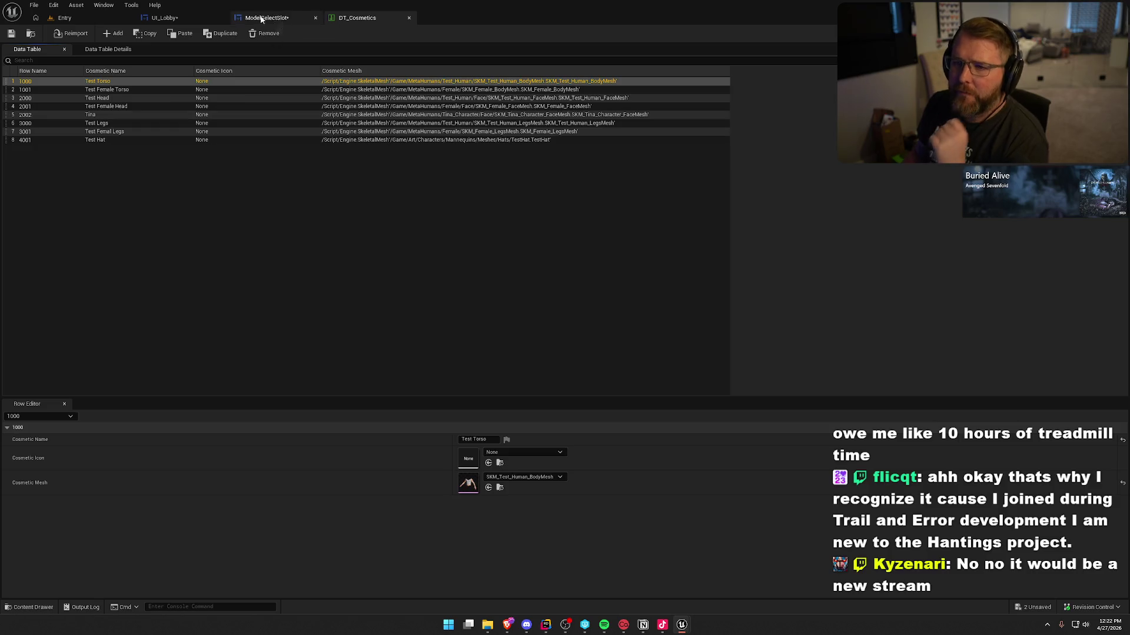
click(164, 17)
click(391, 212)
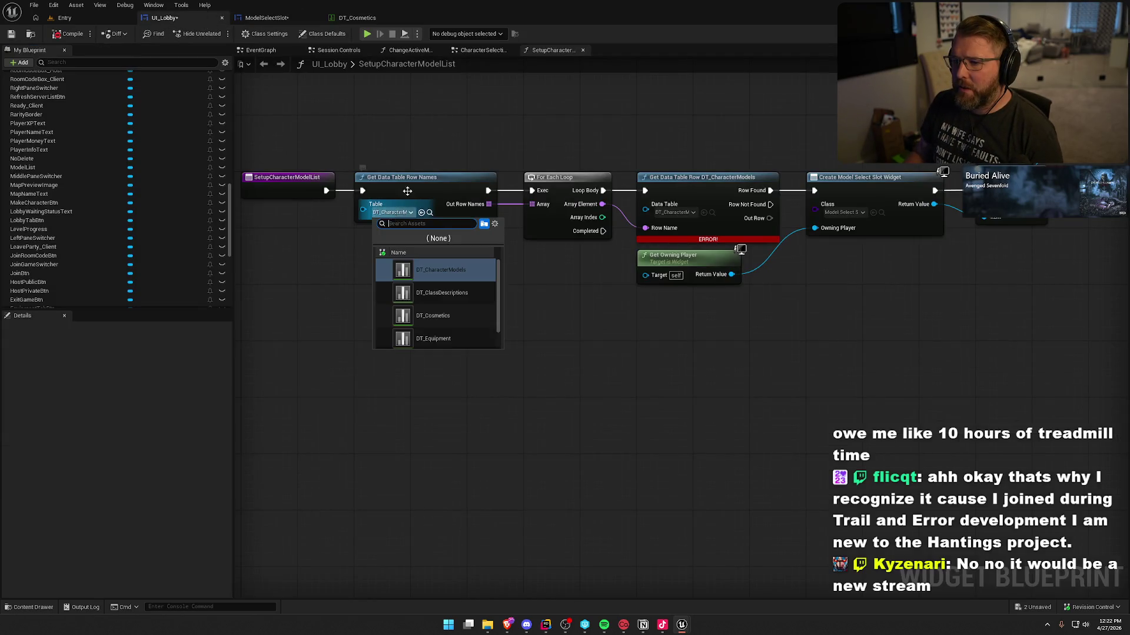
Point the Get Data Table Row Names and Get Data Table Row nodes at DT_Cosmetics.
click(420, 140)
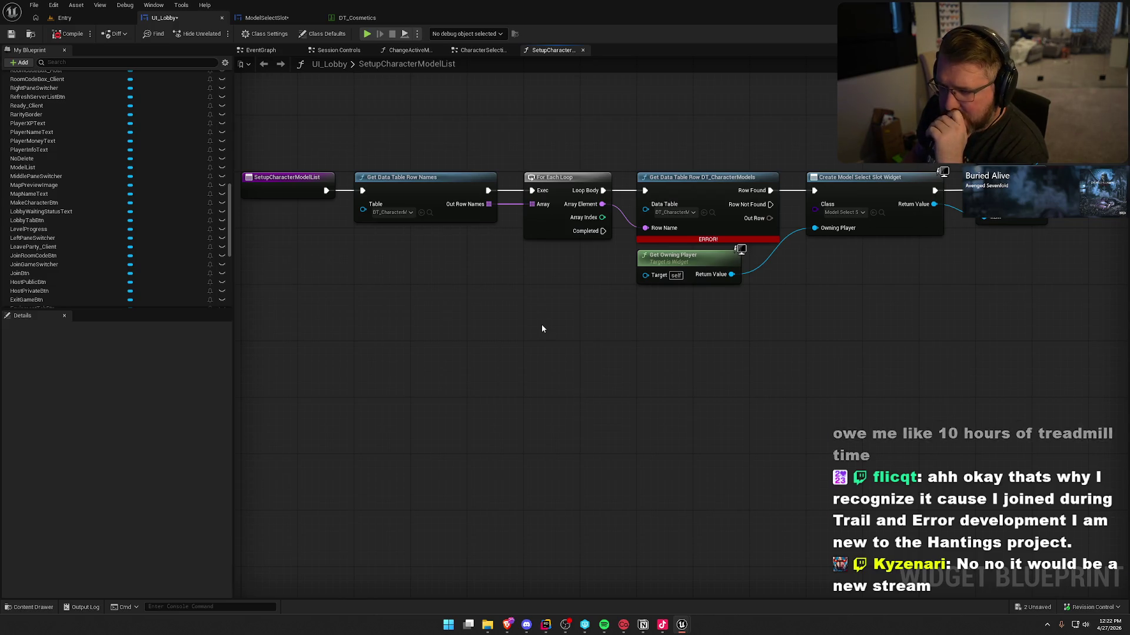
drag(538, 328, 462, 334)
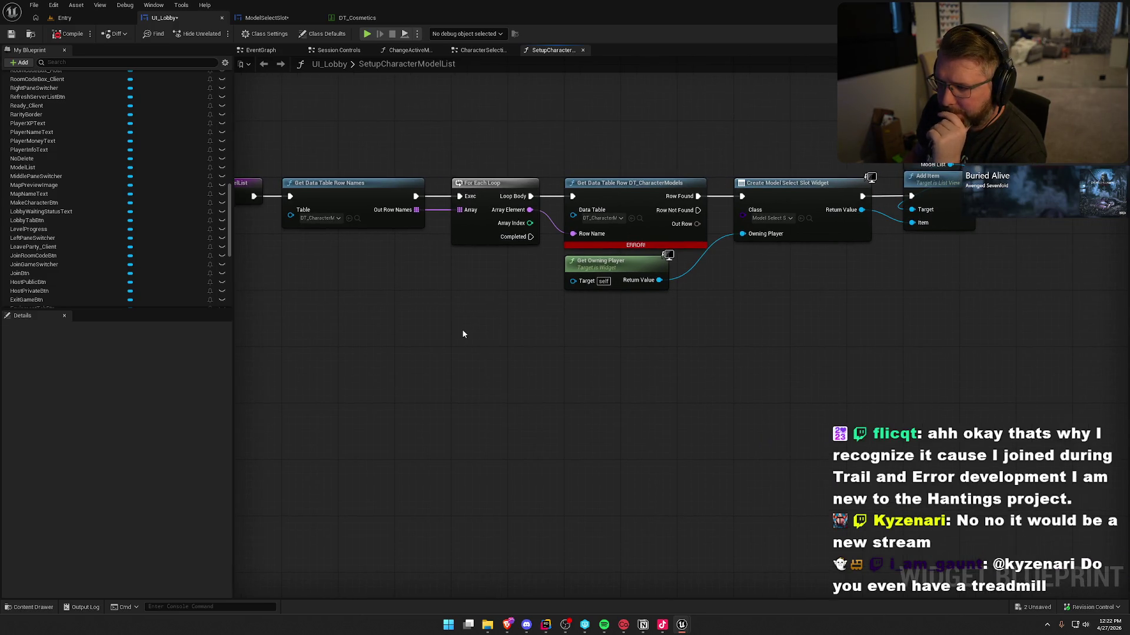
click(330, 218)
click(389, 325)
drag(497, 328, 421, 356)
click(579, 220)
click(613, 323)
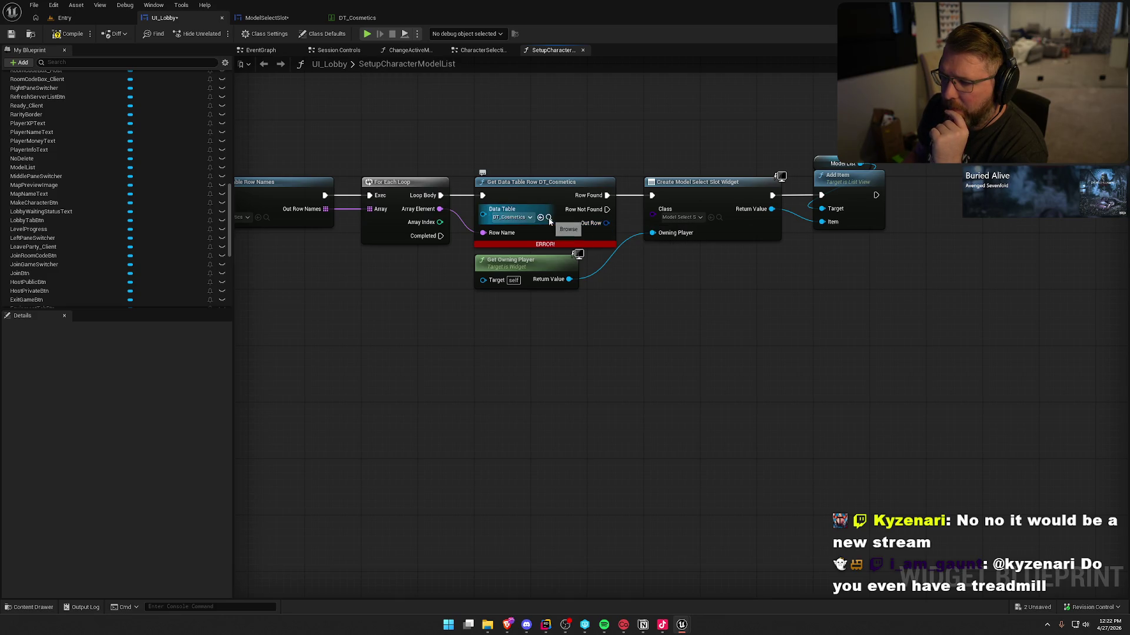
Compile the UI_Lobby blueprint and switch over to the Entry level.
click(69, 34)
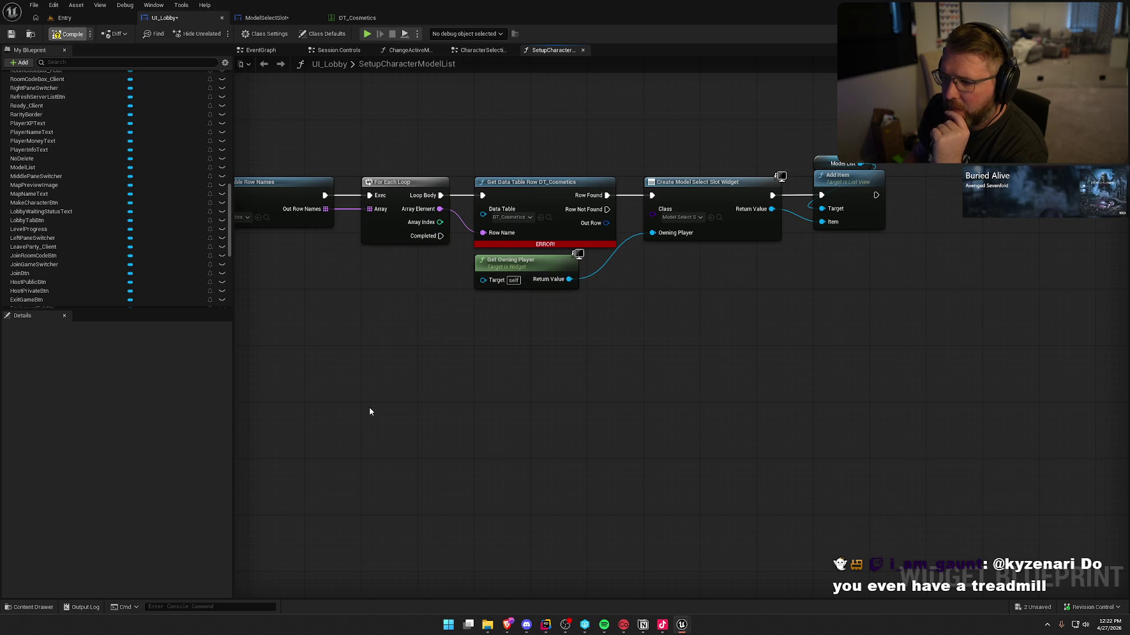
drag(458, 418, 532, 418)
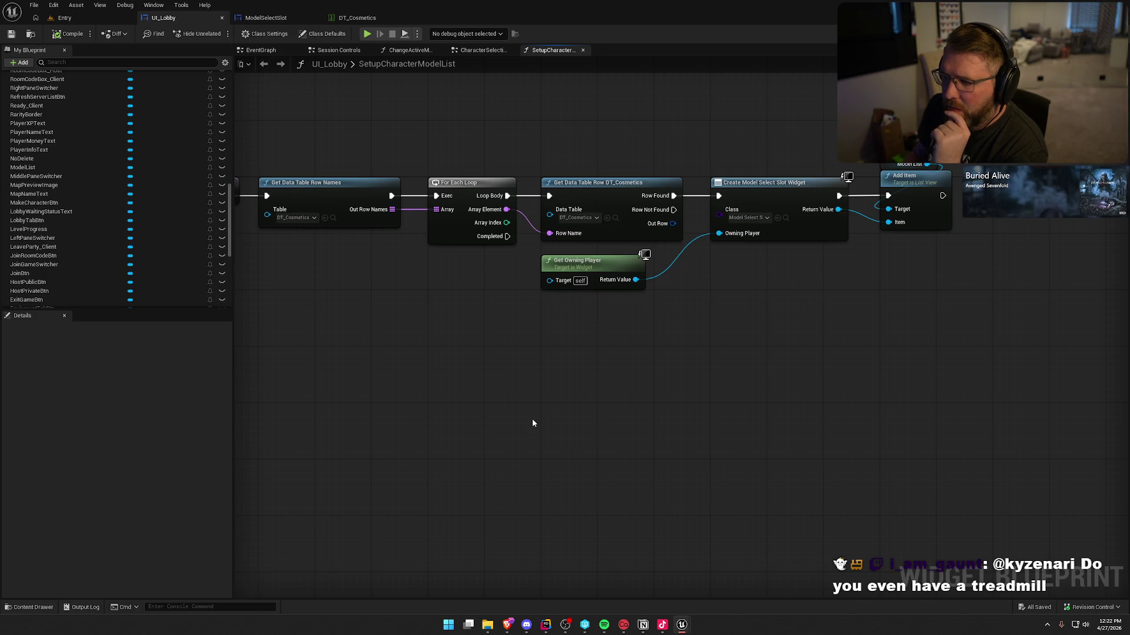
click(63, 18)
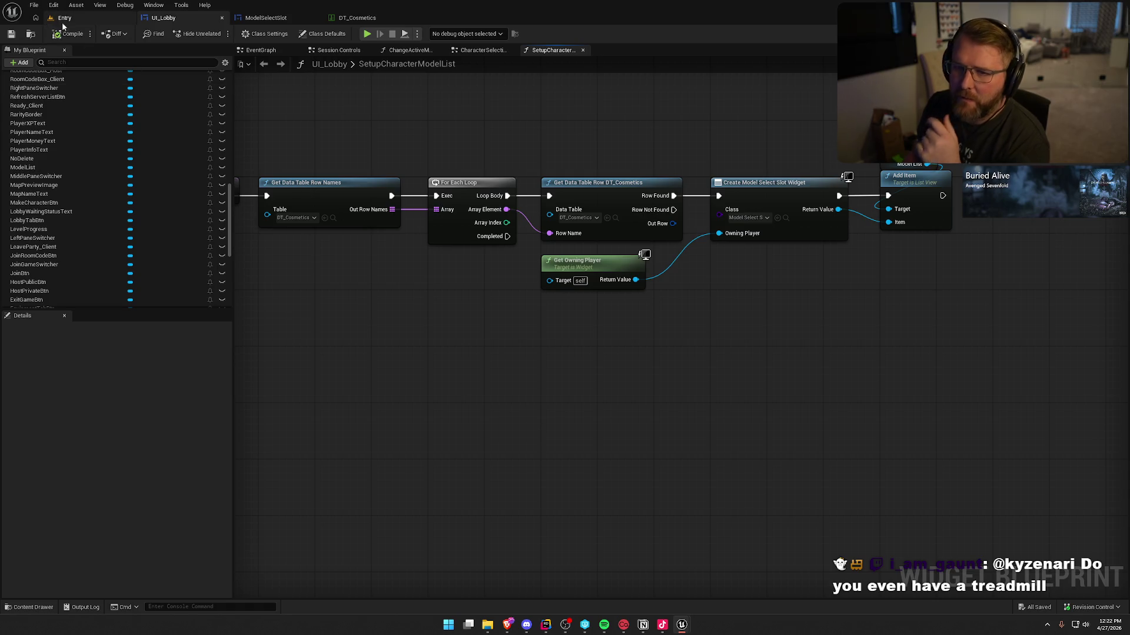
click(168, 19)
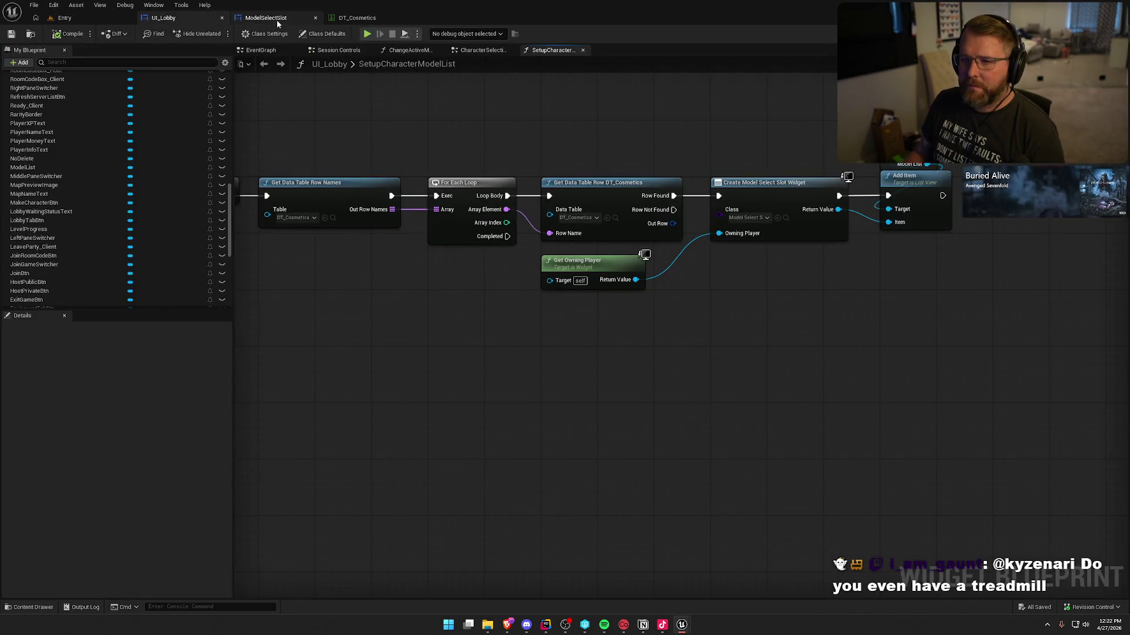
click(366, 19)
click(82, 18)
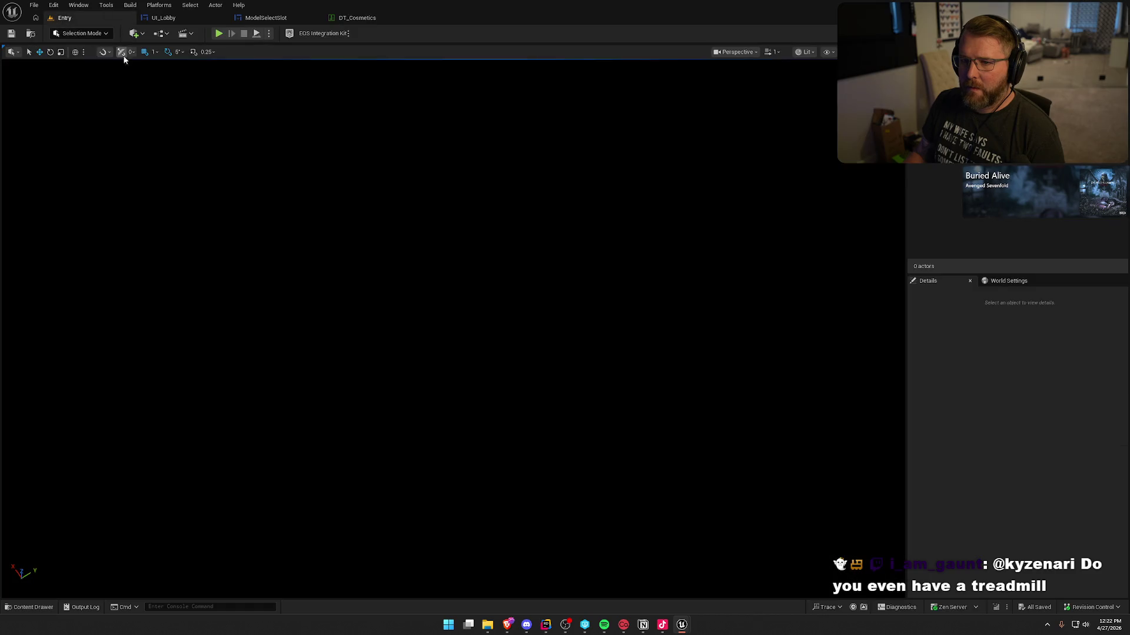
Launch a Standalone Game and create a Priest character named 'Test'.
click(268, 34)
click(325, 108)
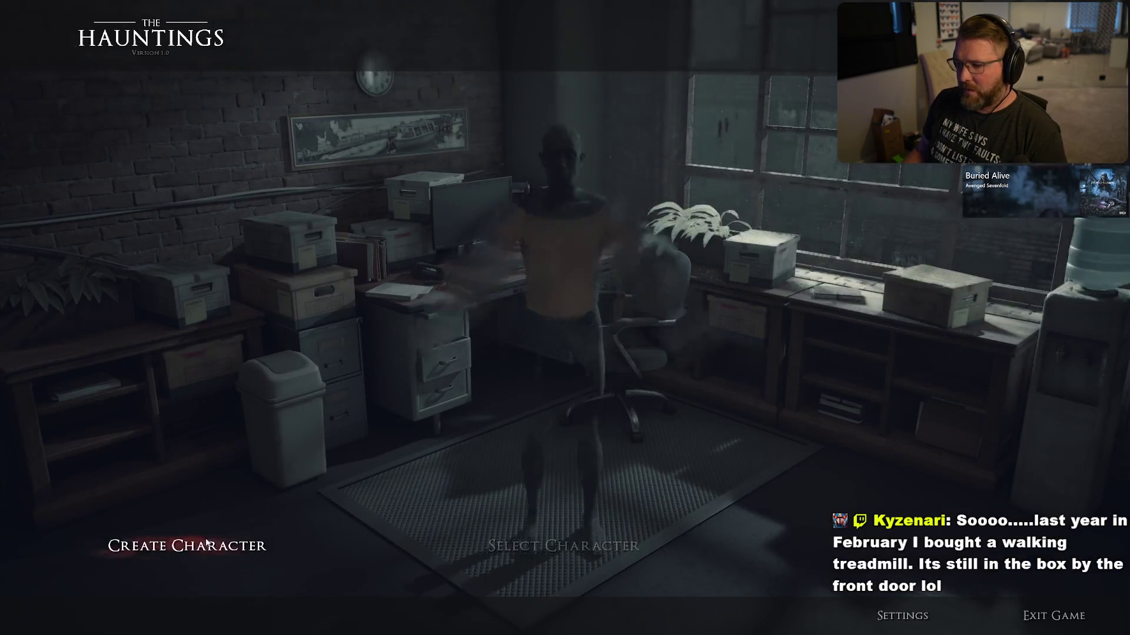
click(187, 545)
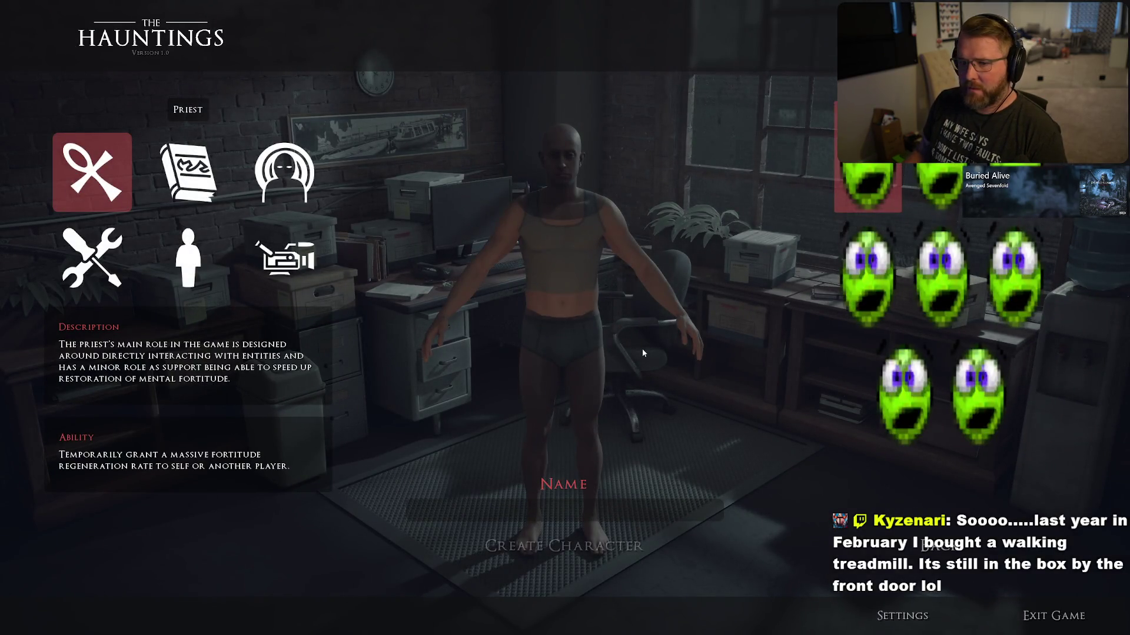
click(647, 509)
text(T)
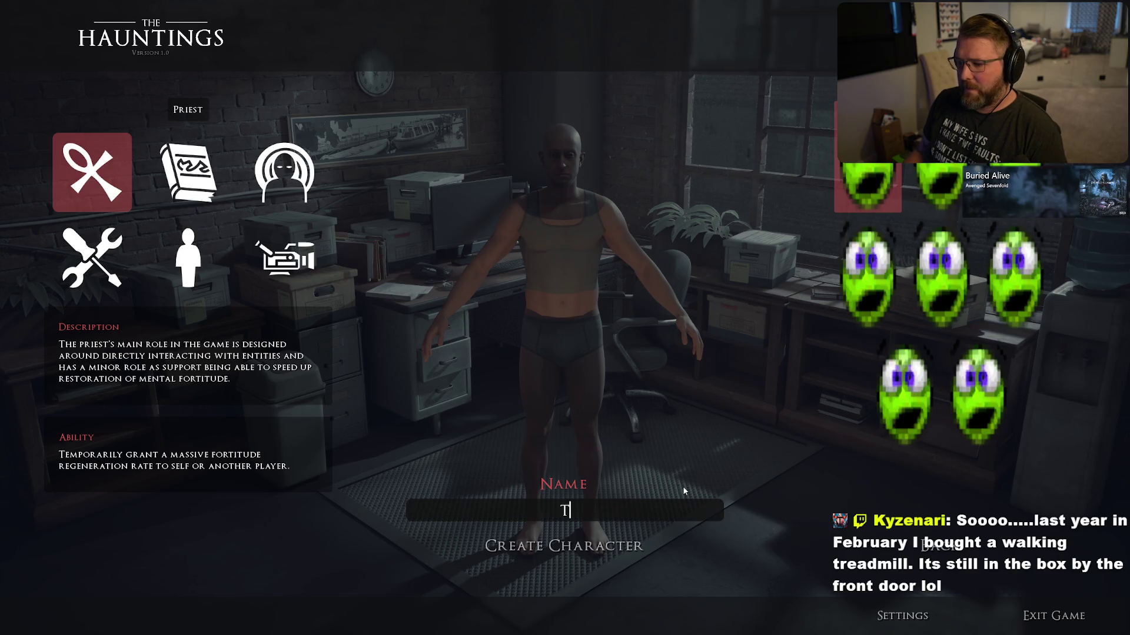
text(Est)
click(623, 542)
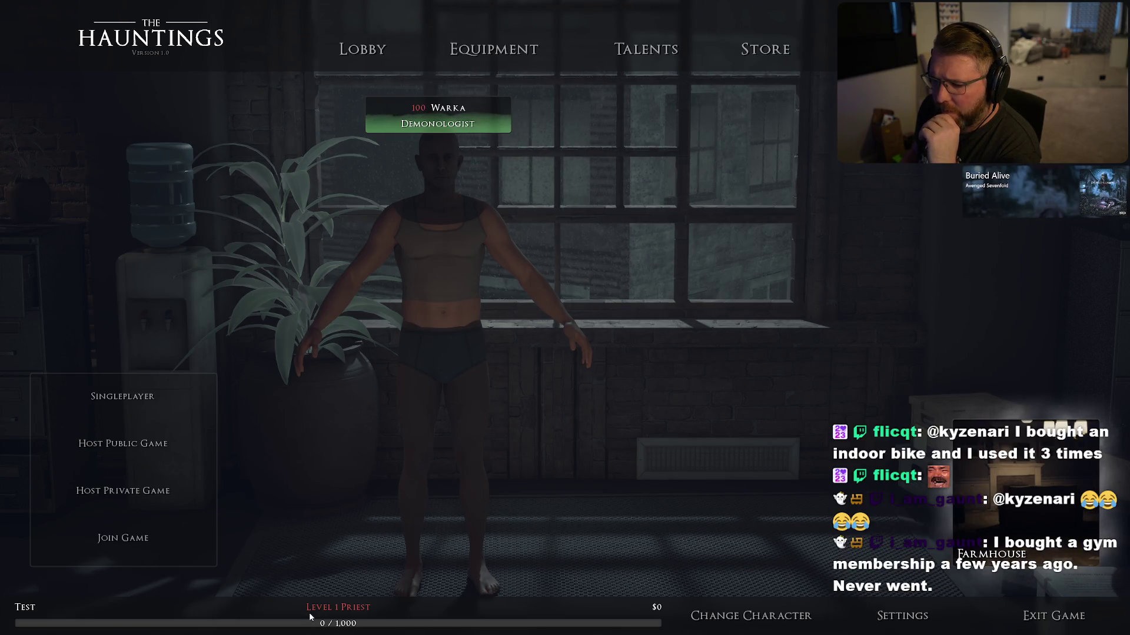
Select the character, choose the Motel map, view Equipment, then exit the game.
click(743, 615)
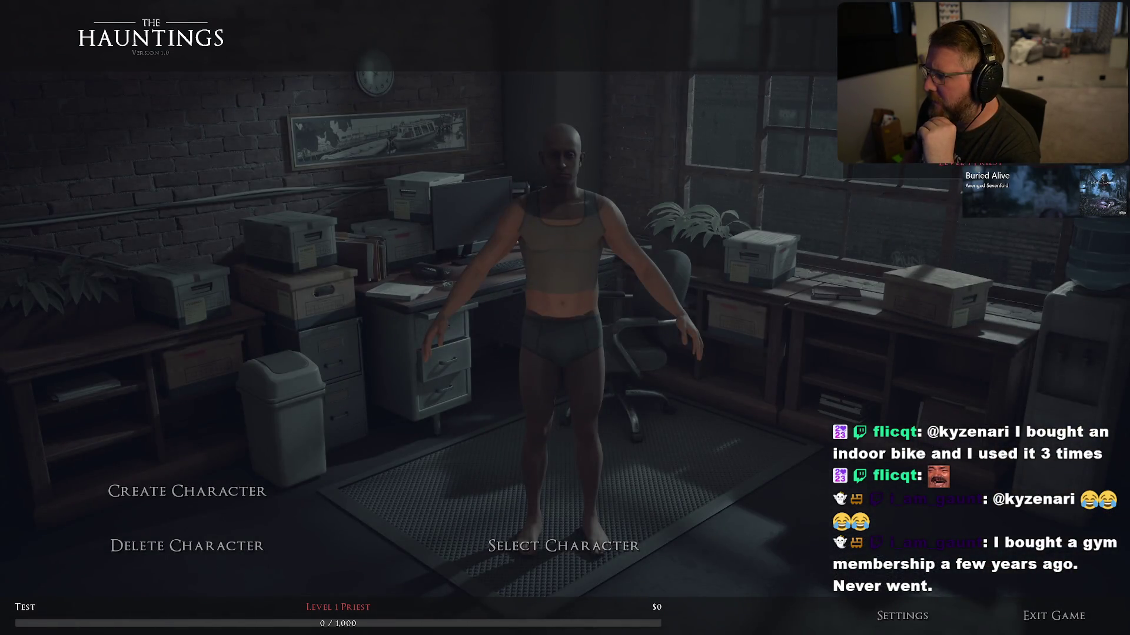
click(573, 548)
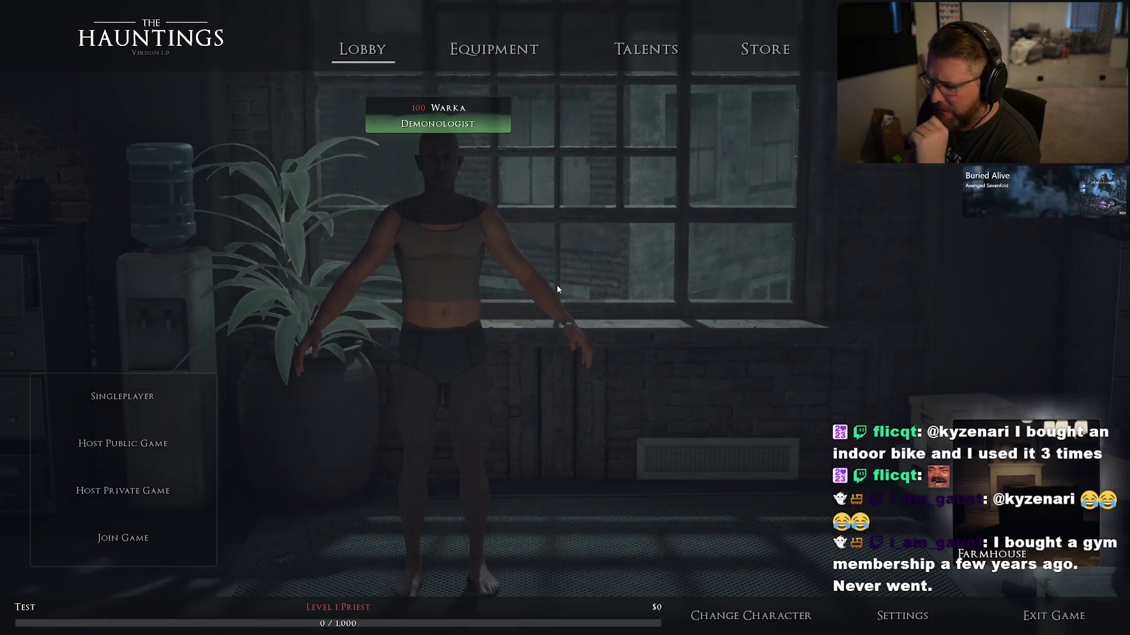
click(708, 342)
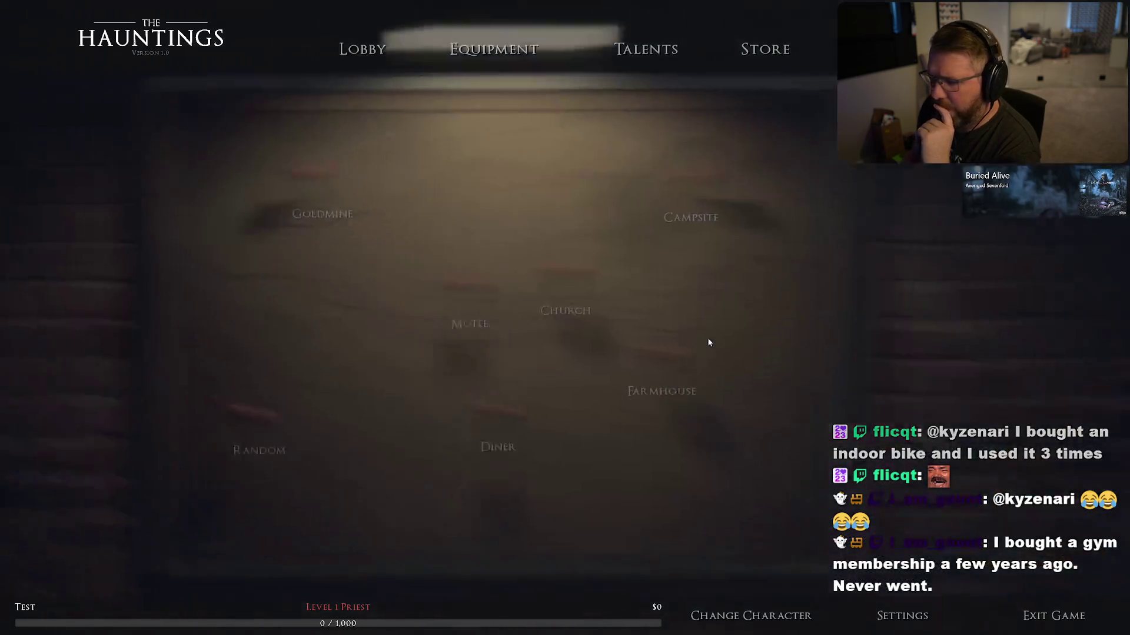
click(540, 292)
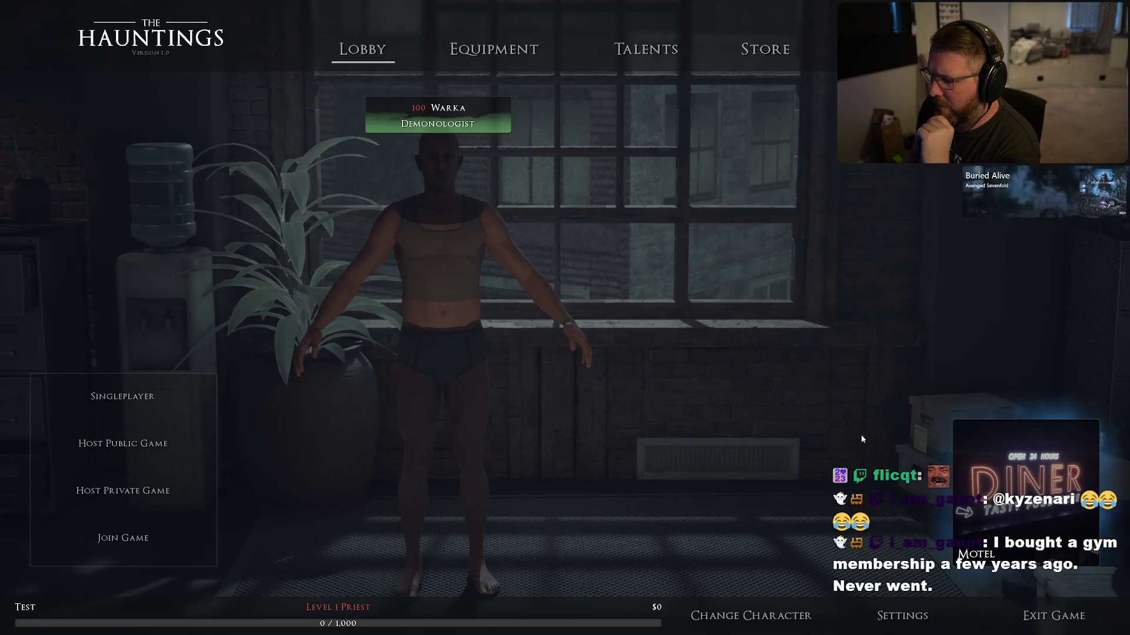
click(502, 53)
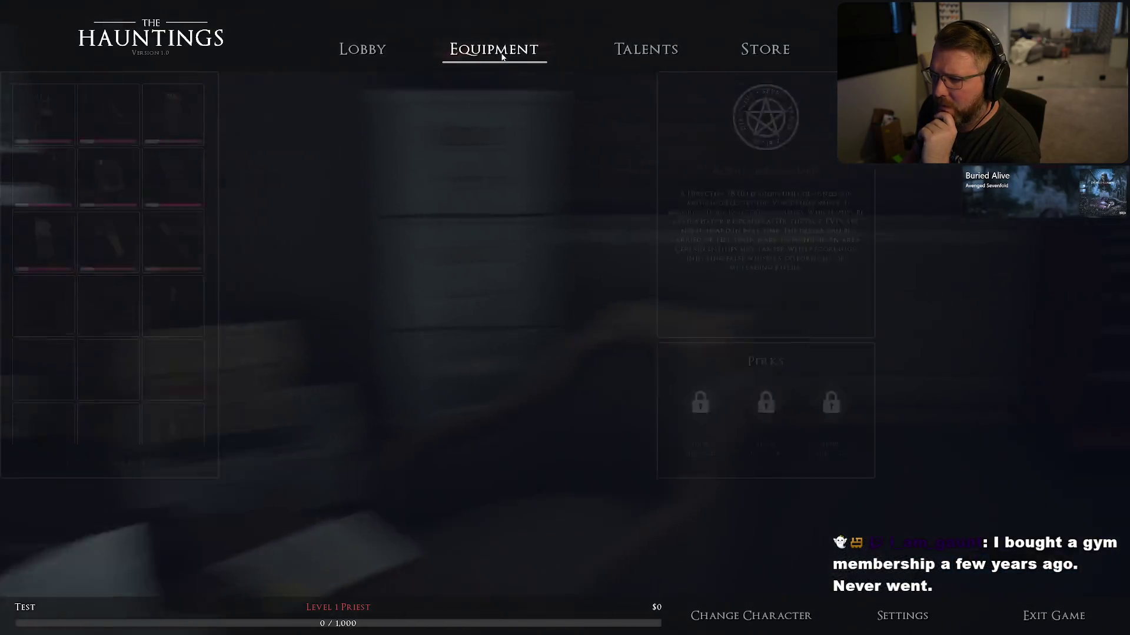
click(363, 51)
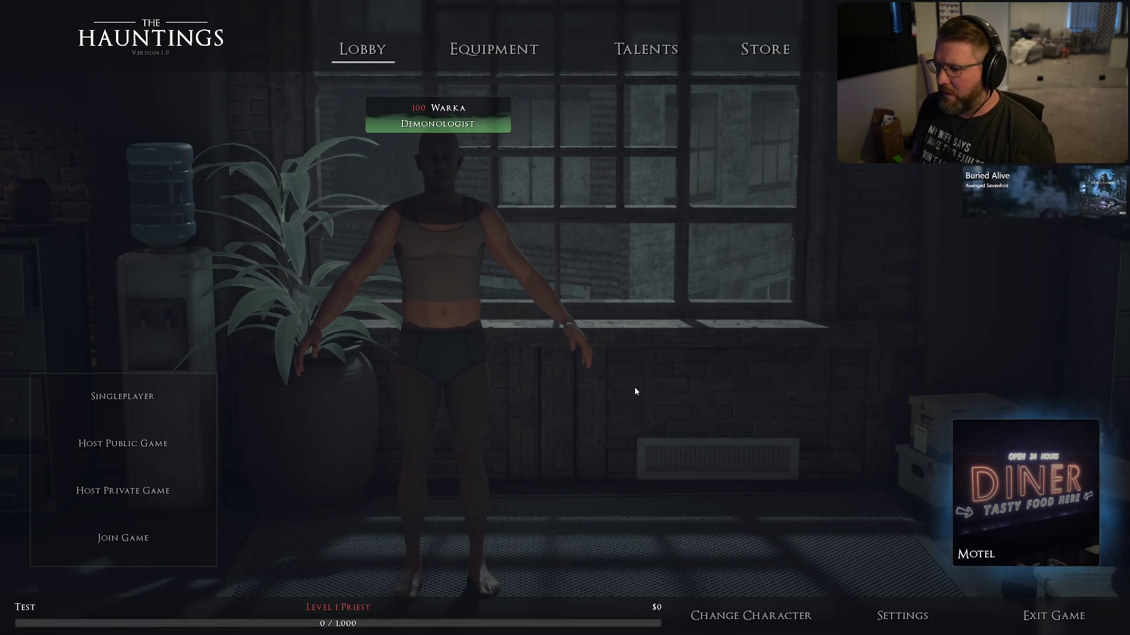
click(1036, 631)
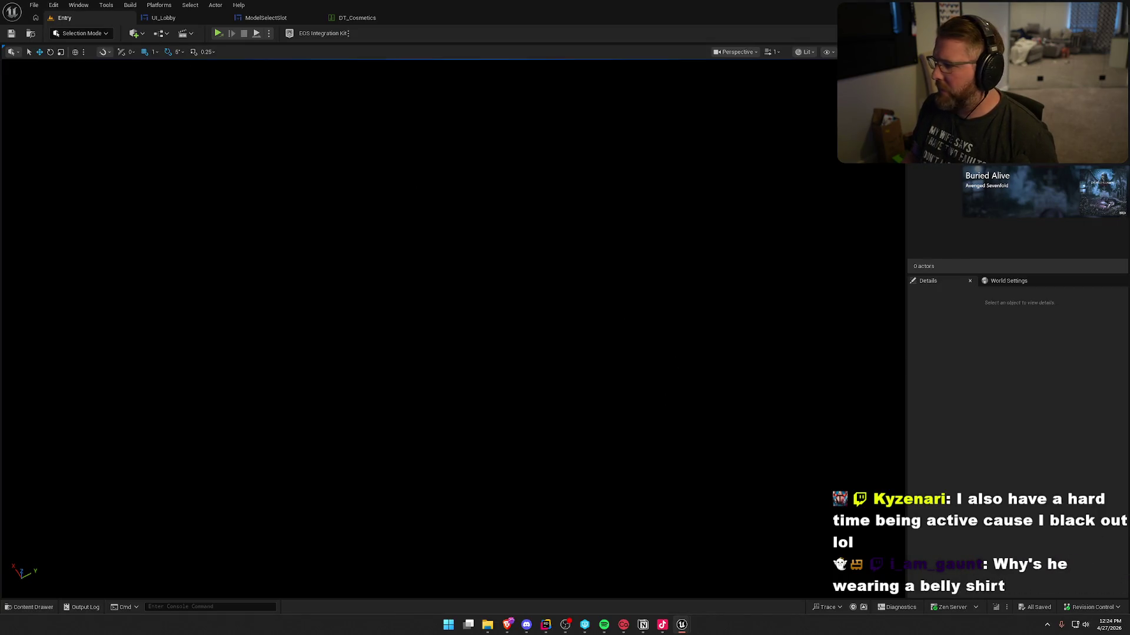
Load the LobbyMenu level from Maps, play it in the editor, and open character select.
key(ctrl+space)
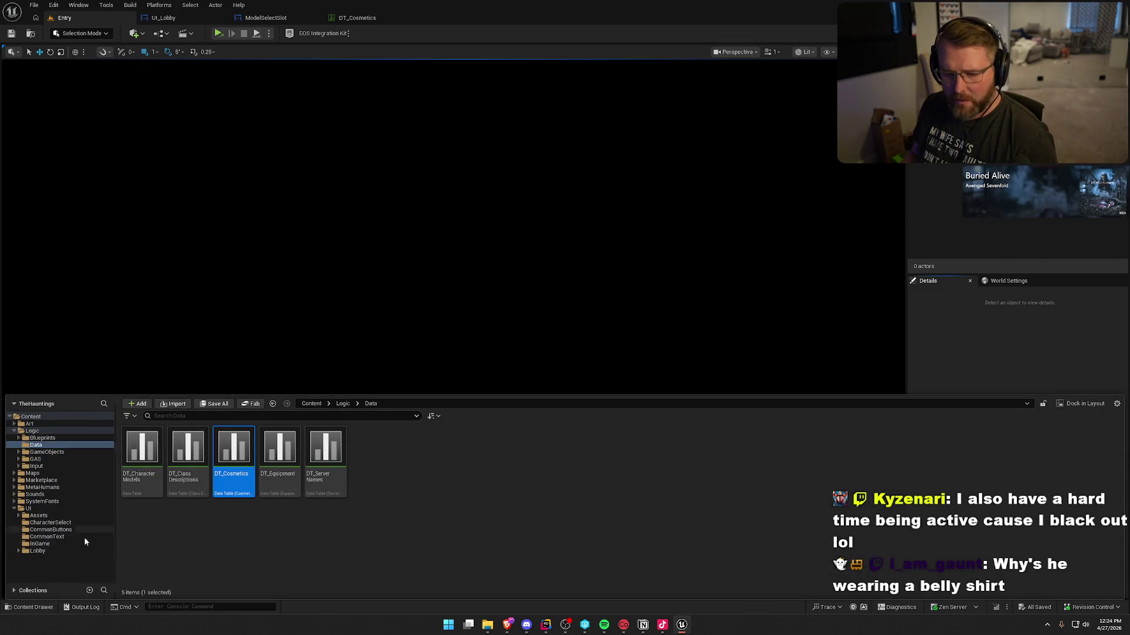
click(32, 473)
double_click(226, 452)
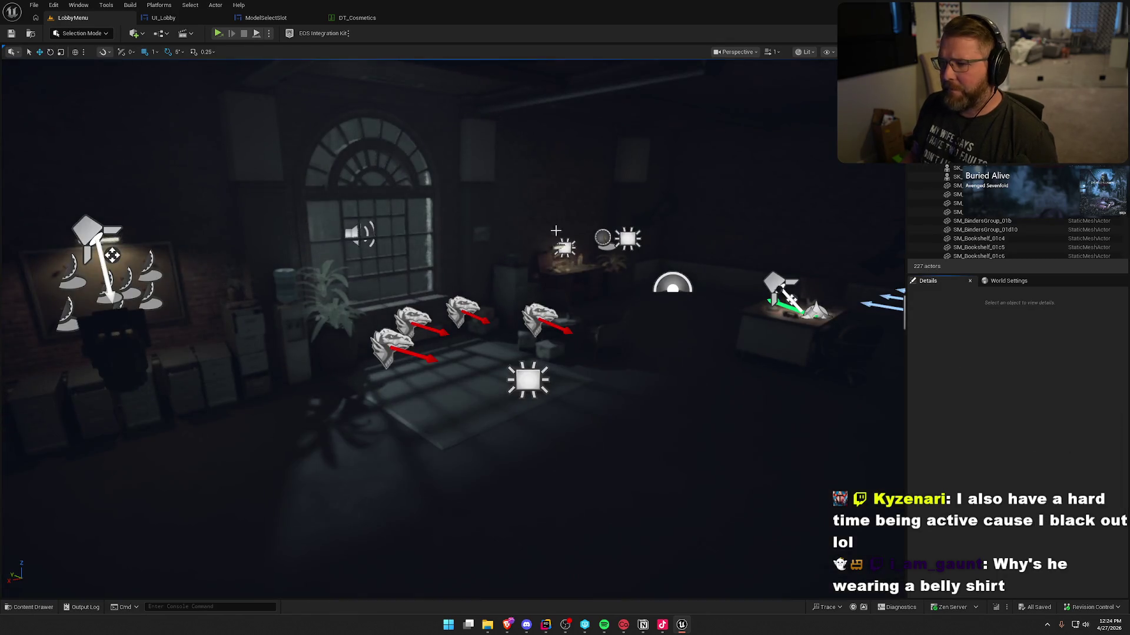
click(269, 33)
click(312, 69)
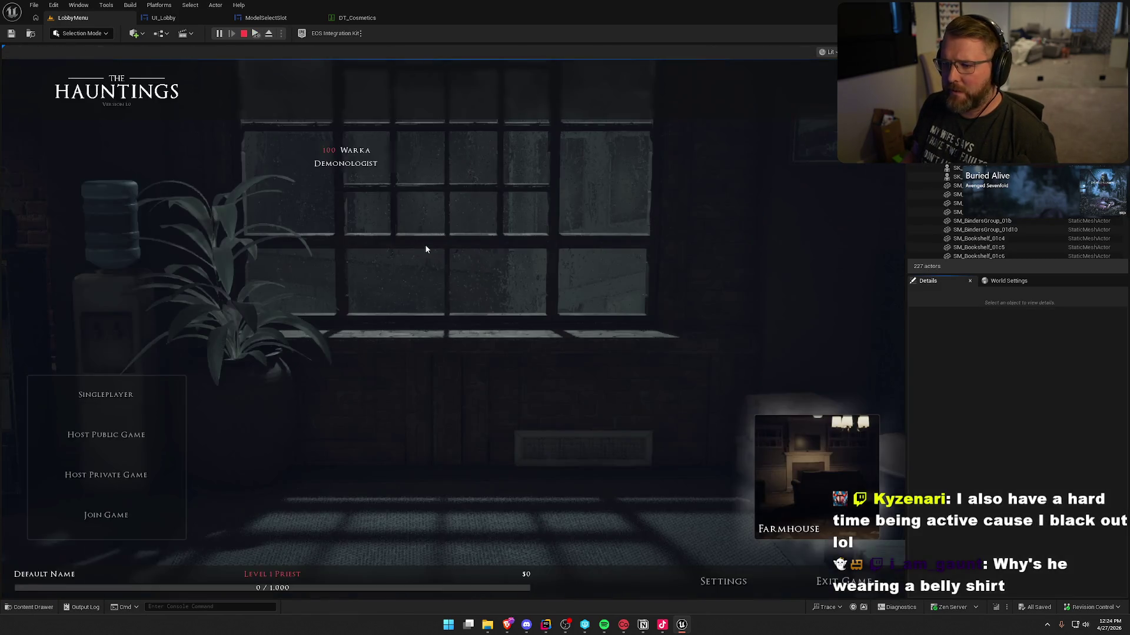
click(641, 582)
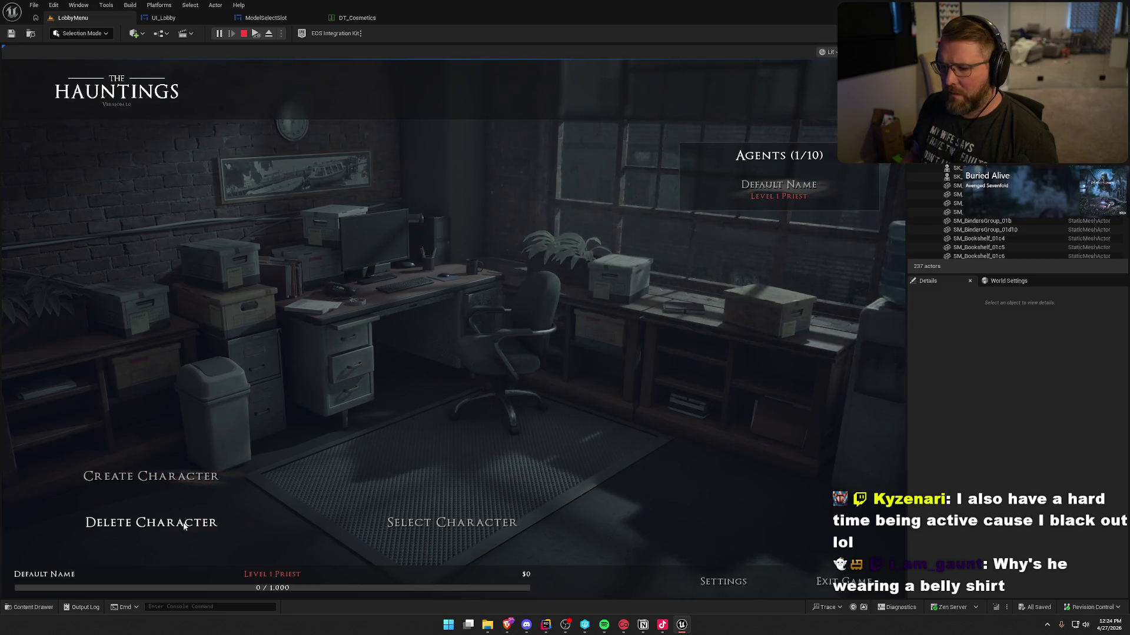
Delete Default Name, create a Psychic named 'Test', then stop the play session.
click(152, 523)
click(367, 363)
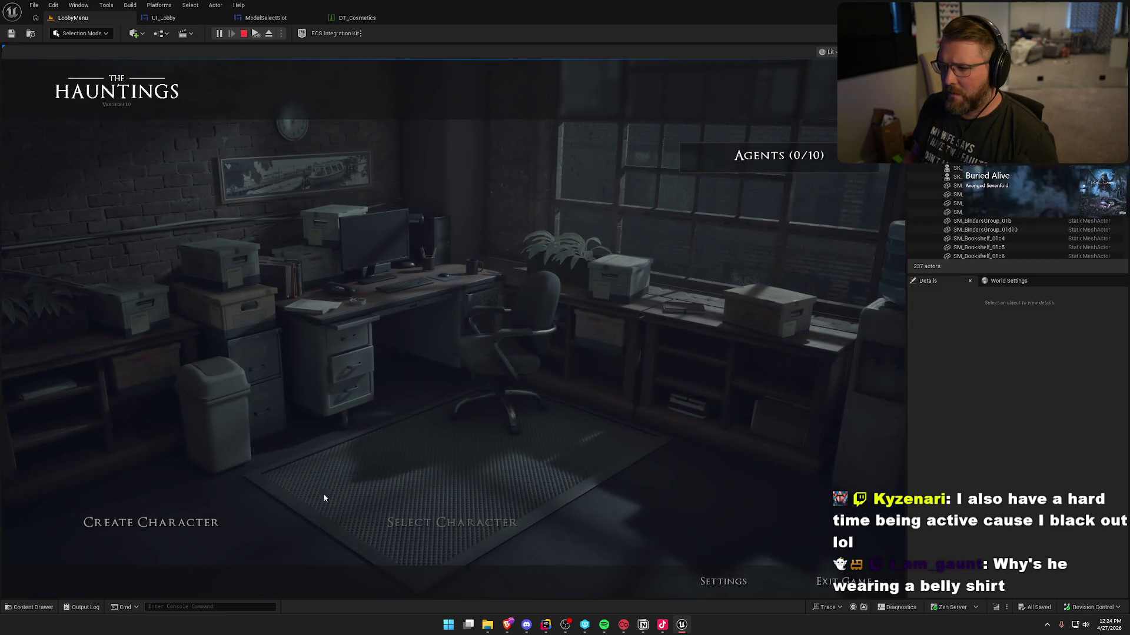
click(194, 525)
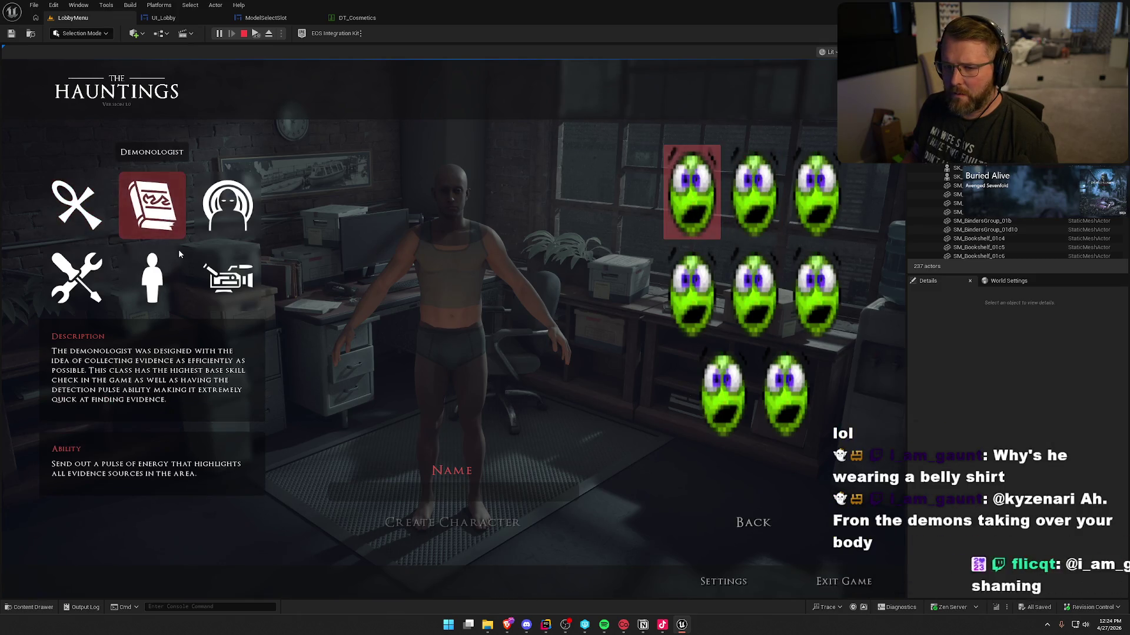
click(228, 206)
click(465, 493)
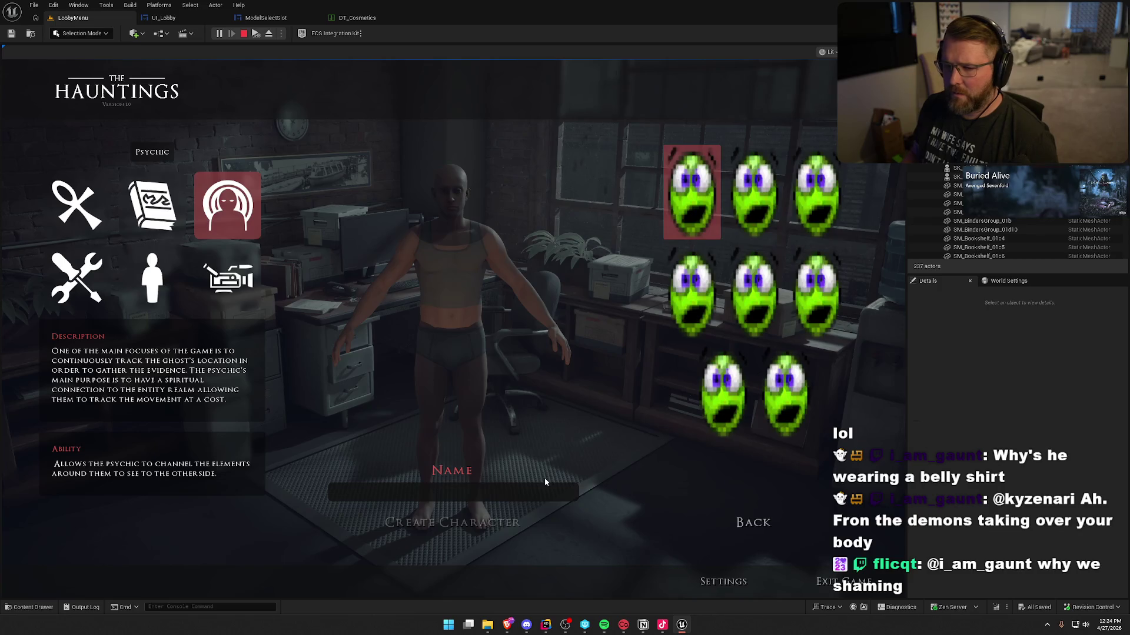
text(Test)
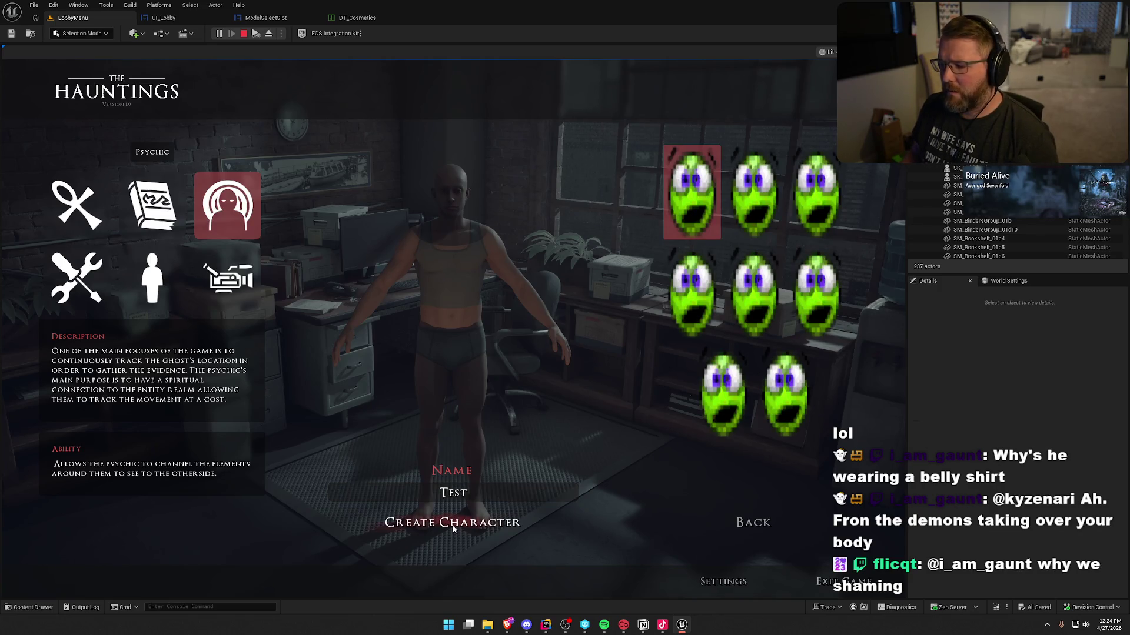
click(453, 526)
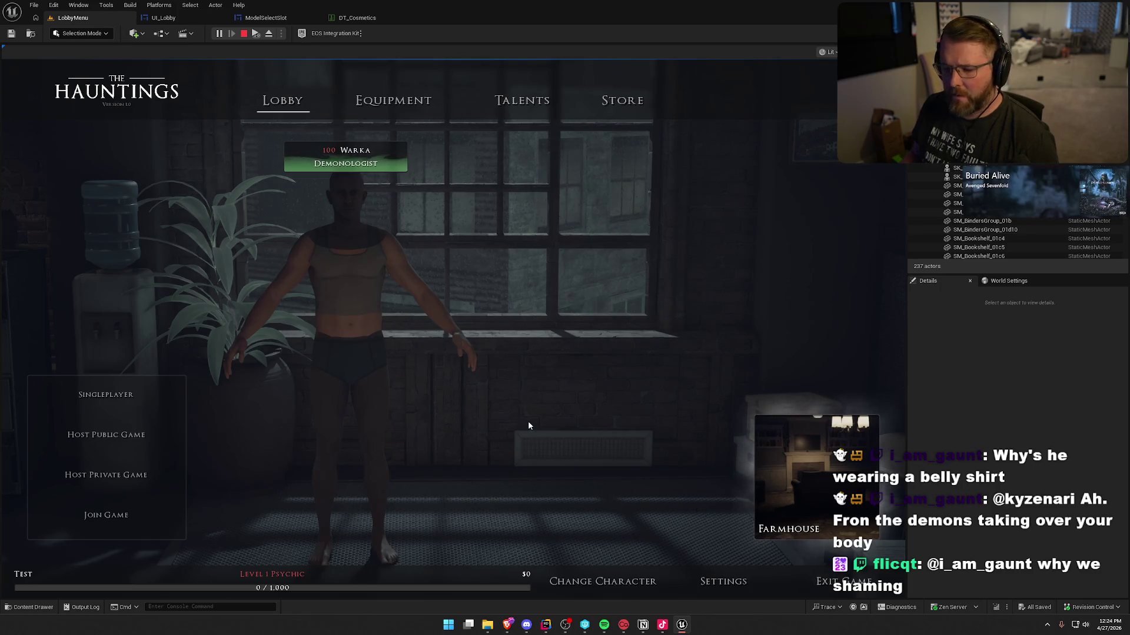
key(Escape)
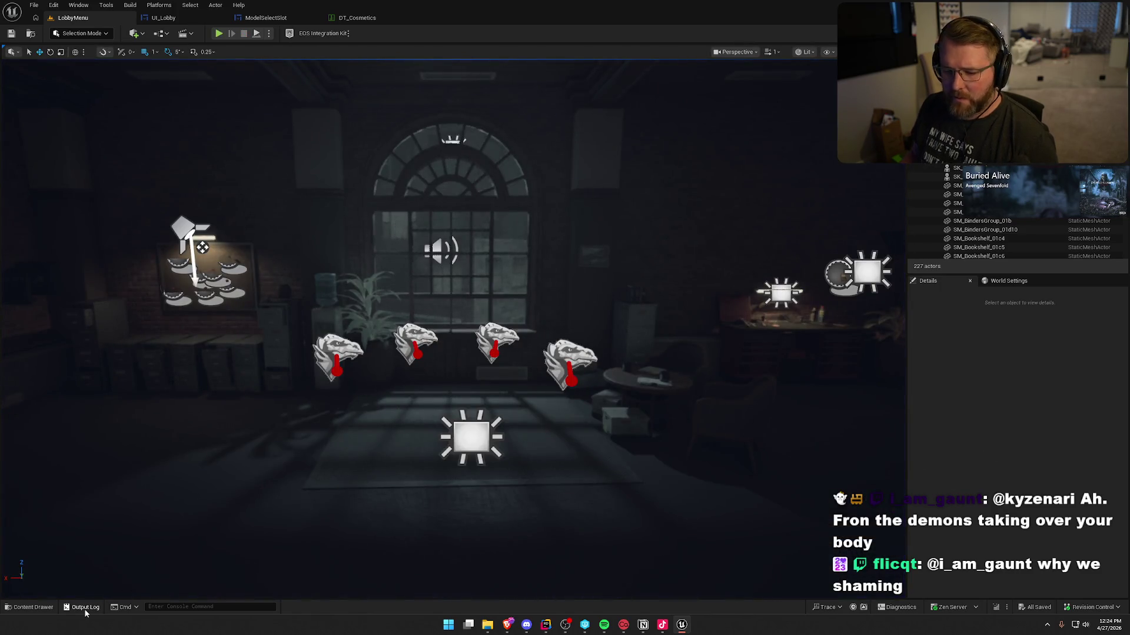
click(82, 607)
scroll(435, 543, up, 5)
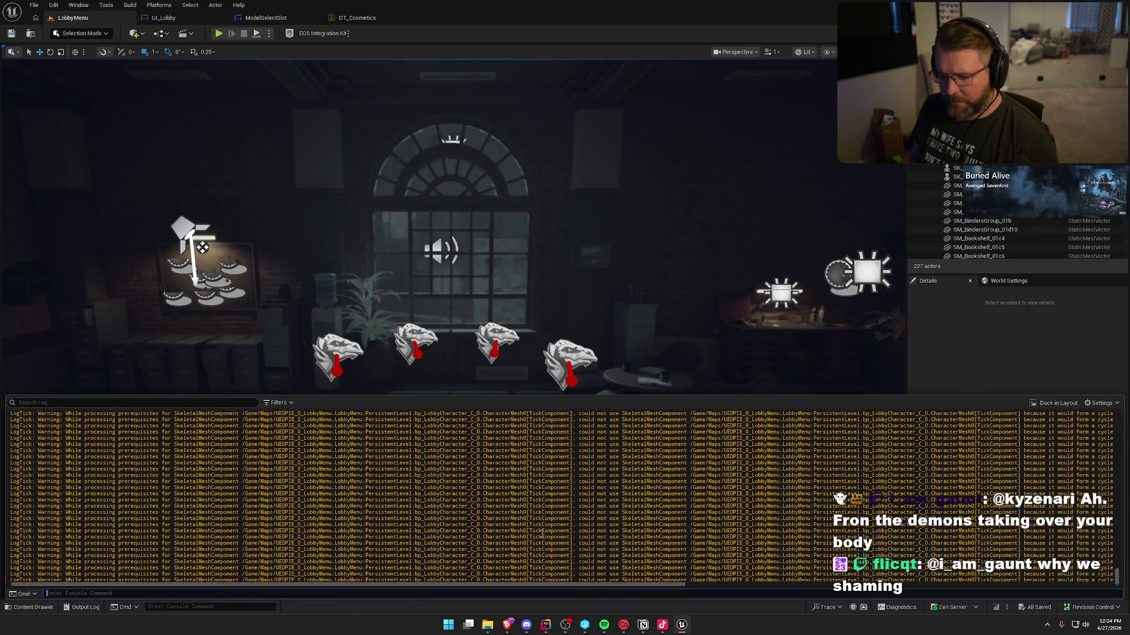
click(1051, 404)
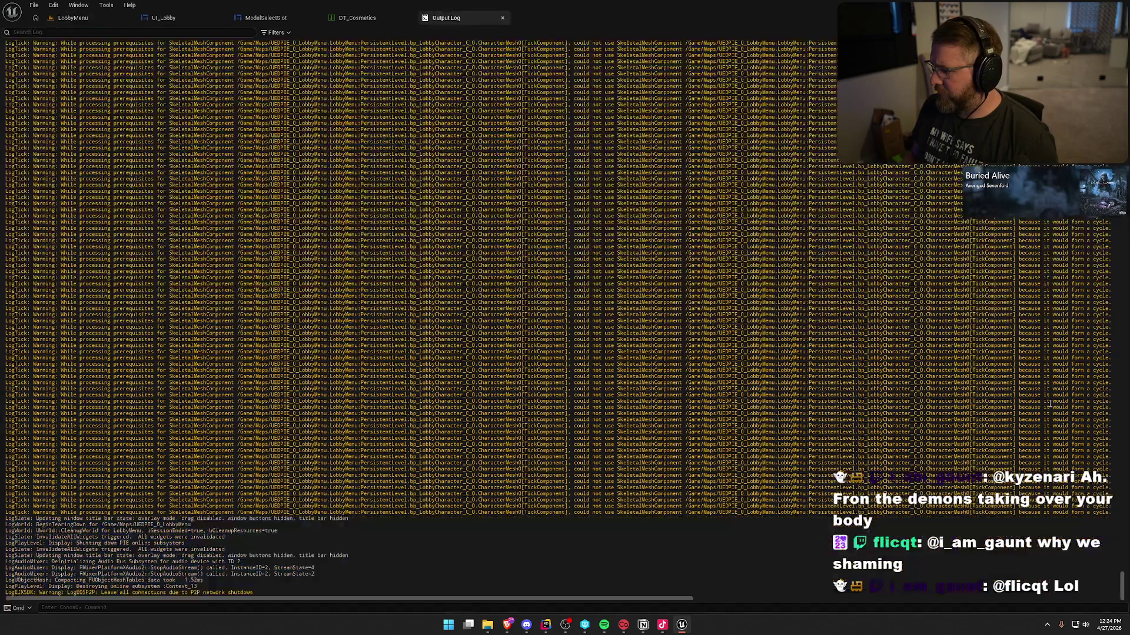
click(503, 18)
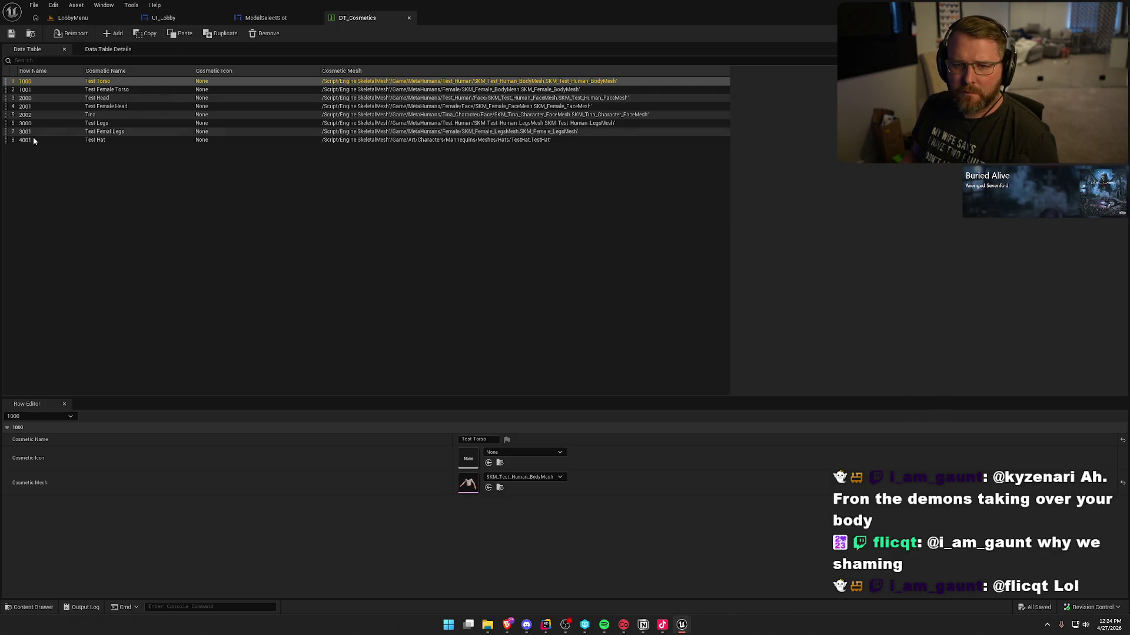
click(73, 18)
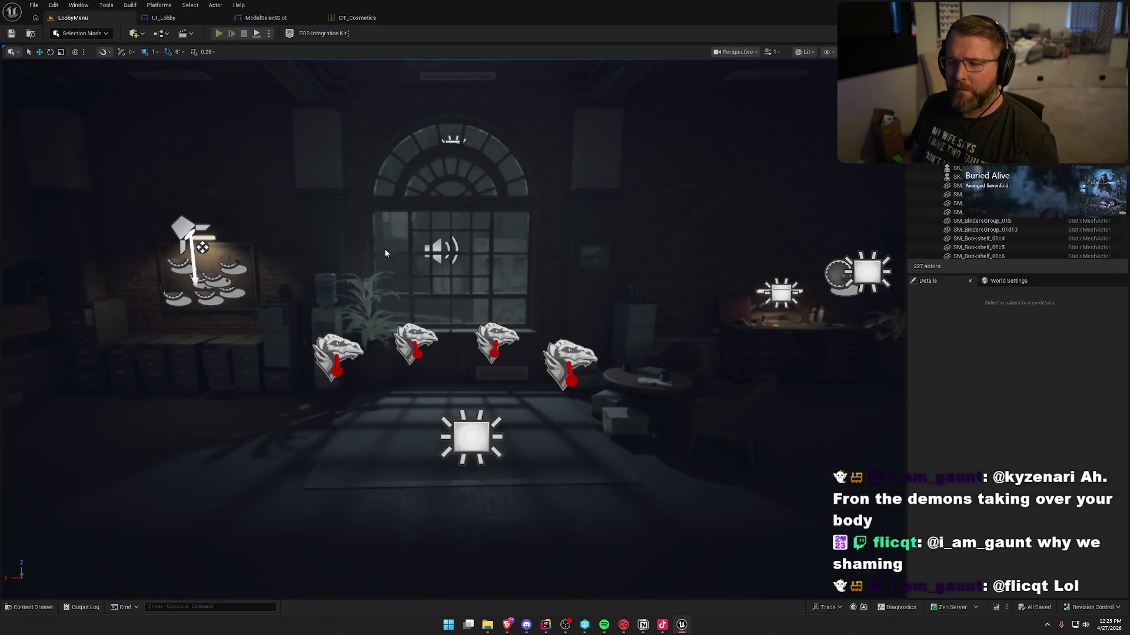
Play the lobby in the editor, create a Priest named 'Warka', and stop the session.
key(alt+p)
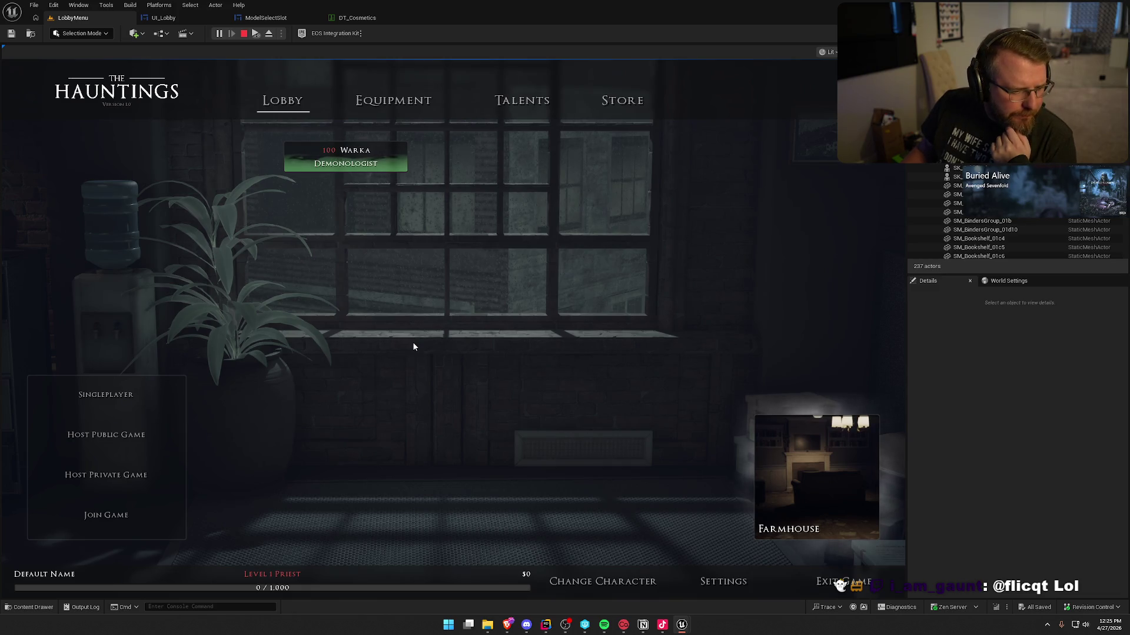
click(600, 581)
click(160, 477)
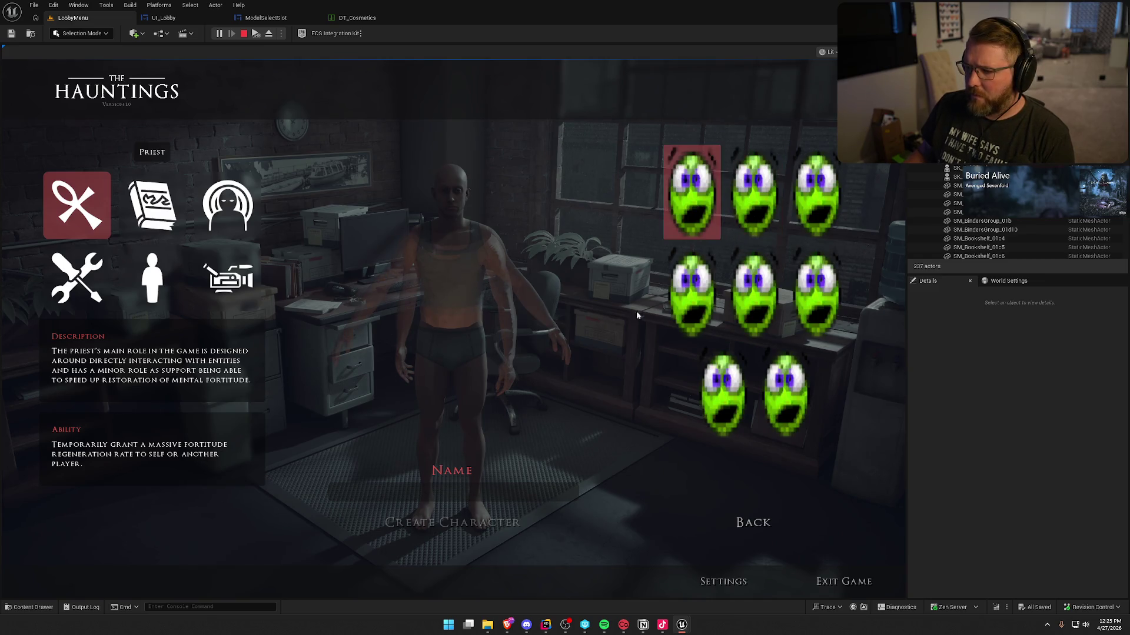
text(War)
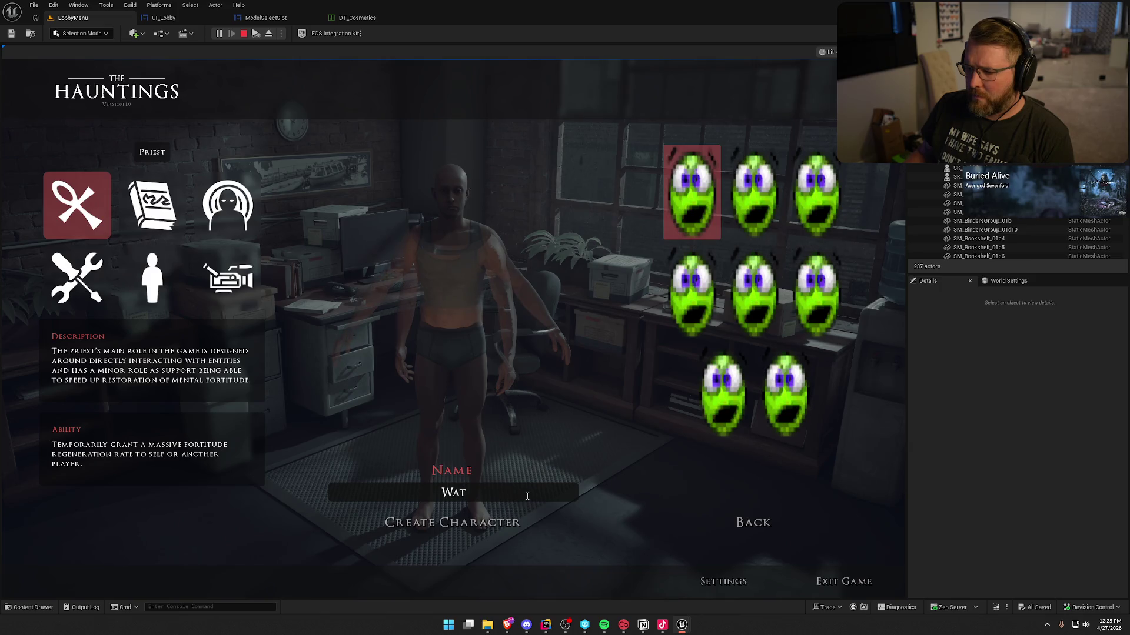
text(ka)
click(494, 524)
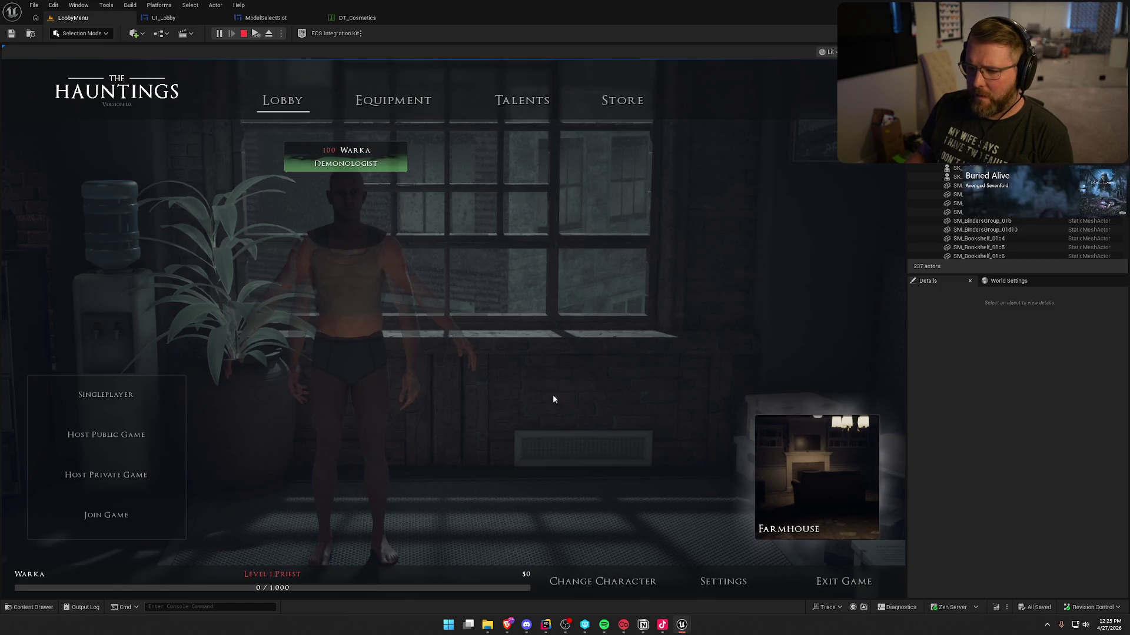
key(Escape)
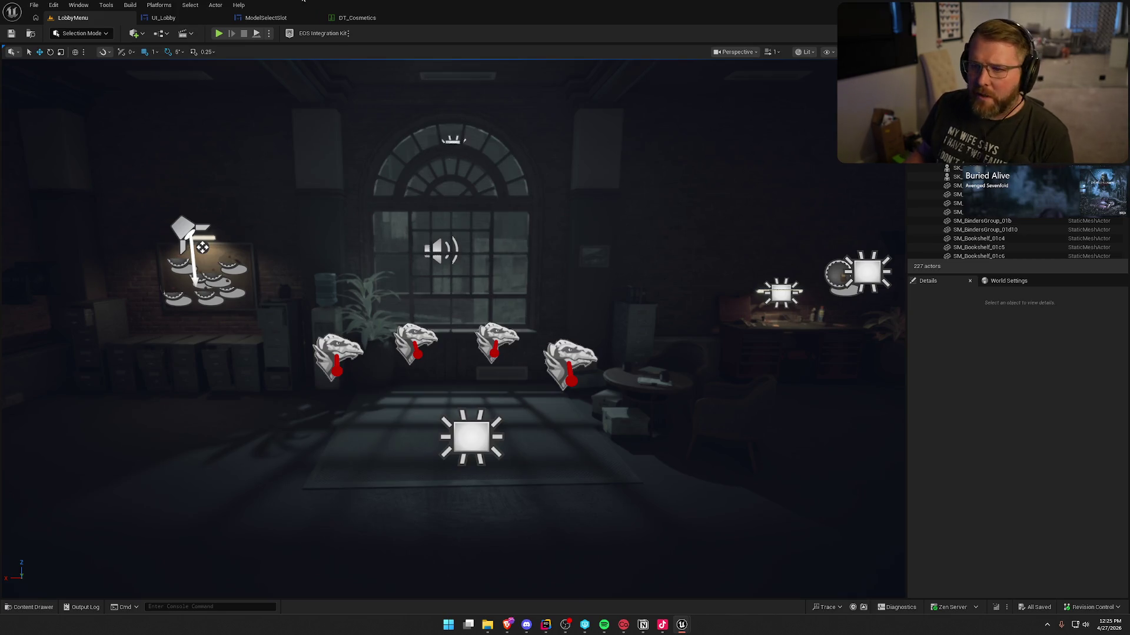
Open bp_LobbyCharacter from Logic > Blueprints > Lobby and show its Viewport.
click(163, 17)
key(ctrl+space)
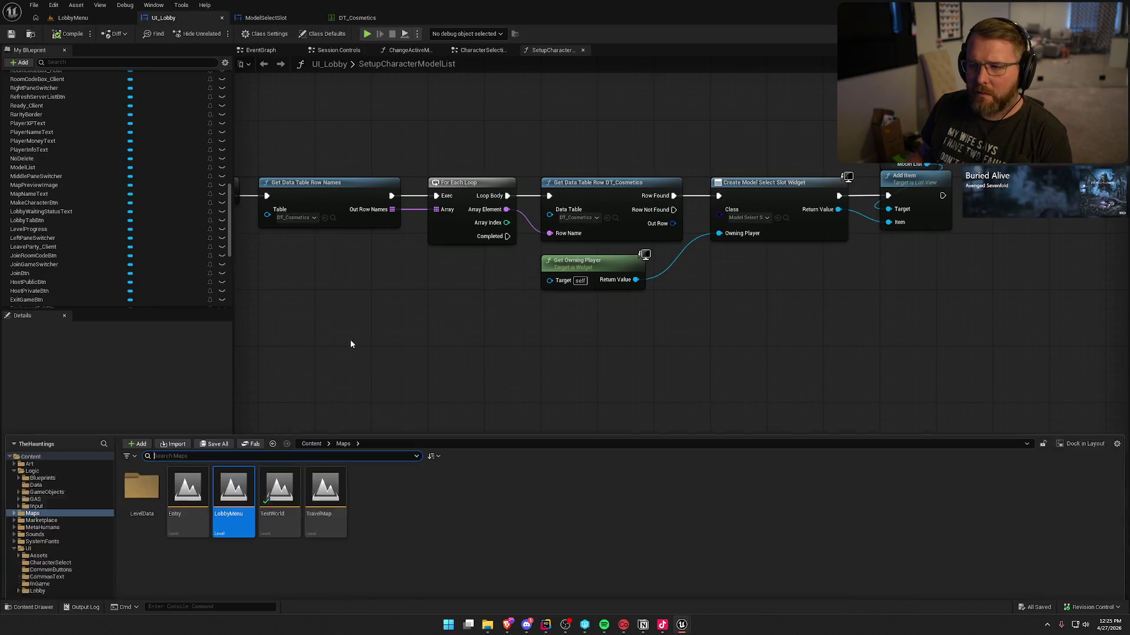
click(43, 437)
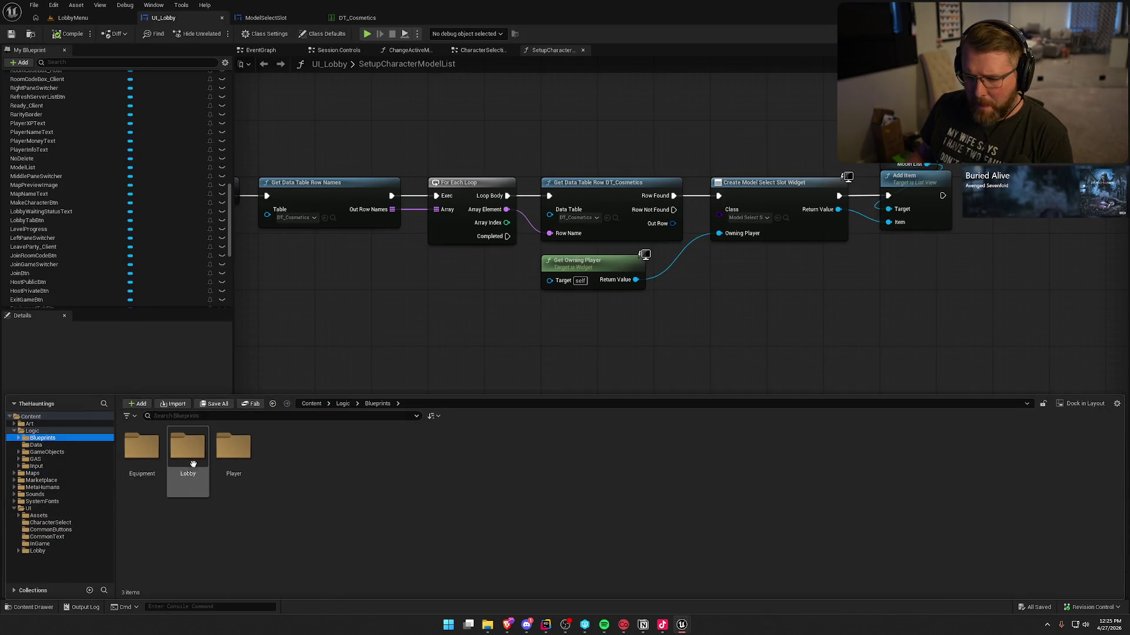
double_click(192, 467)
double_click(418, 454)
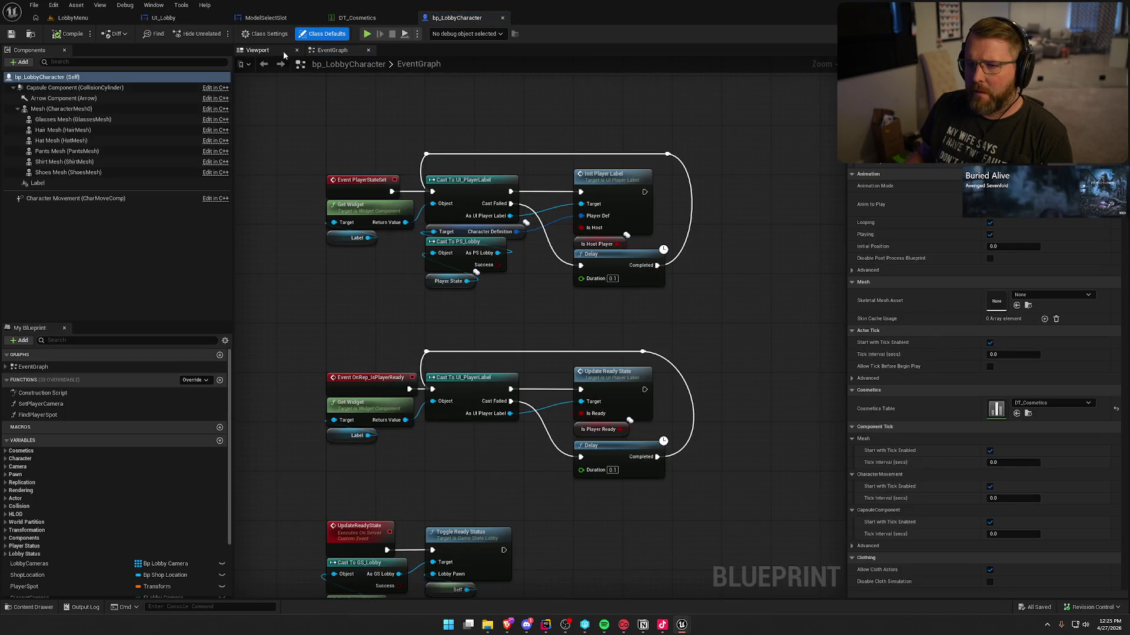
click(257, 50)
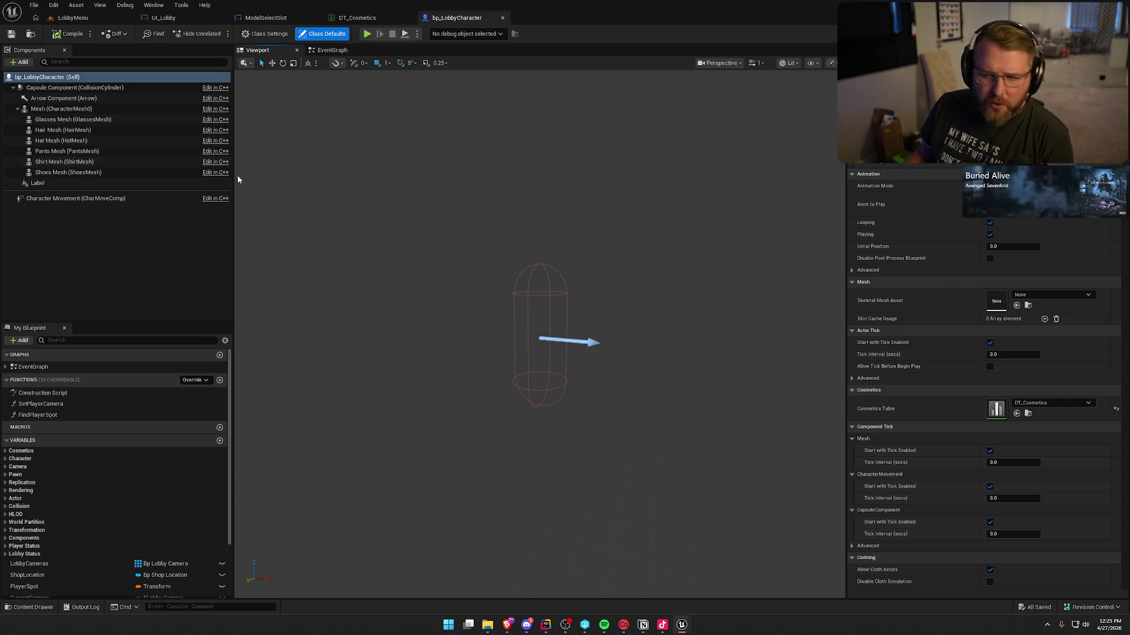
Set the Mesh component's Skeletal Mesh Asset to SKM_Test_Human_BodyMesh.
click(58, 109)
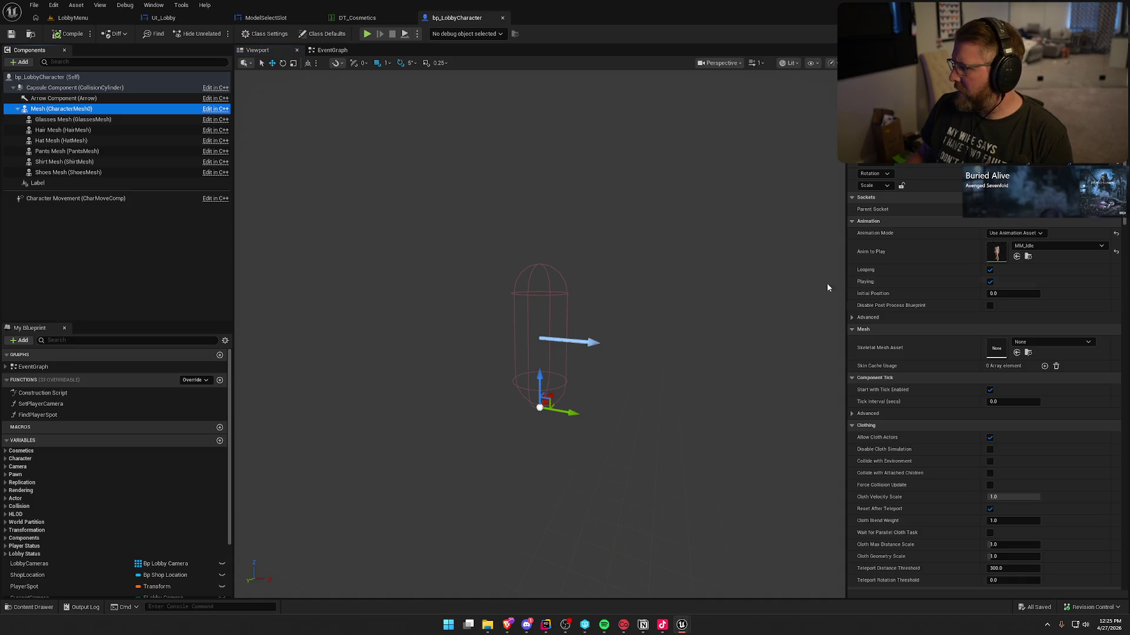
click(1046, 342)
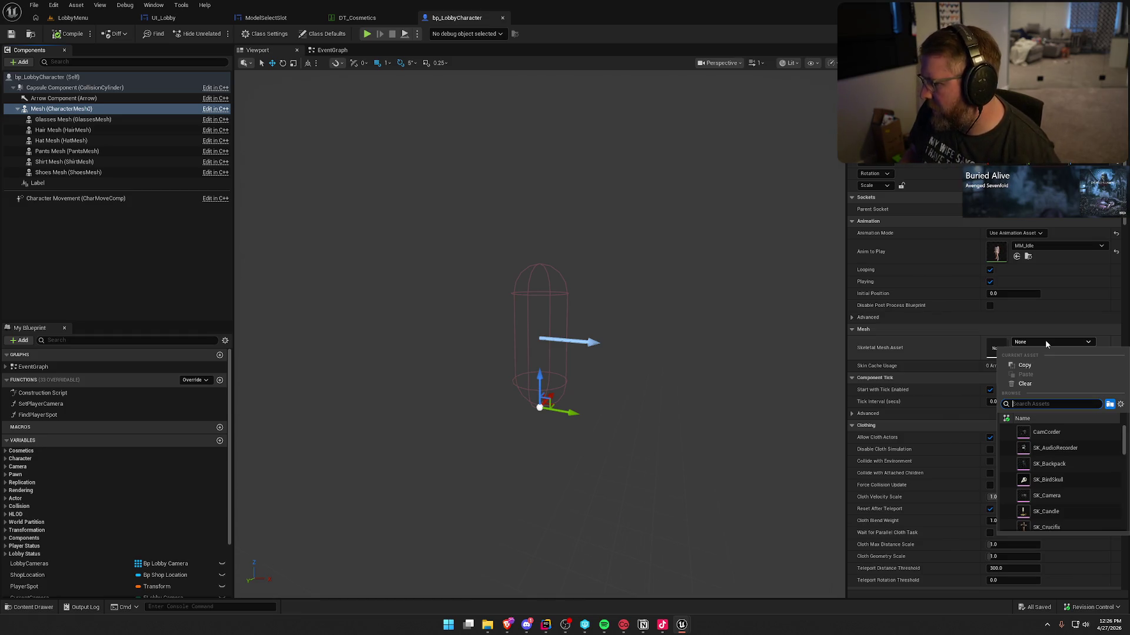
text(male)
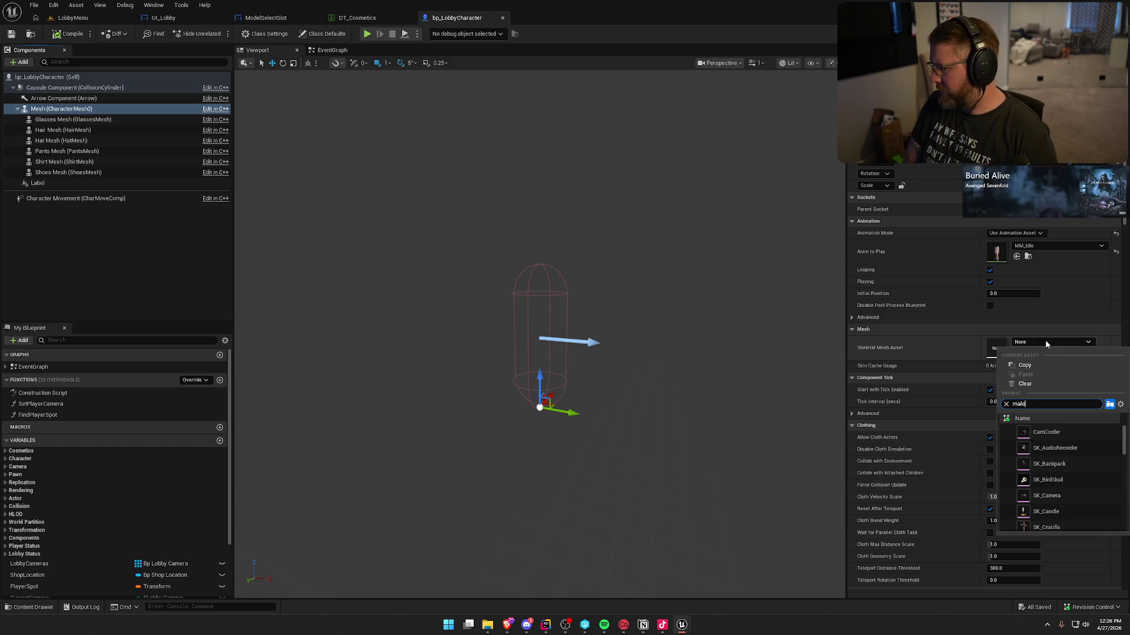
key(BackSpace)
key(BackSpace)
key(BackSpace)
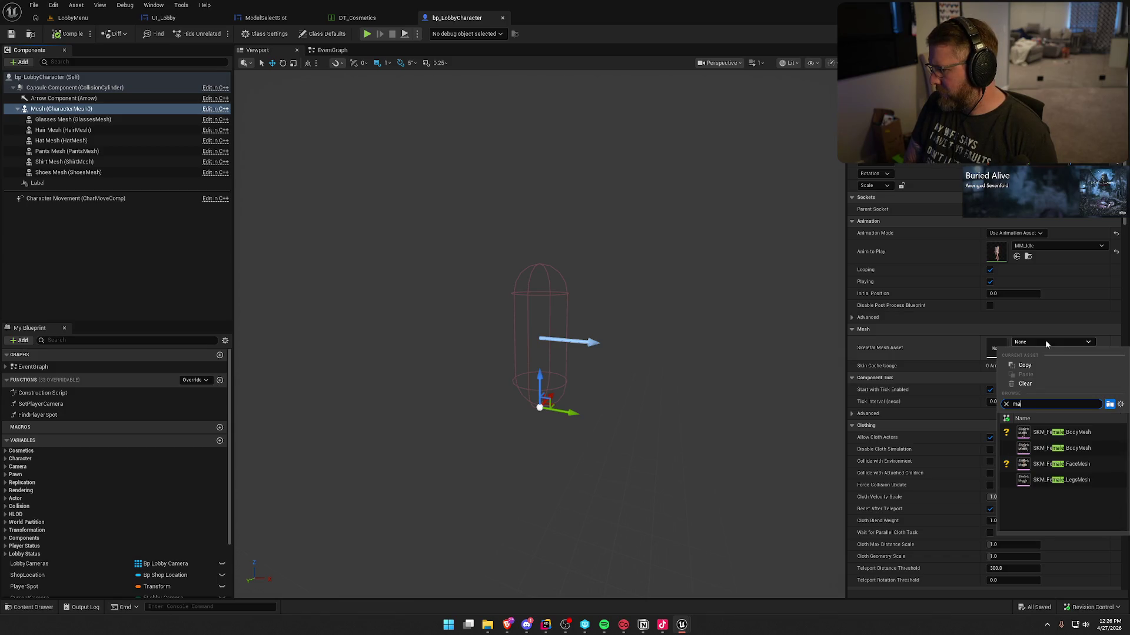
text(body)
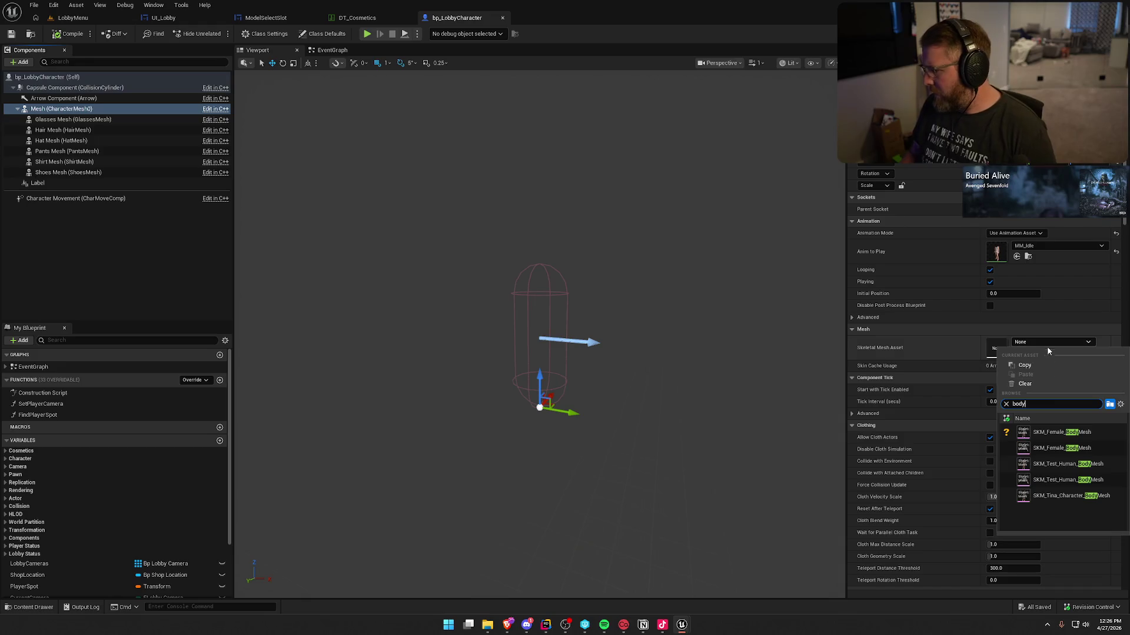
click(1085, 464)
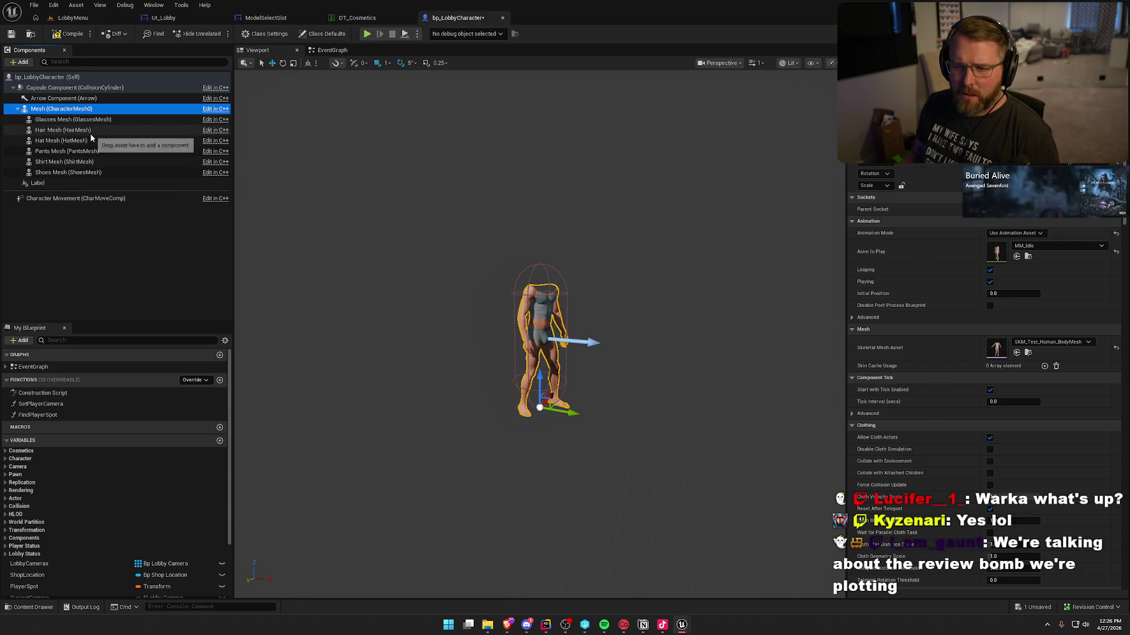
key(ctrl+s)
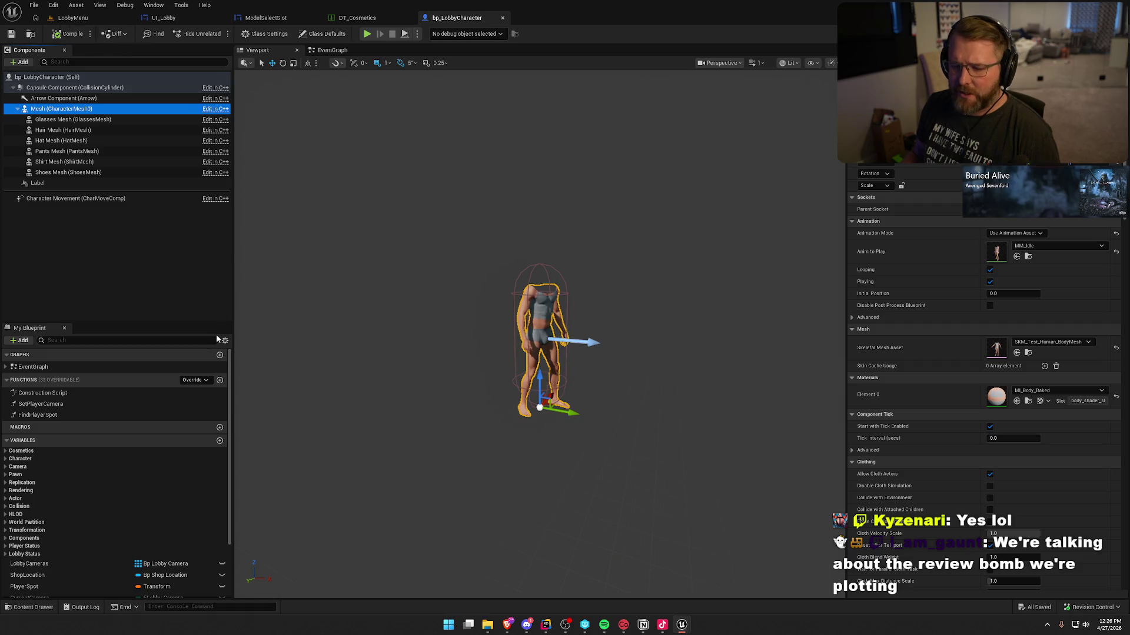
scroll(111, 529, down, 3)
click(12, 477)
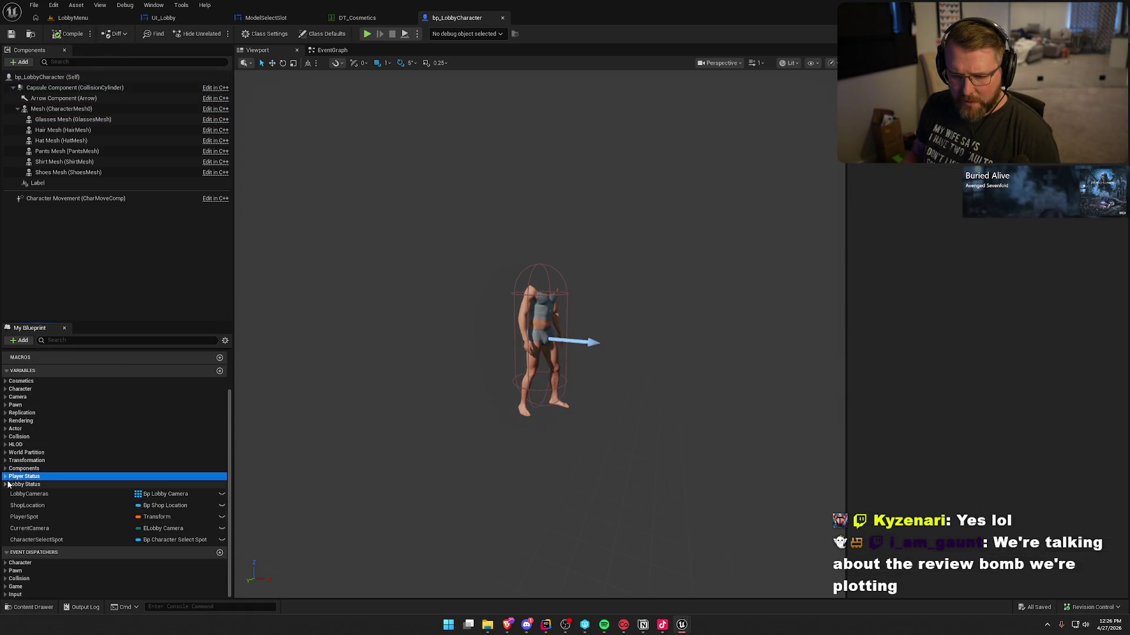
click(6, 485)
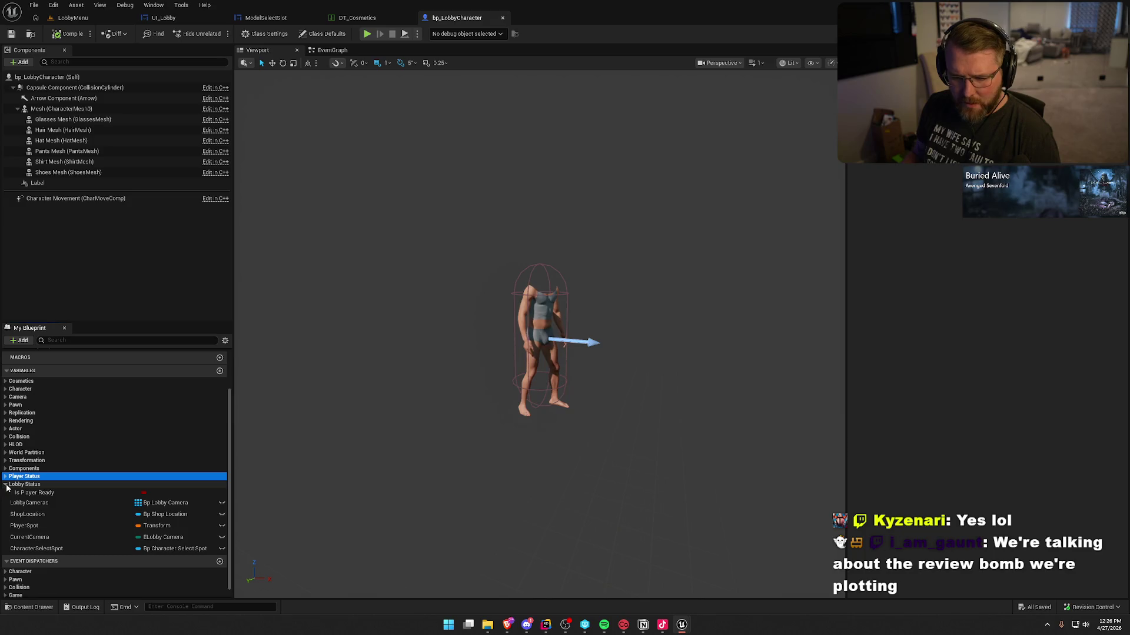
click(6, 484)
click(5, 476)
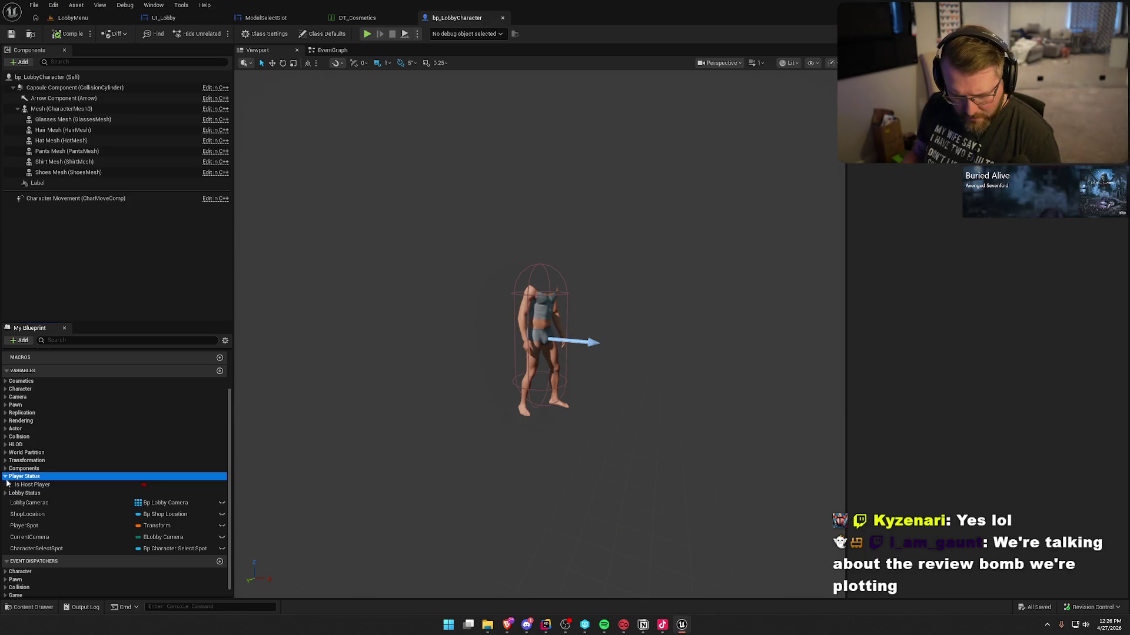
click(6, 493)
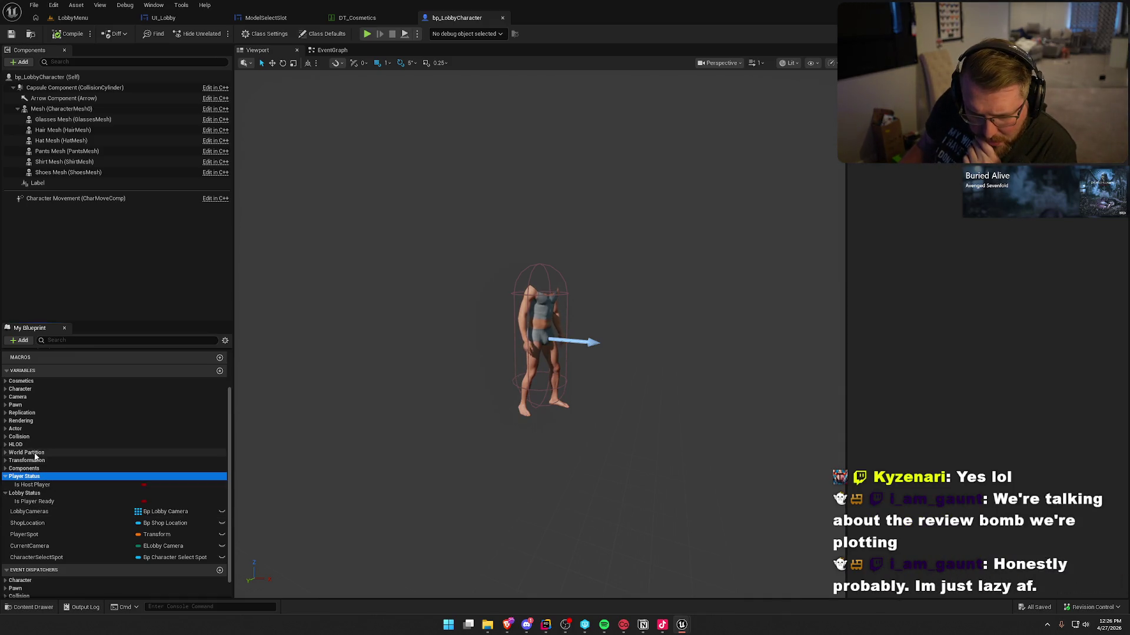
click(6, 381)
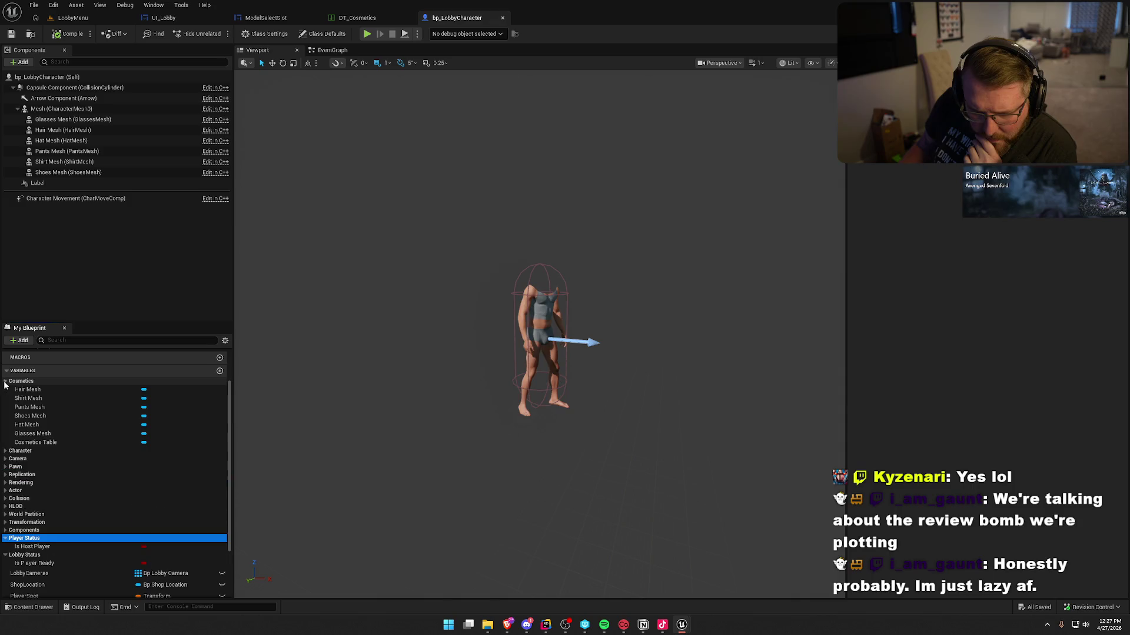
click(6, 382)
click(5, 381)
click(5, 381)
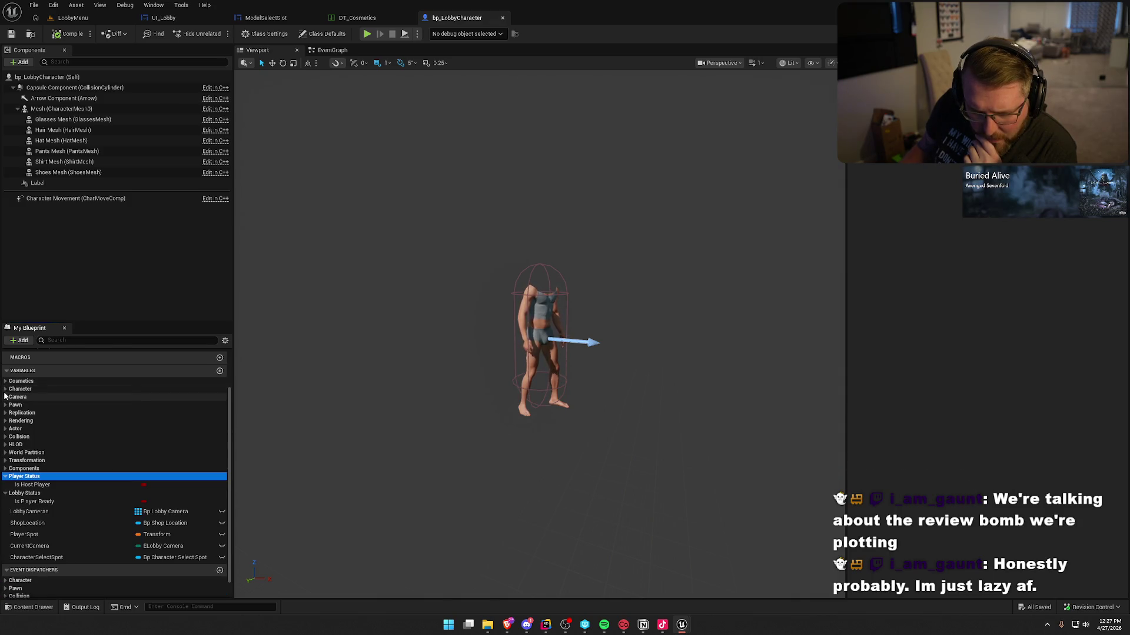
click(6, 381)
click(6, 382)
scroll(126, 471, down, 1)
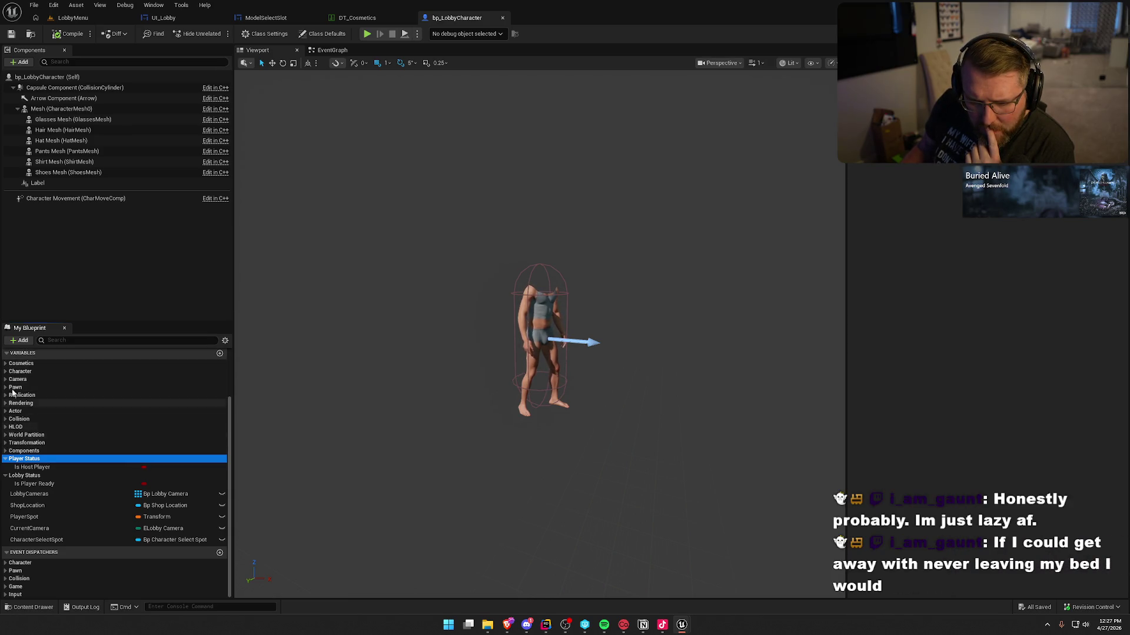
click(4, 371)
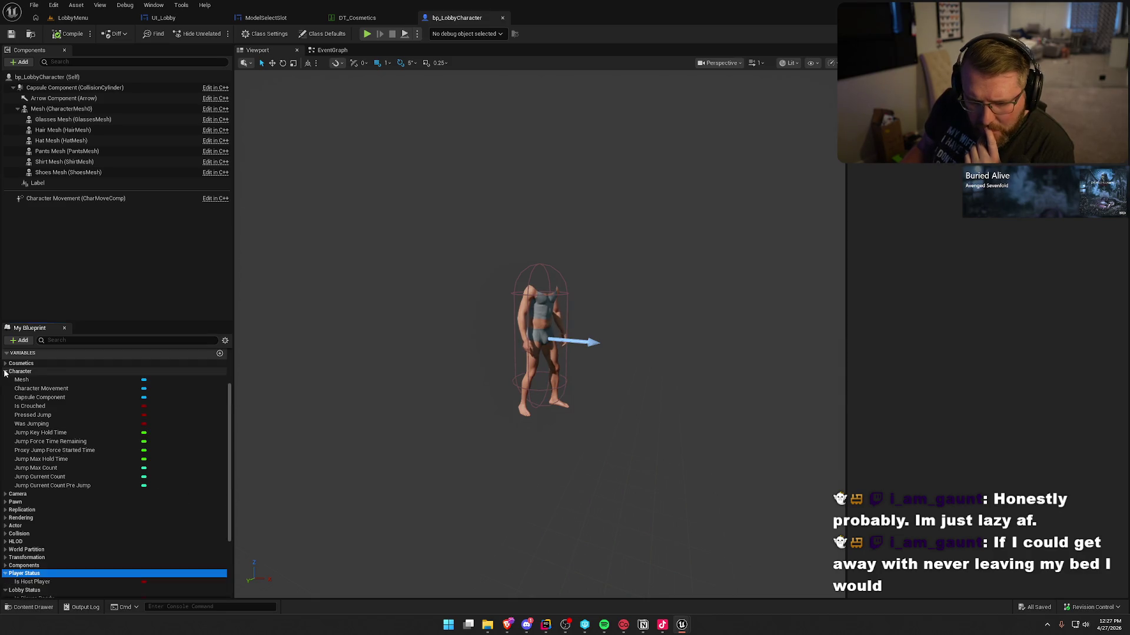
click(5, 371)
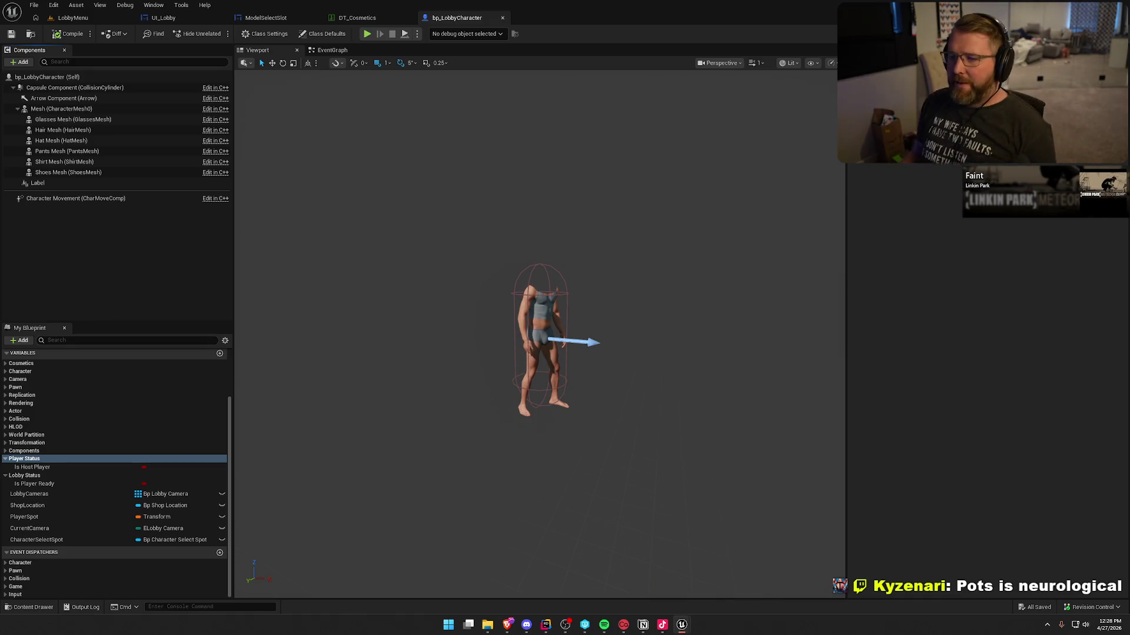
click(73, 17)
Start a lobby play session, dismiss the console, stop, look around, and relaunch play.
click(219, 33)
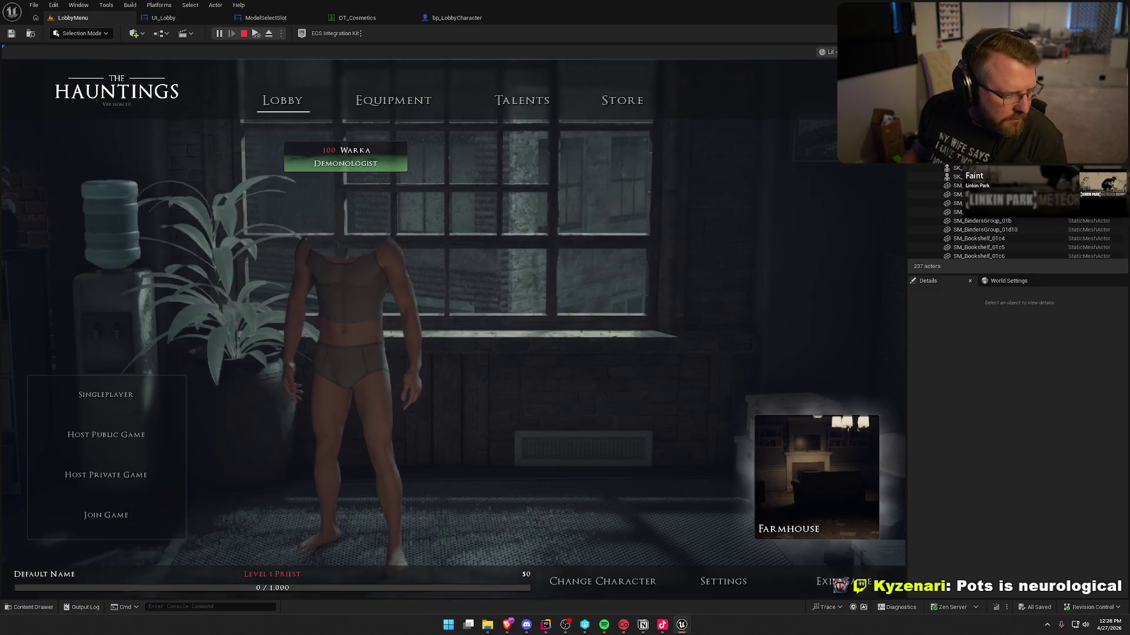
key(grave)
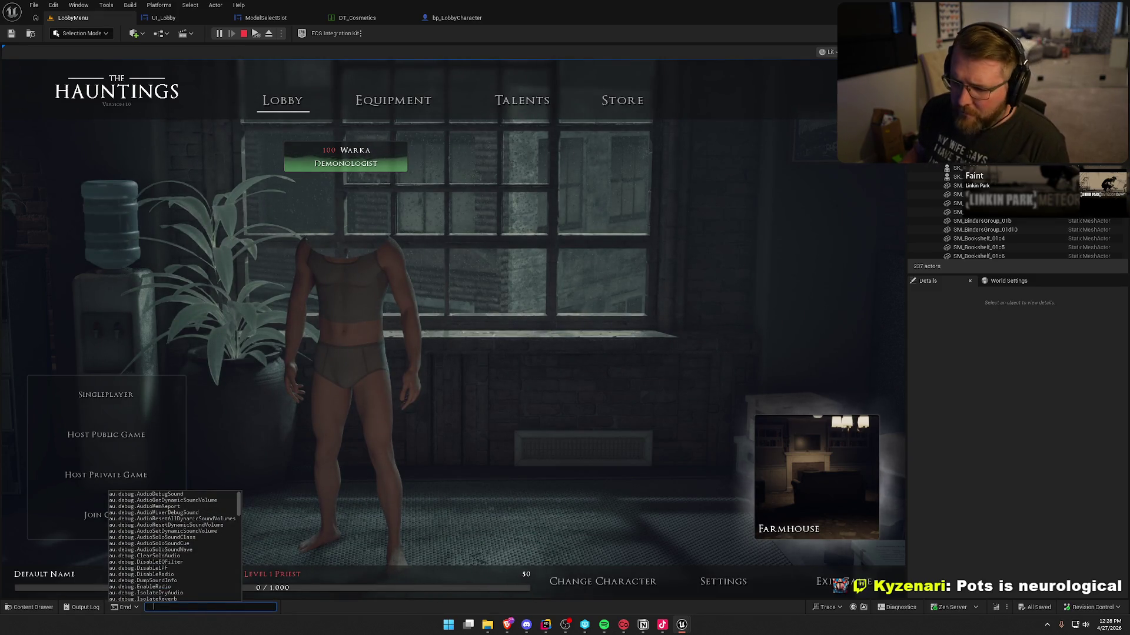
click(396, 535)
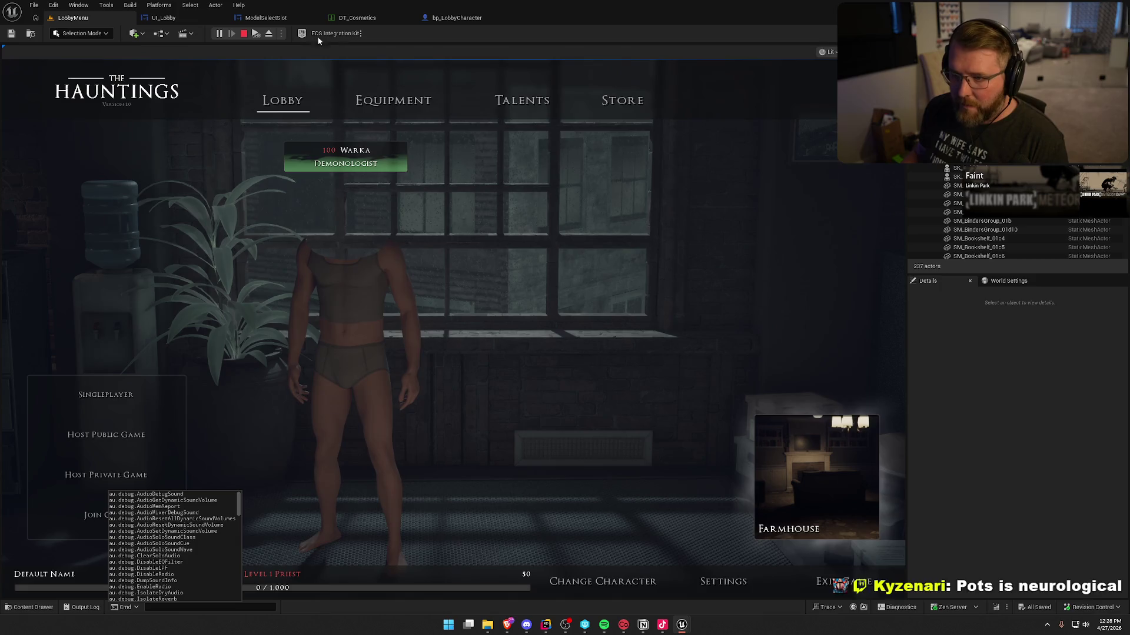
click(244, 34)
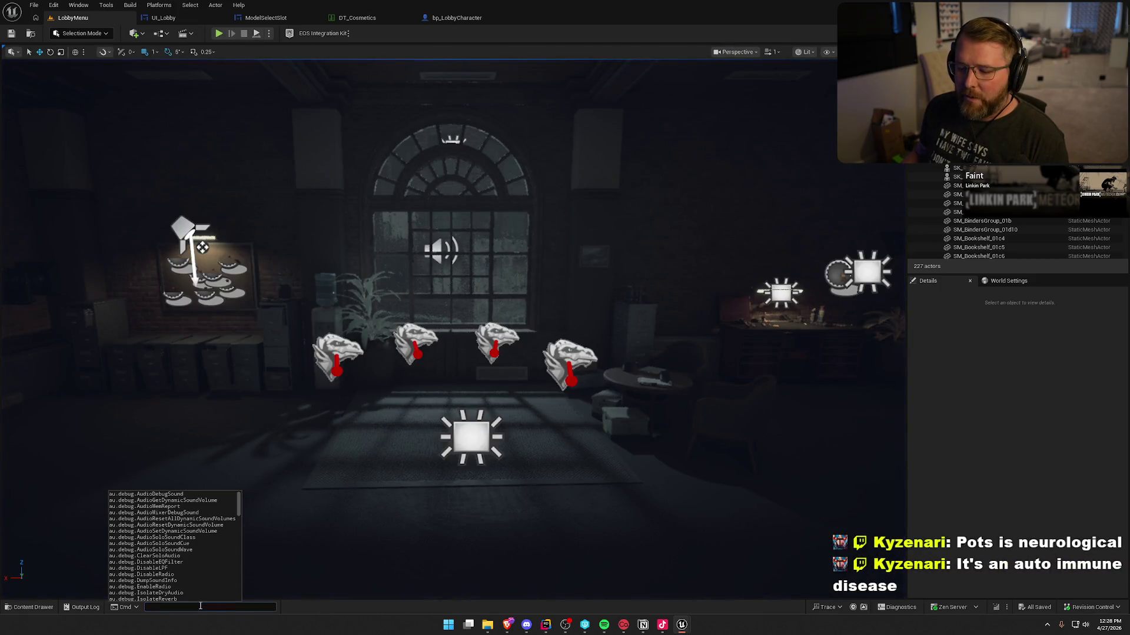
drag(333, 150, 297, 126)
key(alt+p)
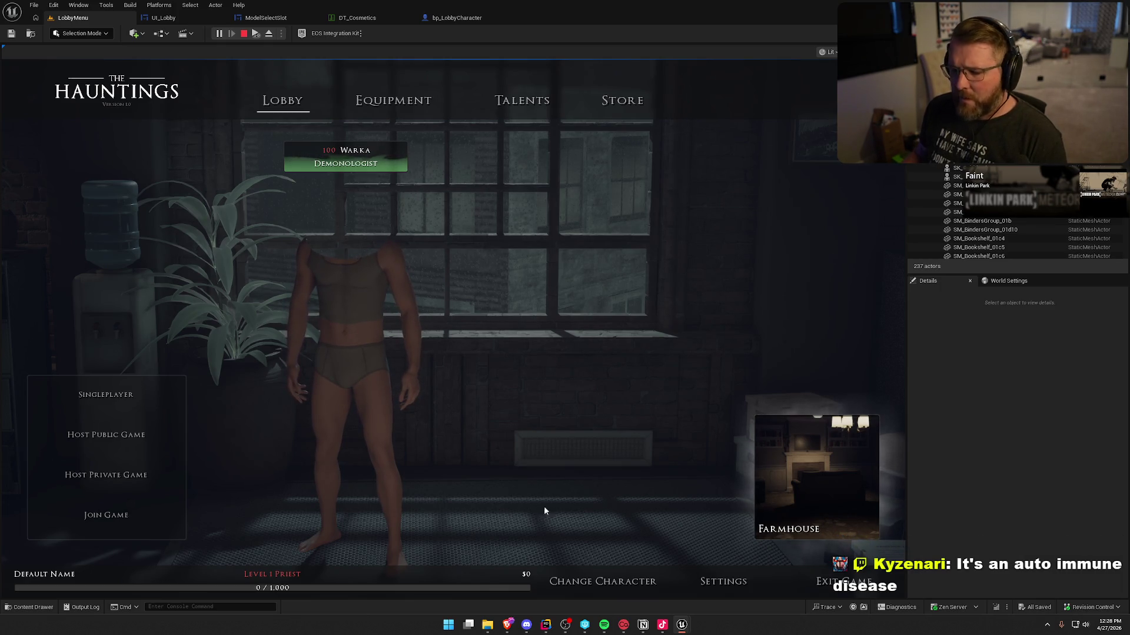
Visit character select, the private server list, Equipment, Talents, Store and Lobby, then stop.
click(595, 584)
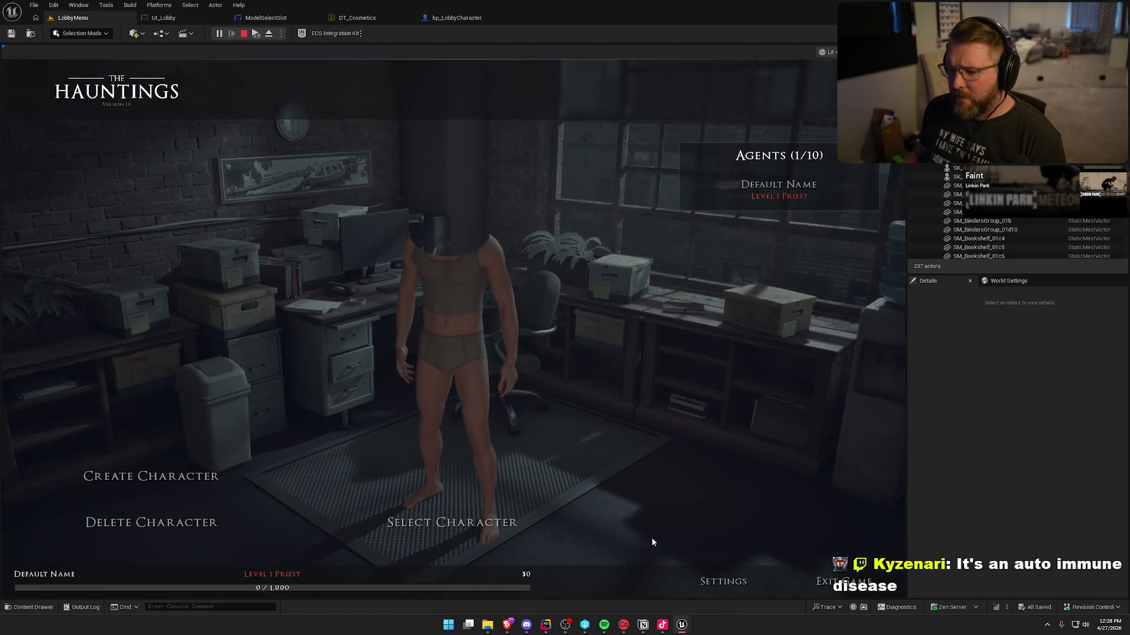
click(452, 523)
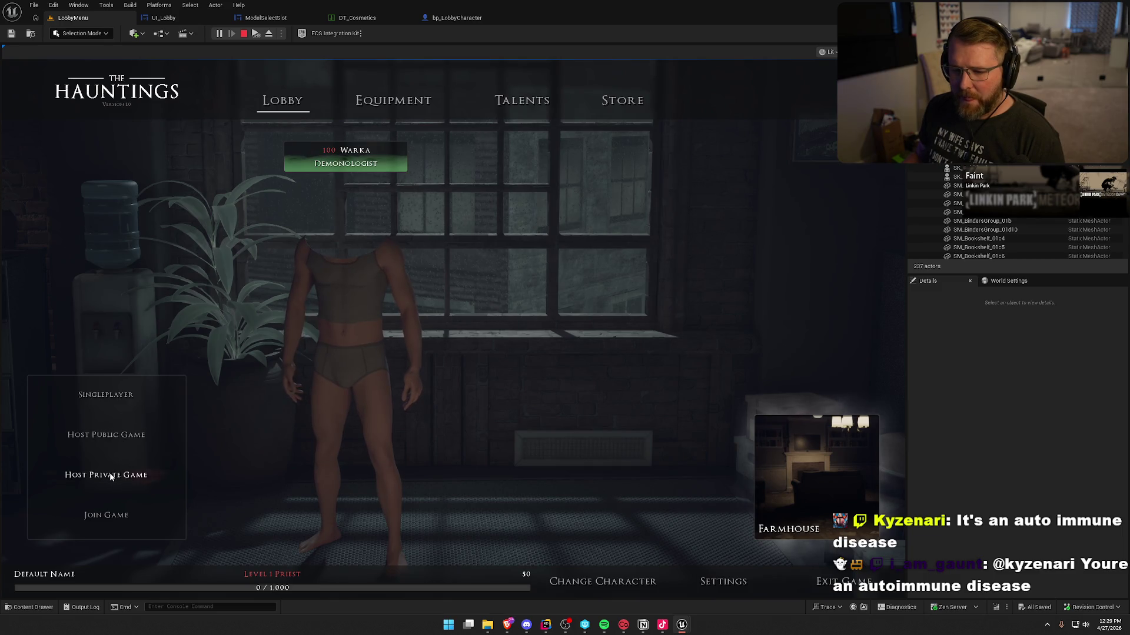
click(137, 518)
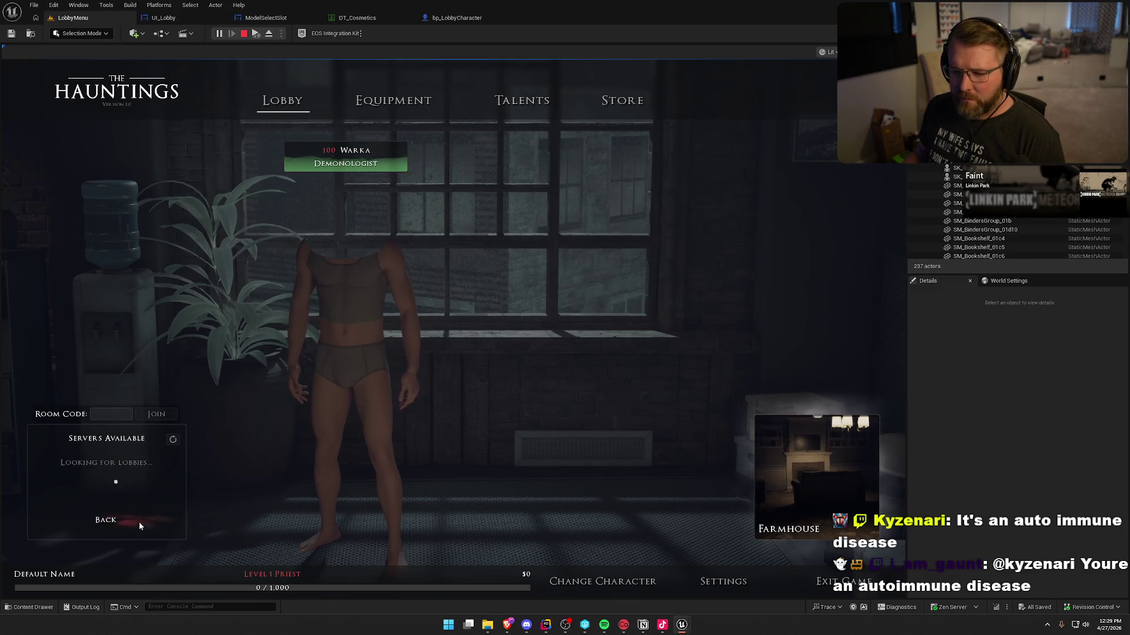
click(103, 520)
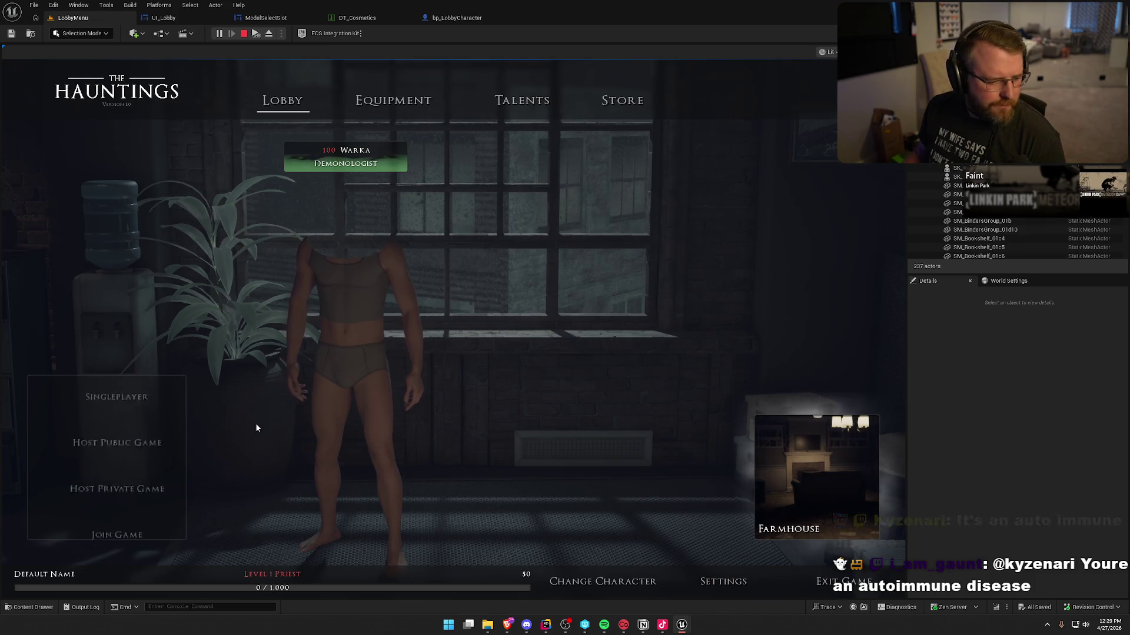
click(392, 103)
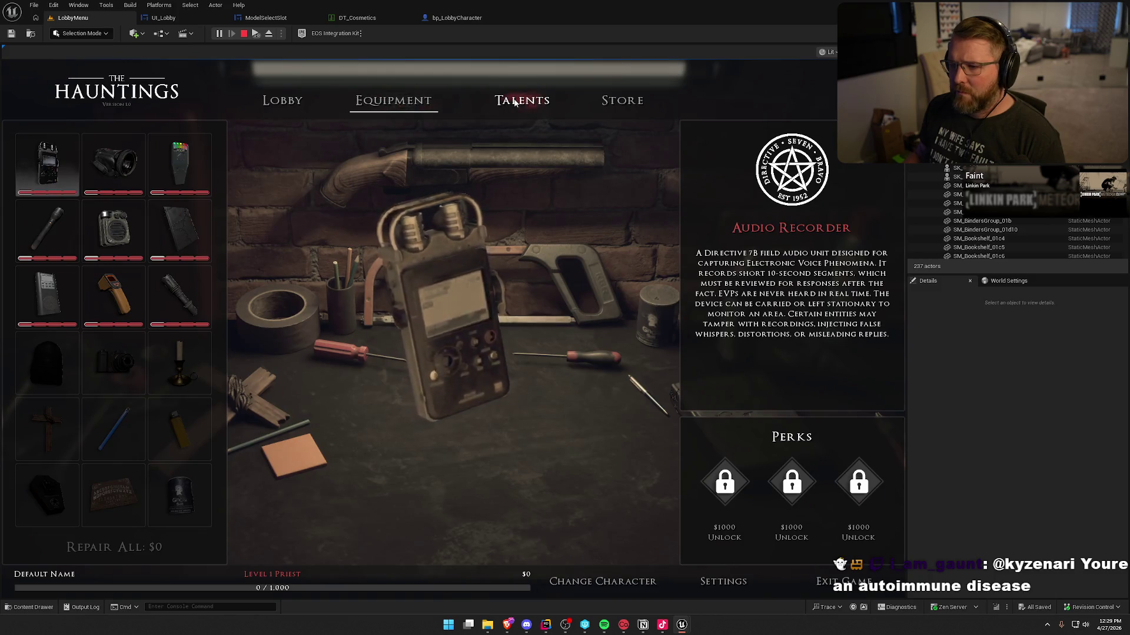
click(513, 103)
click(631, 105)
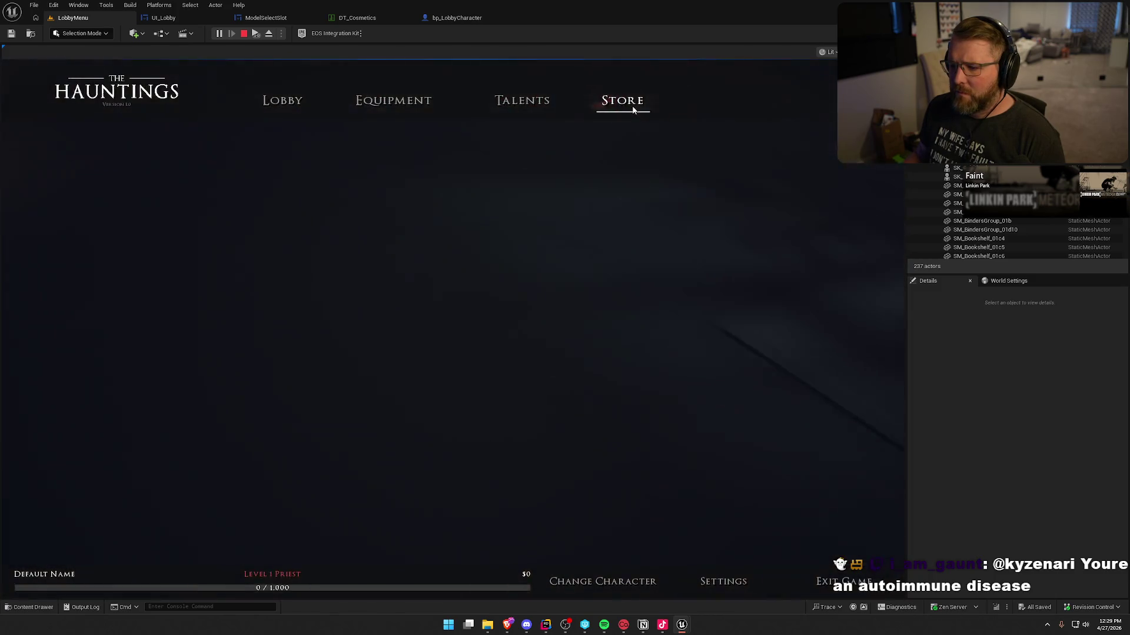
click(272, 104)
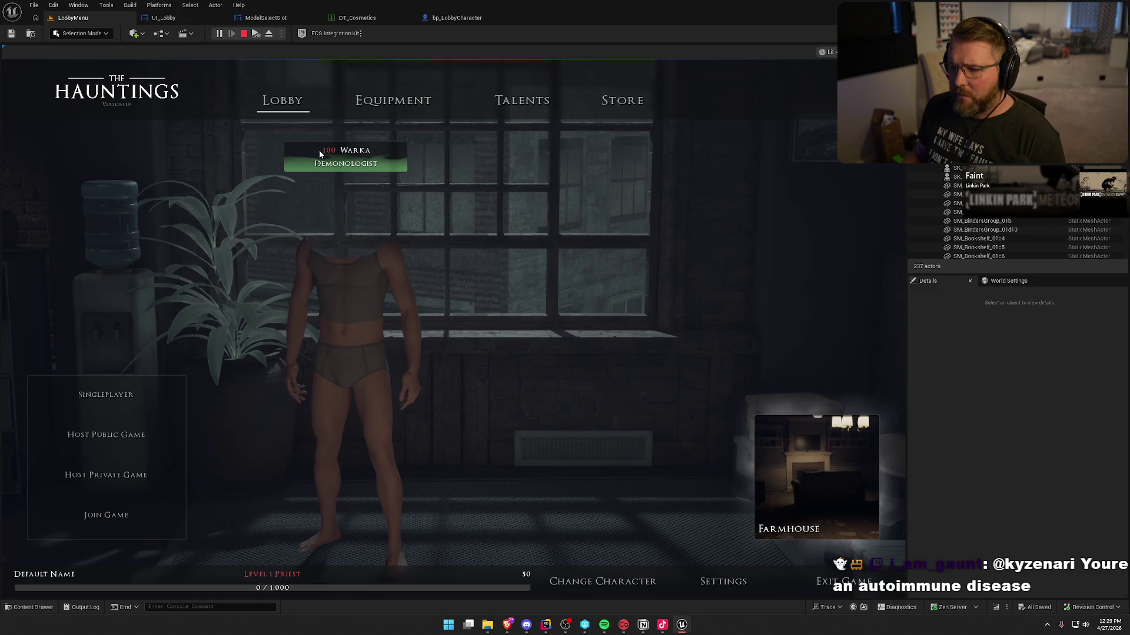
key(Escape)
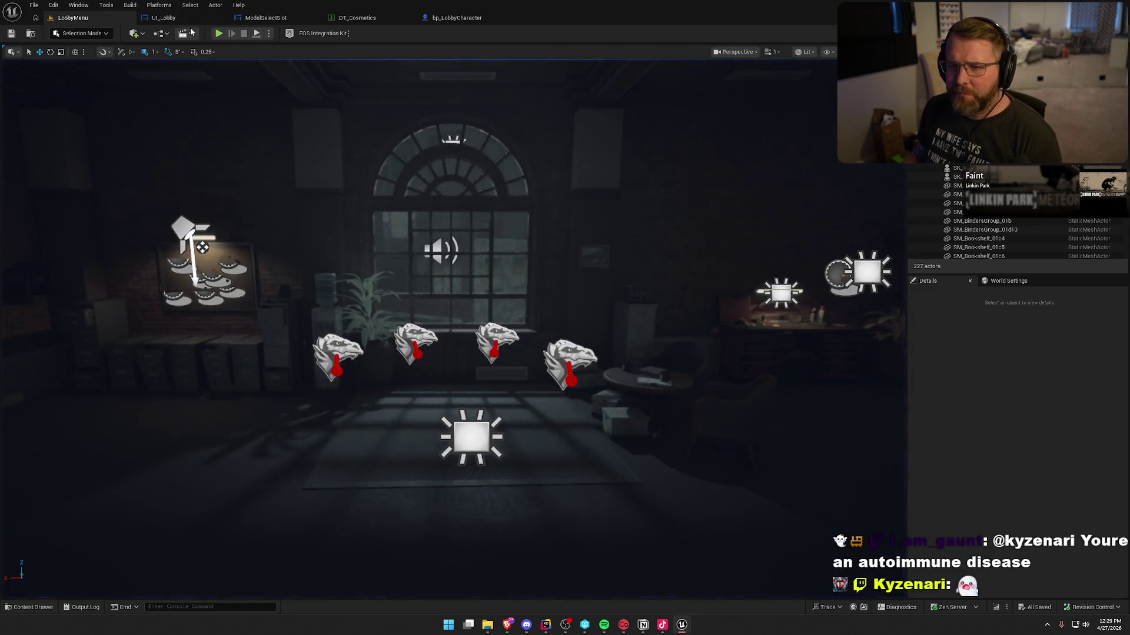
Select bp_LobbyCharacter's Label component and open its UI_PlayerLabel widget class.
click(456, 17)
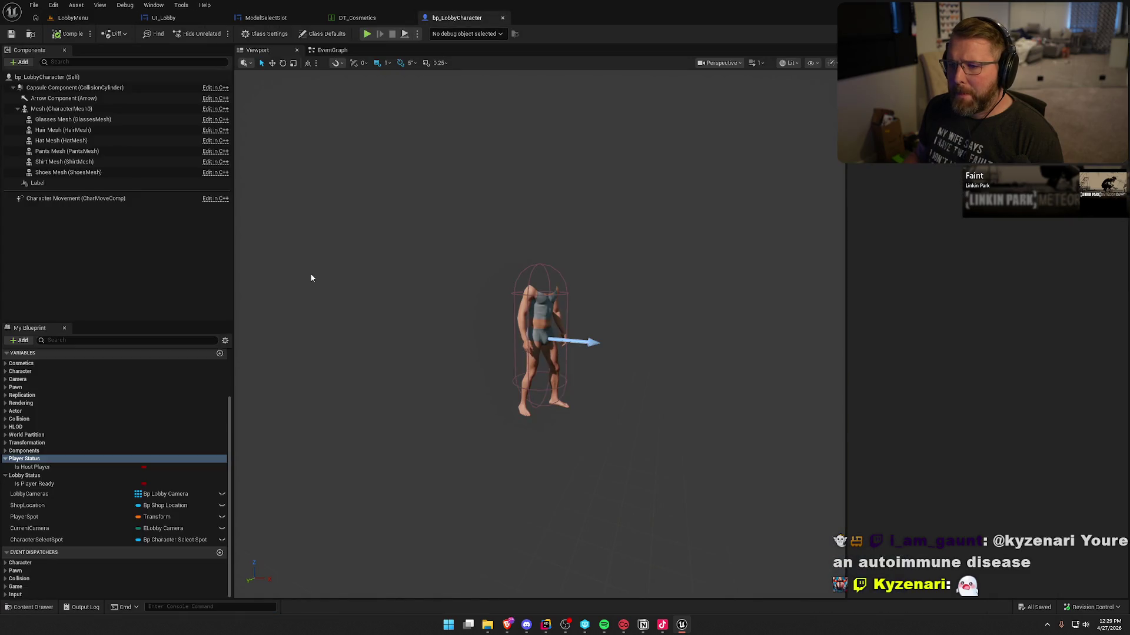
click(40, 183)
scroll(968, 336, down, 15)
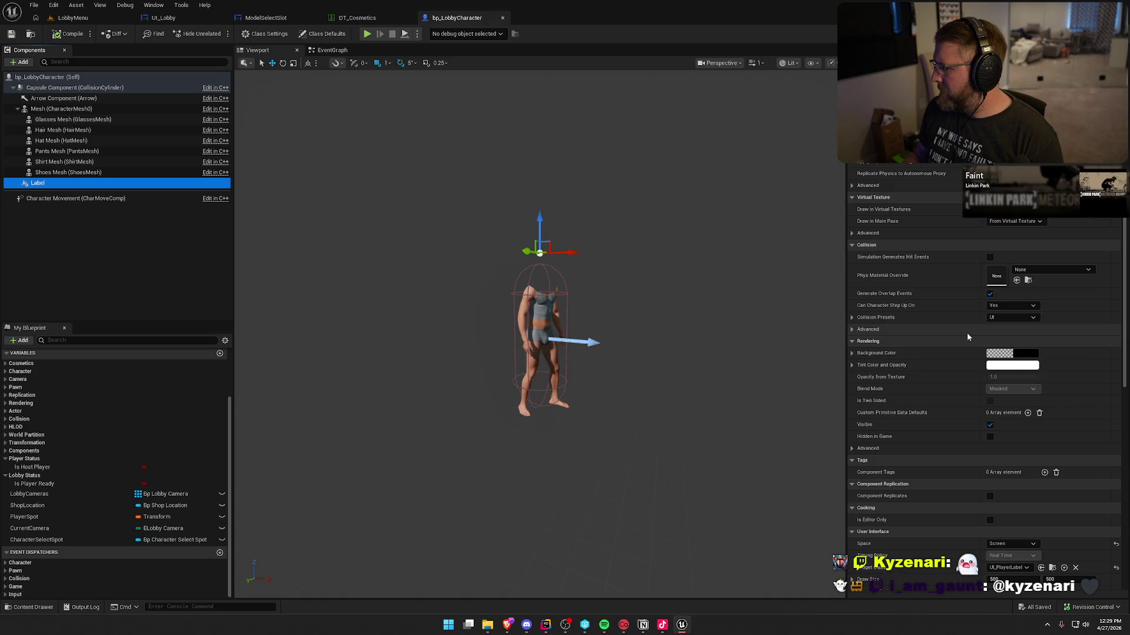
scroll(966, 333, down, 3)
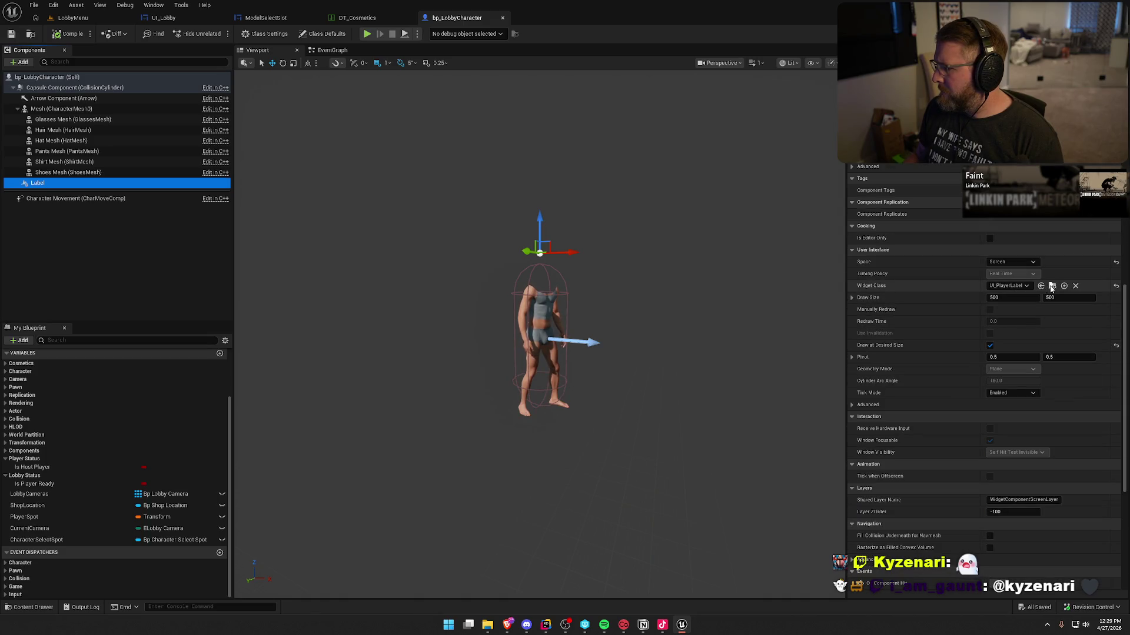
click(1051, 285)
double_click(377, 449)
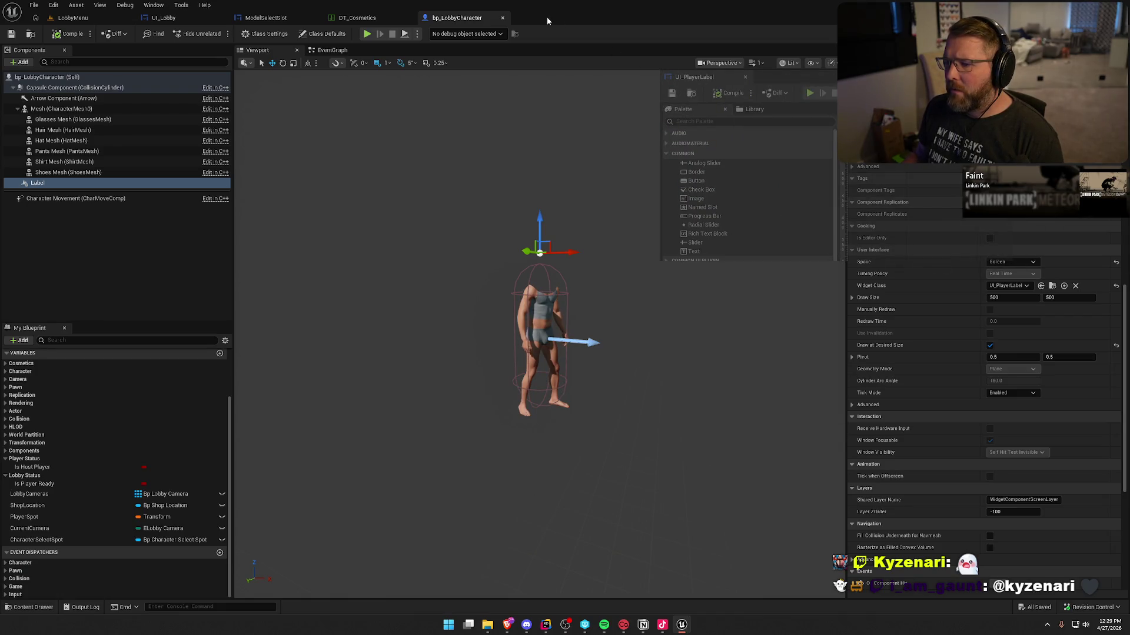
scroll(504, 256, up, 5)
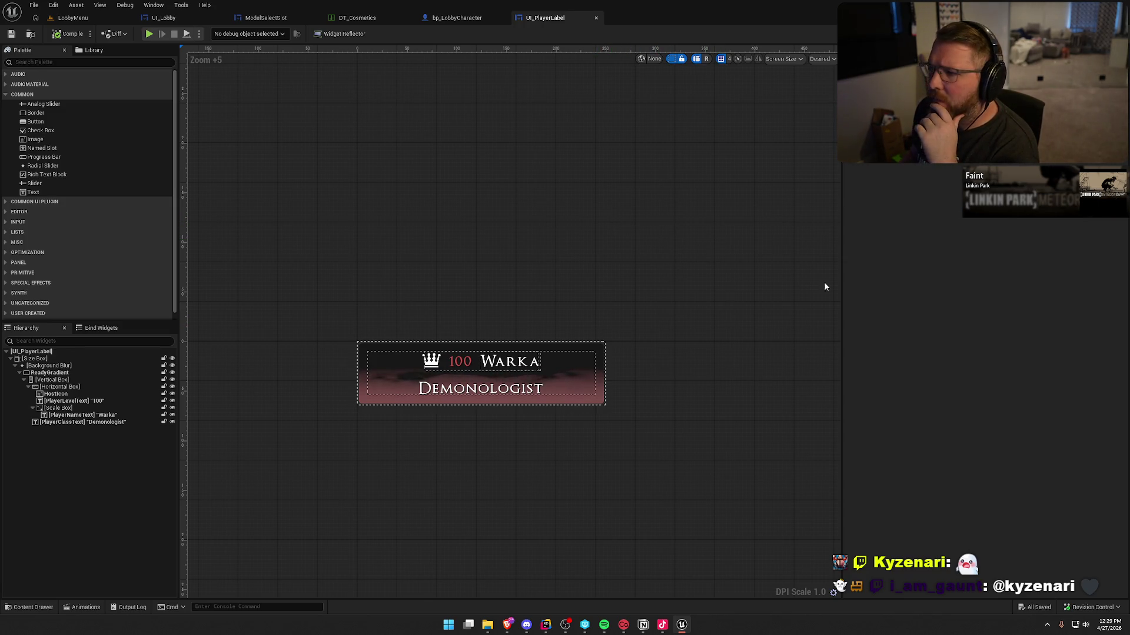
Inspect UI_PlayerLabel's InitPlayerLabel event node, then return to bp_LobbyCharacter and the code editor.
click(1112, 34)
scroll(693, 379, down, 4)
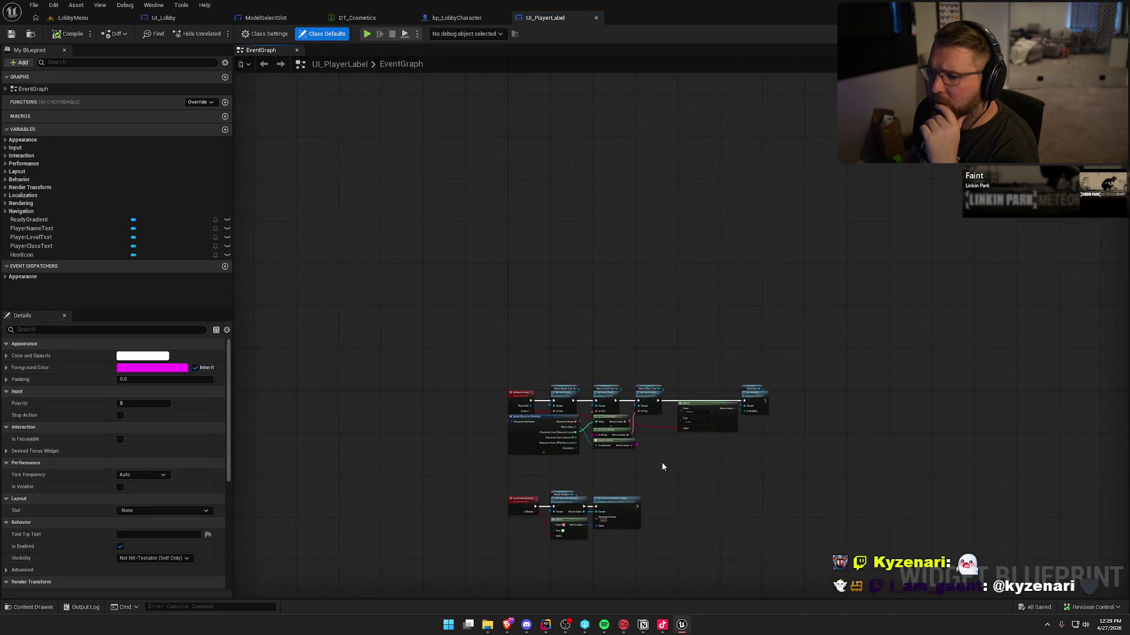
scroll(662, 461, up, 2)
scroll(613, 271, up, 1)
click(335, 167)
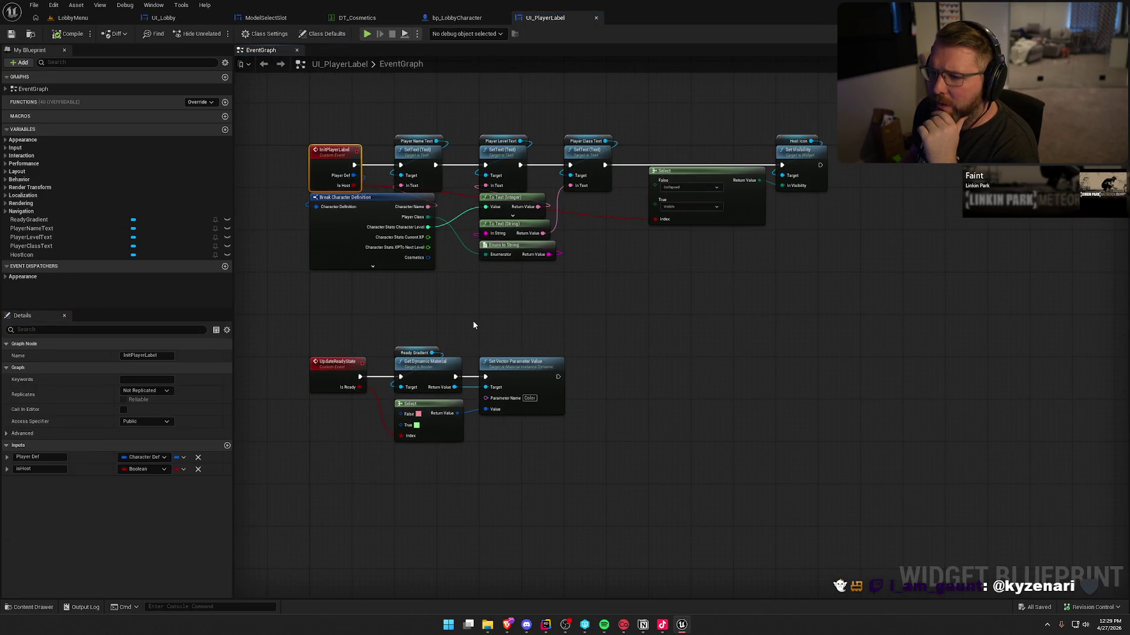
scroll(382, 323, up, 2)
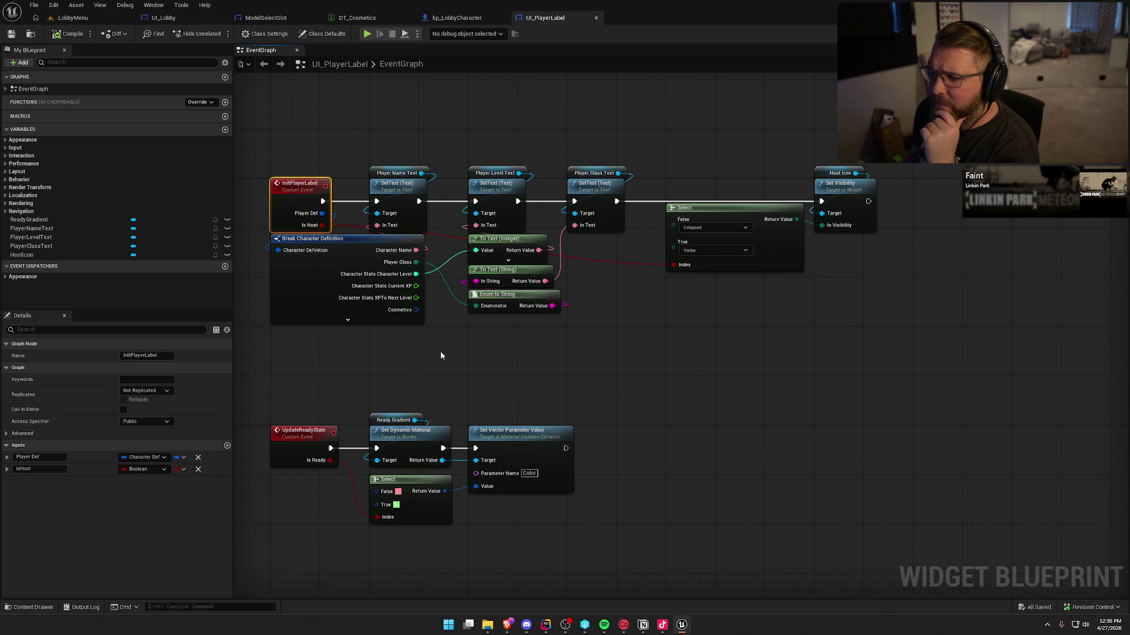
right_click(288, 204)
click(580, 353)
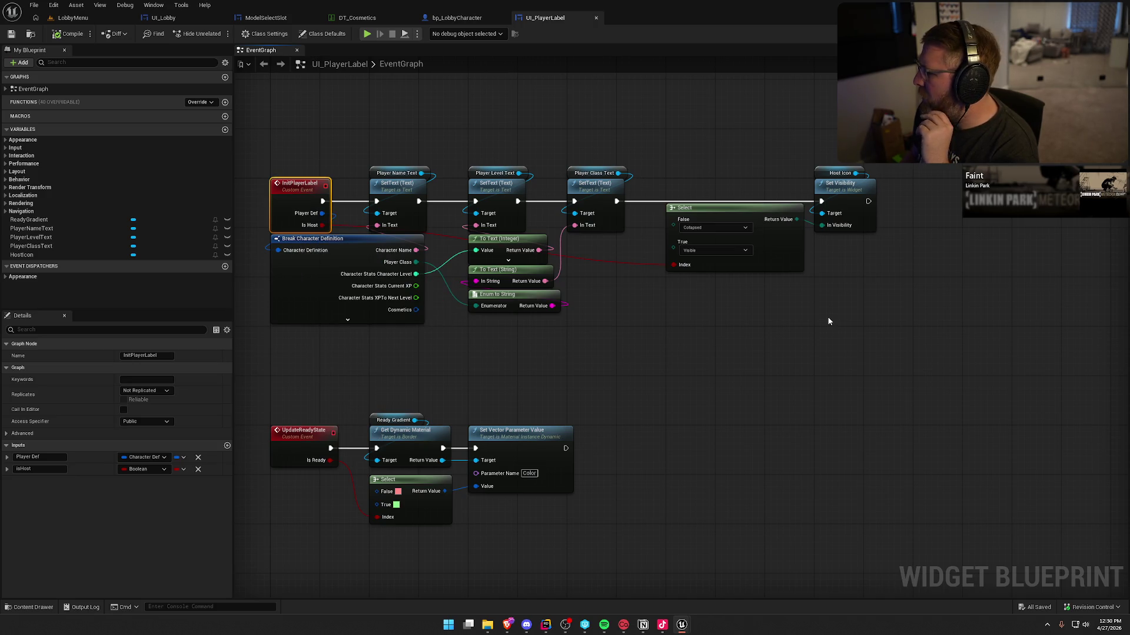
click(456, 18)
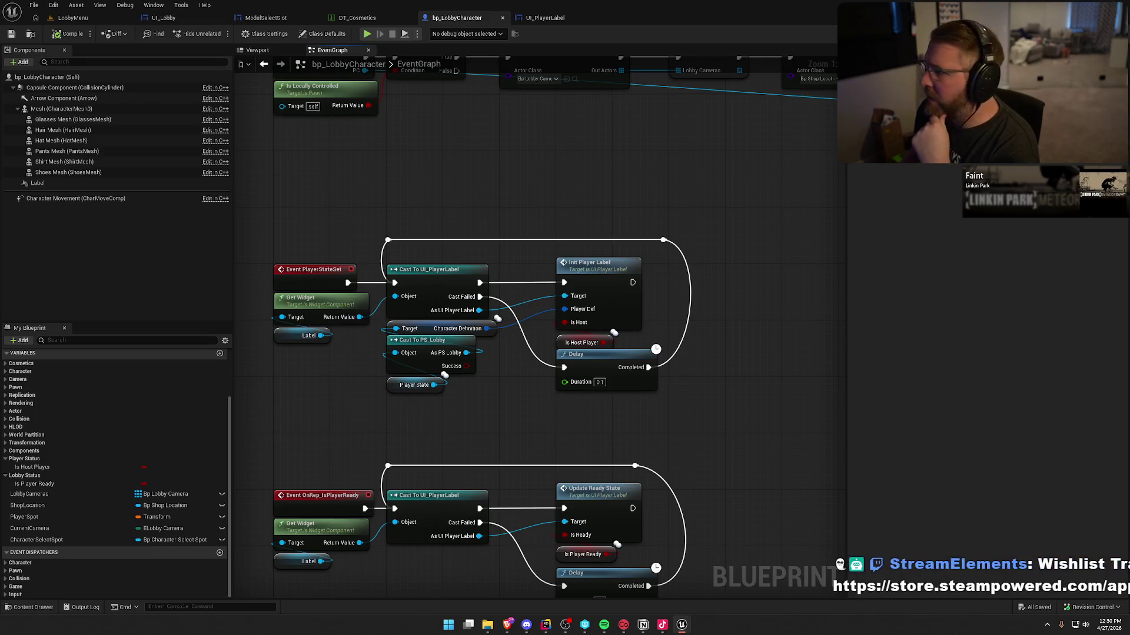
key(alt+Tab)
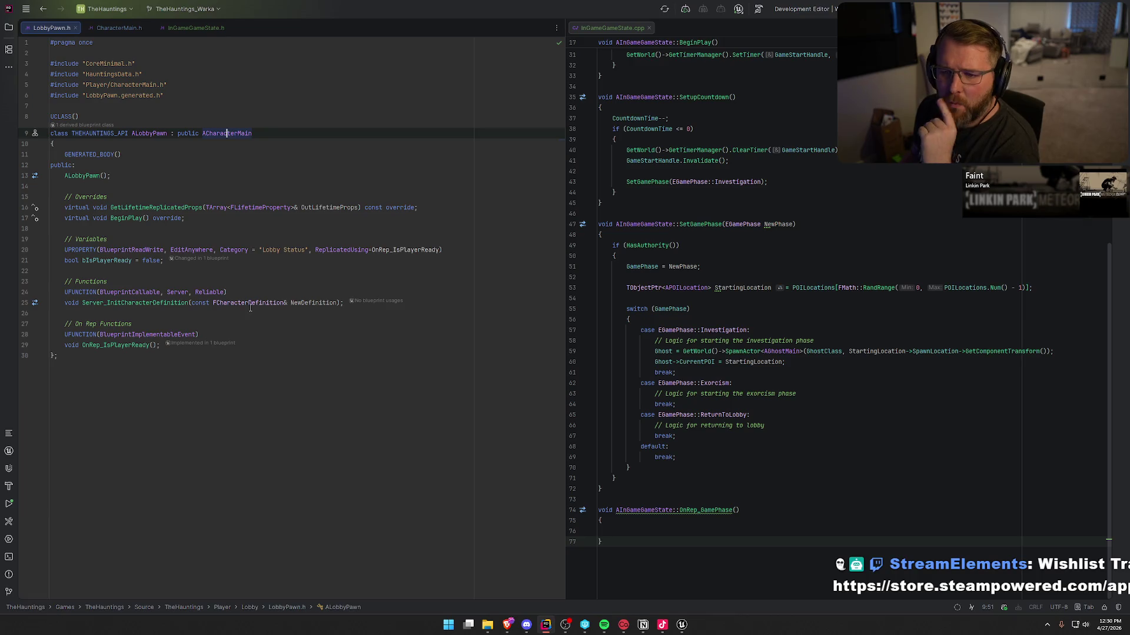
Open LobbyPawn.cpp's BeginPlay implementation side by side with the header.
ctrl+click(126, 218)
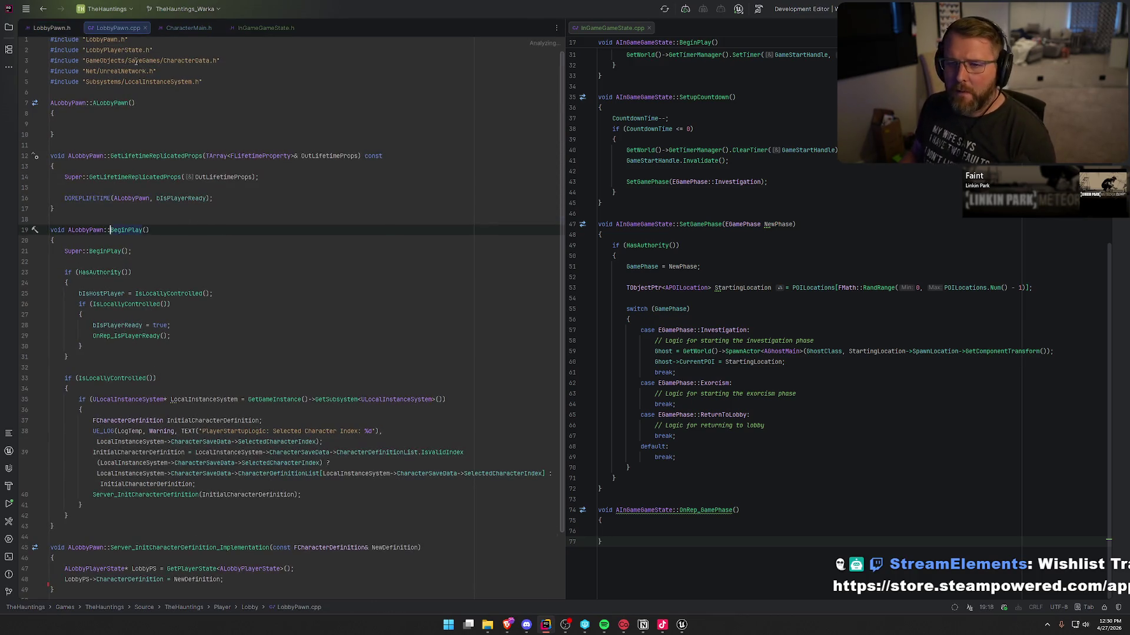
drag(118, 28, 706, 287)
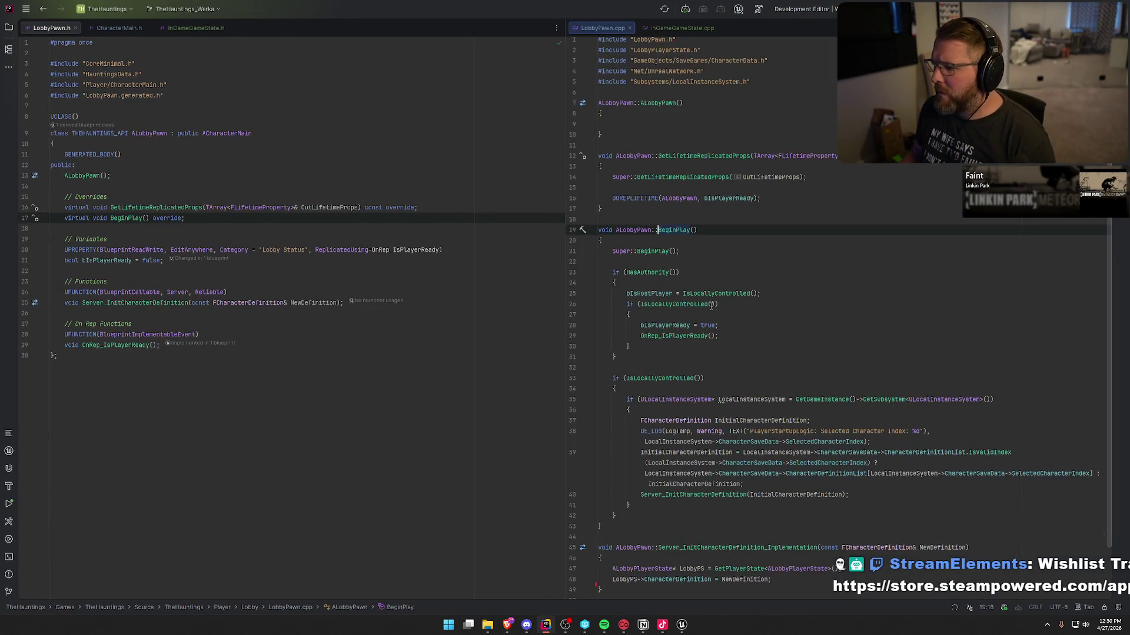
scroll(781, 334, down, 1)
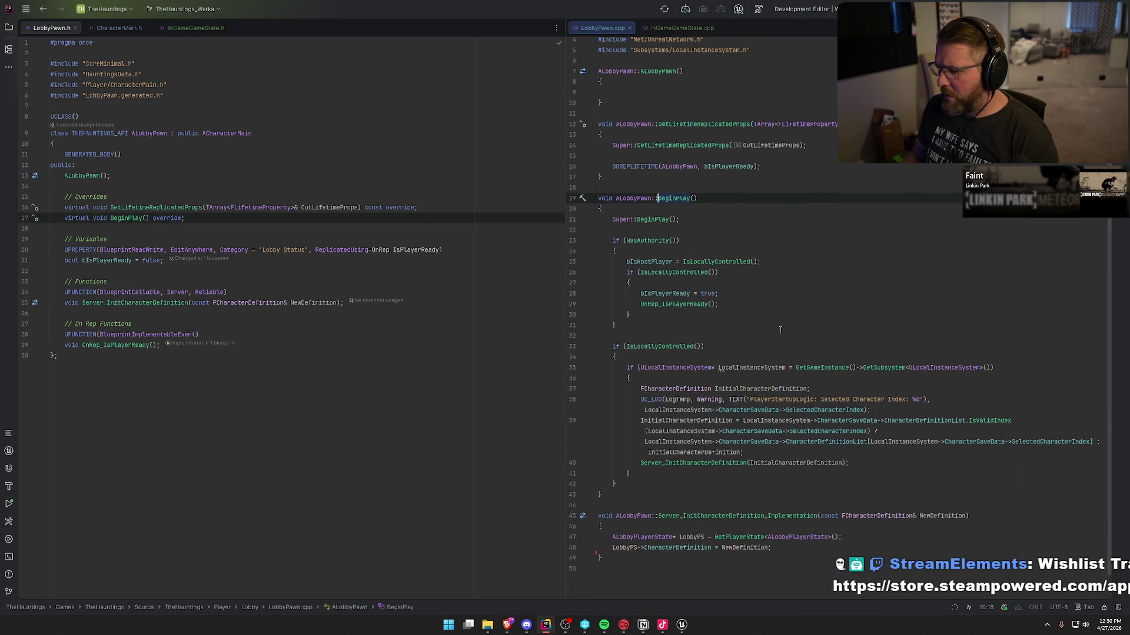
scroll(780, 330, up, 1)
Follow ACharacterMain's OnRep_PlayerState into CharacterMain.cpp and add a blank line after PossessedBy's log statement.
ctrl+click(226, 133)
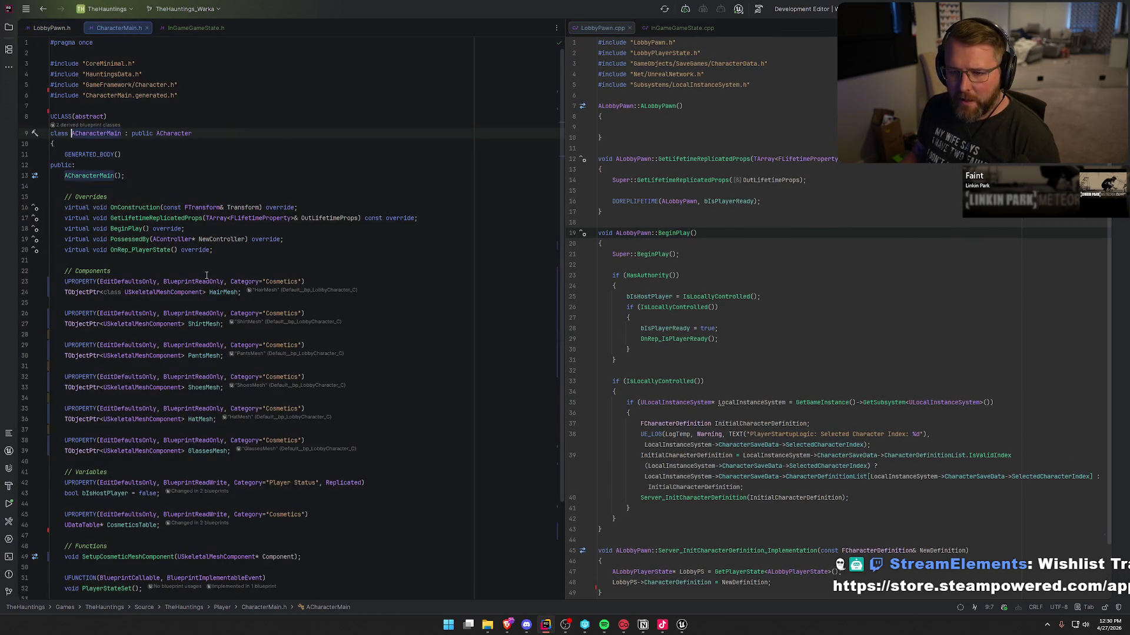
click(141, 249)
ctrl+click(142, 250)
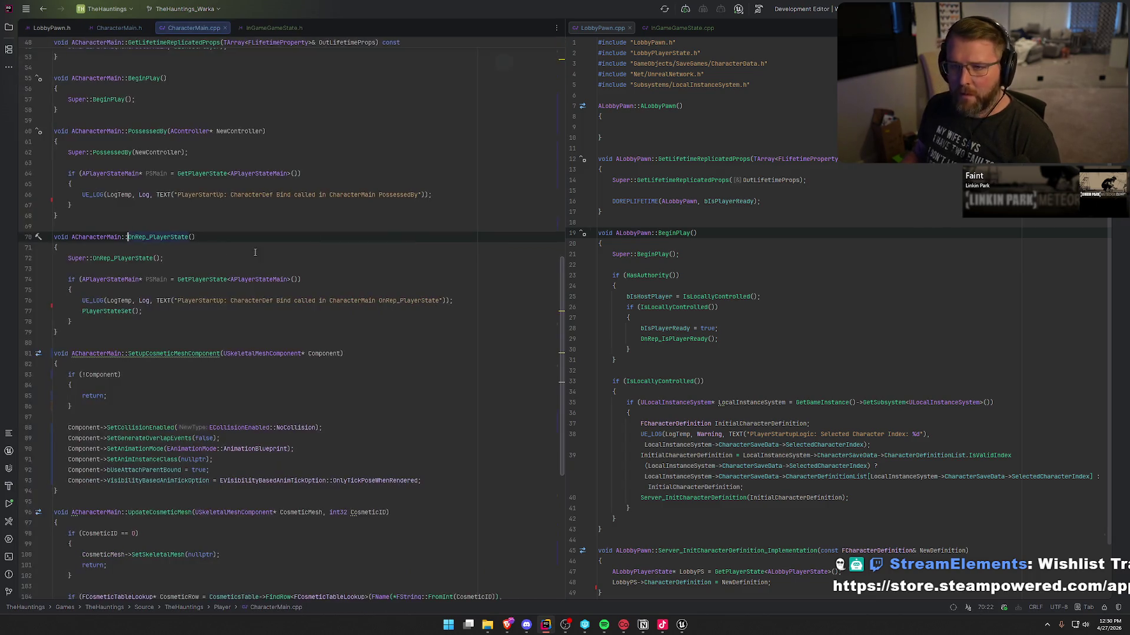
click(141, 312)
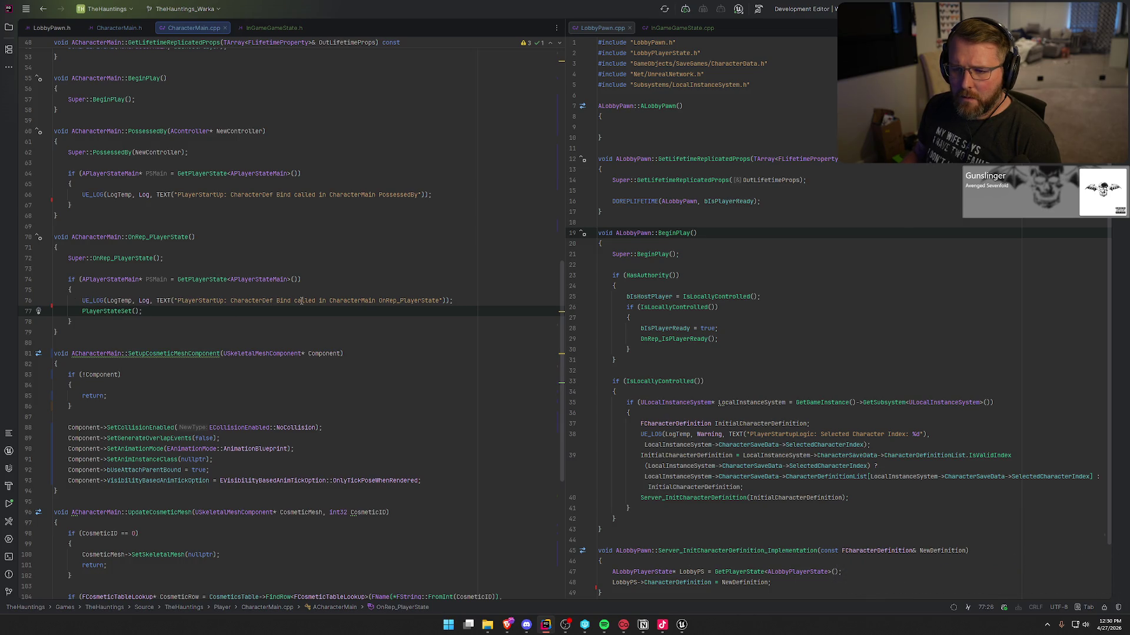
click(437, 194)
key(Return)
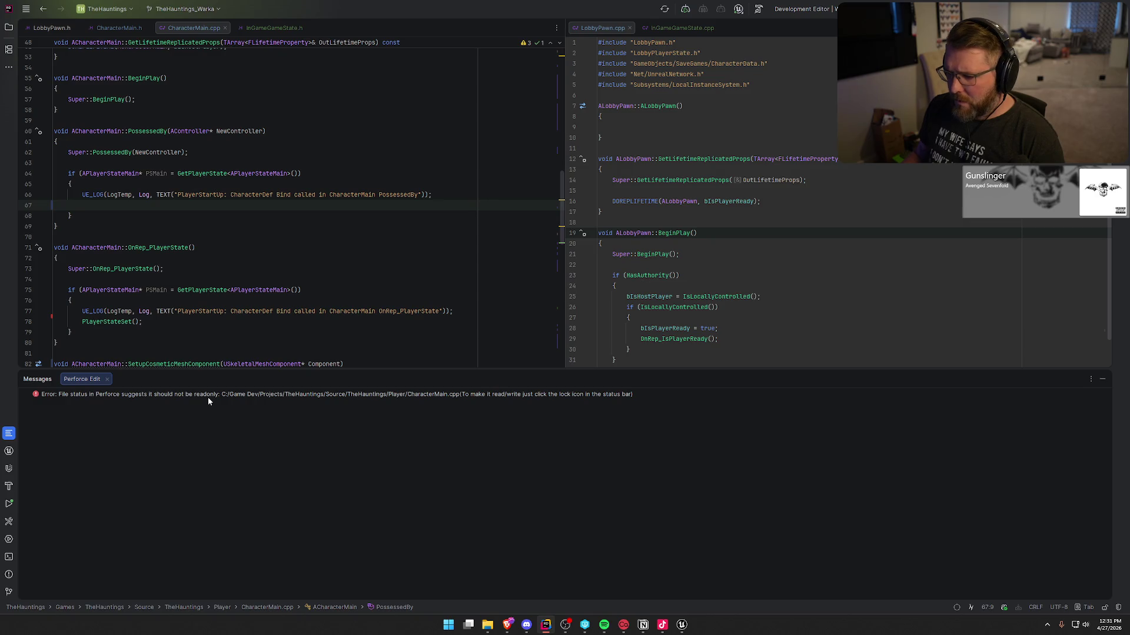
Add a PlayerStateSet(); call under the log line in PossessedBy.
click(1102, 379)
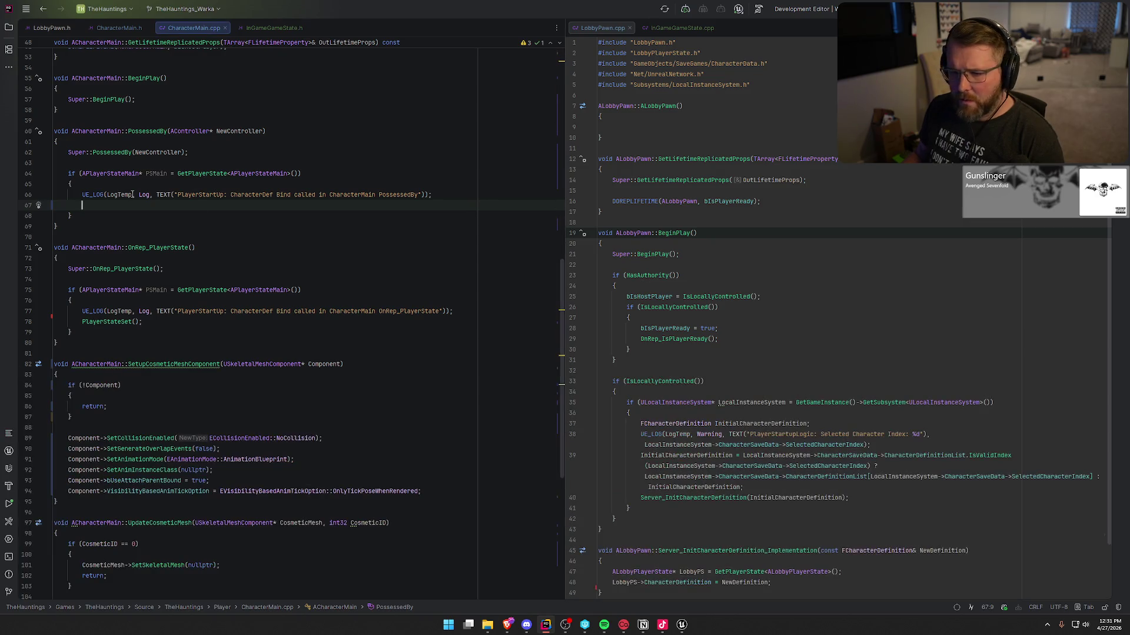
text(PlayerSt)
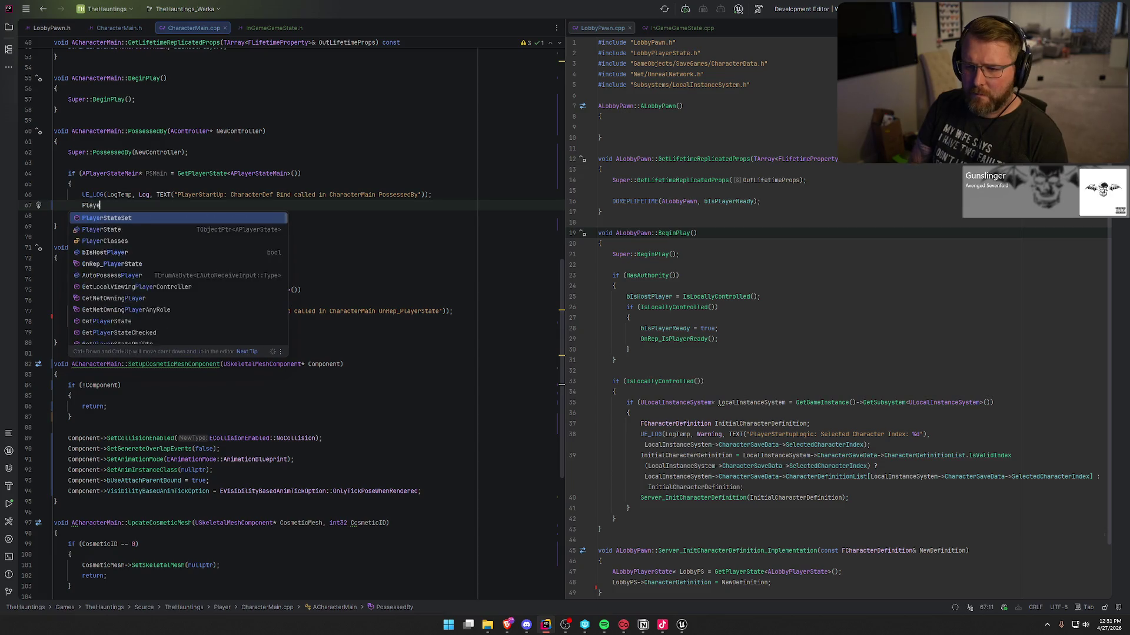
key(Return)
text(;)
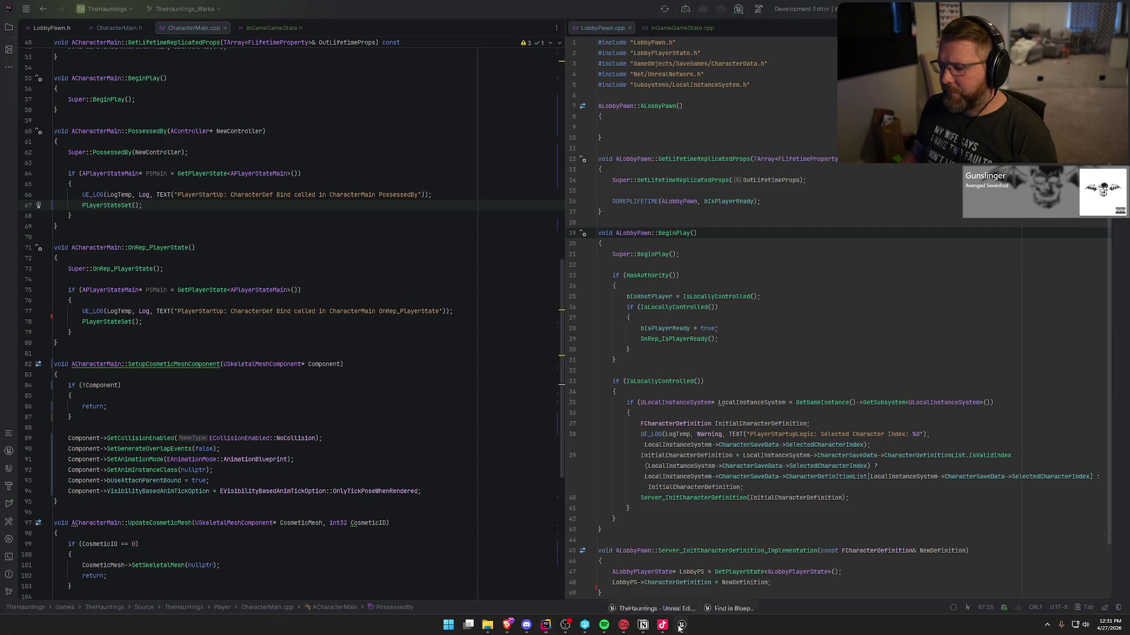
Recompile the change in Unreal with Live Coding (Ctrl+Alt+F11).
mouse_move(681, 625)
click(639, 580)
key(ctrl+alt+F11)
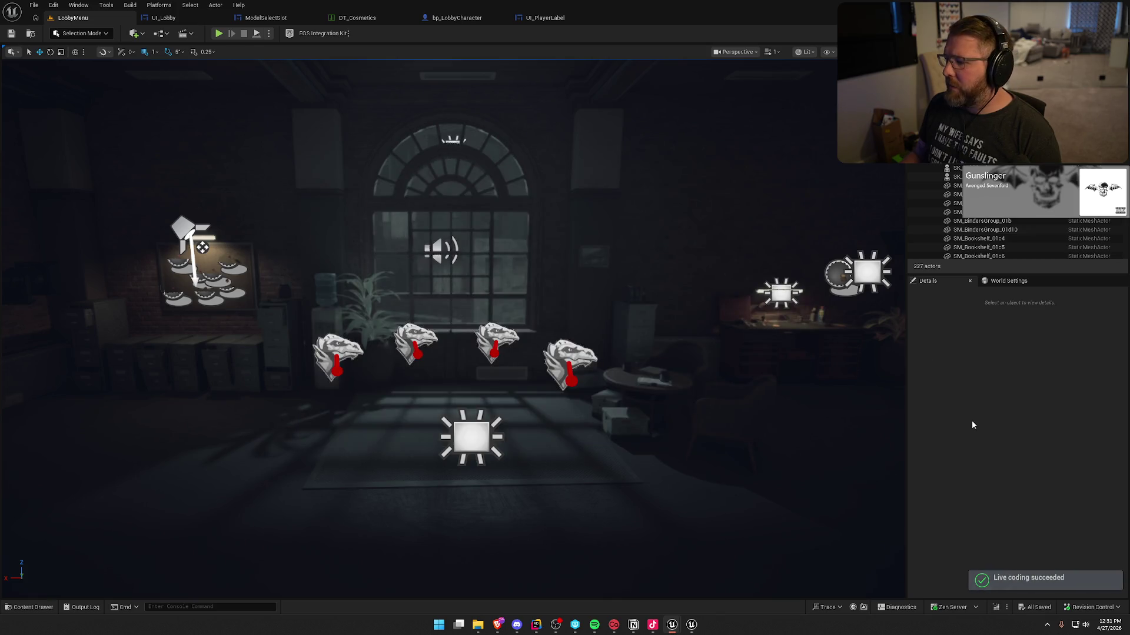
Start a lobby play session and create a Demonologist character named Warka.
click(681, 631)
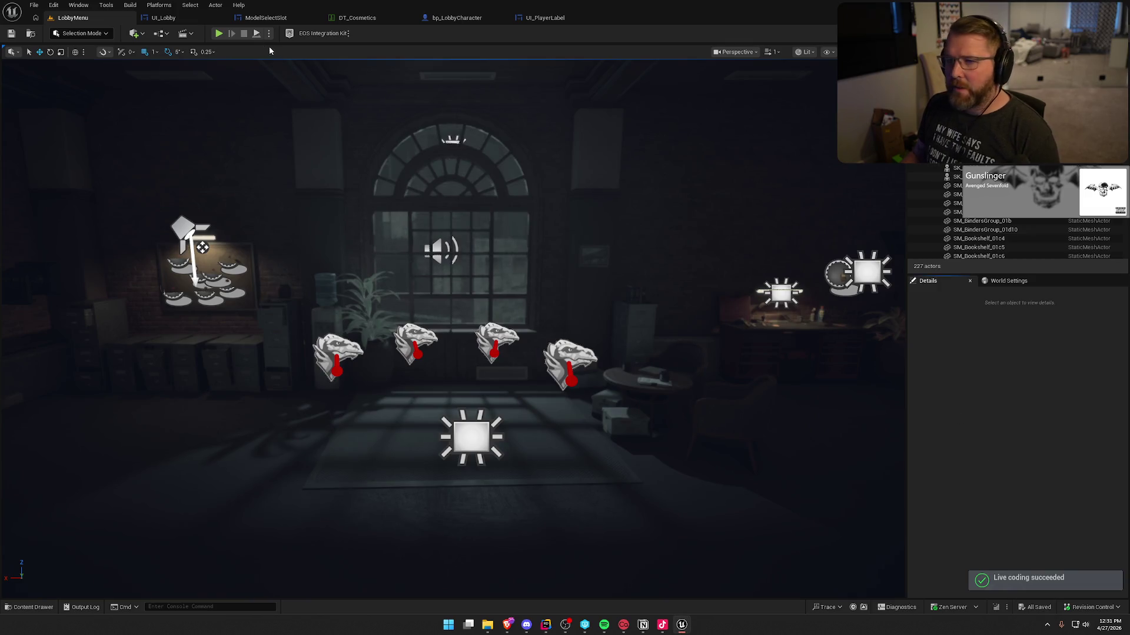
click(219, 34)
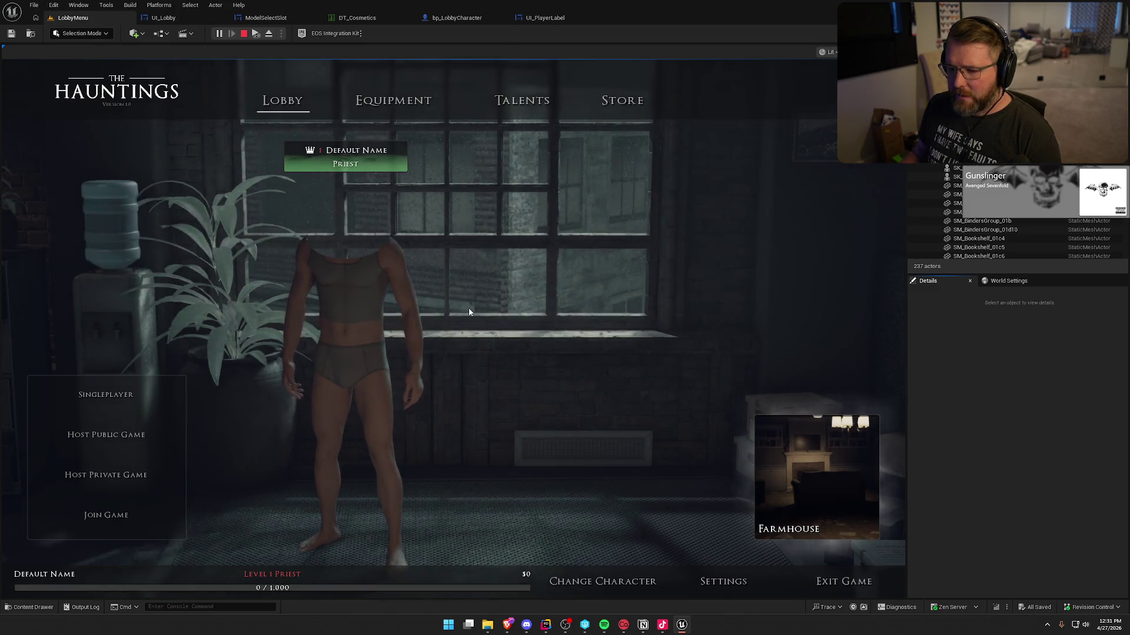
click(589, 581)
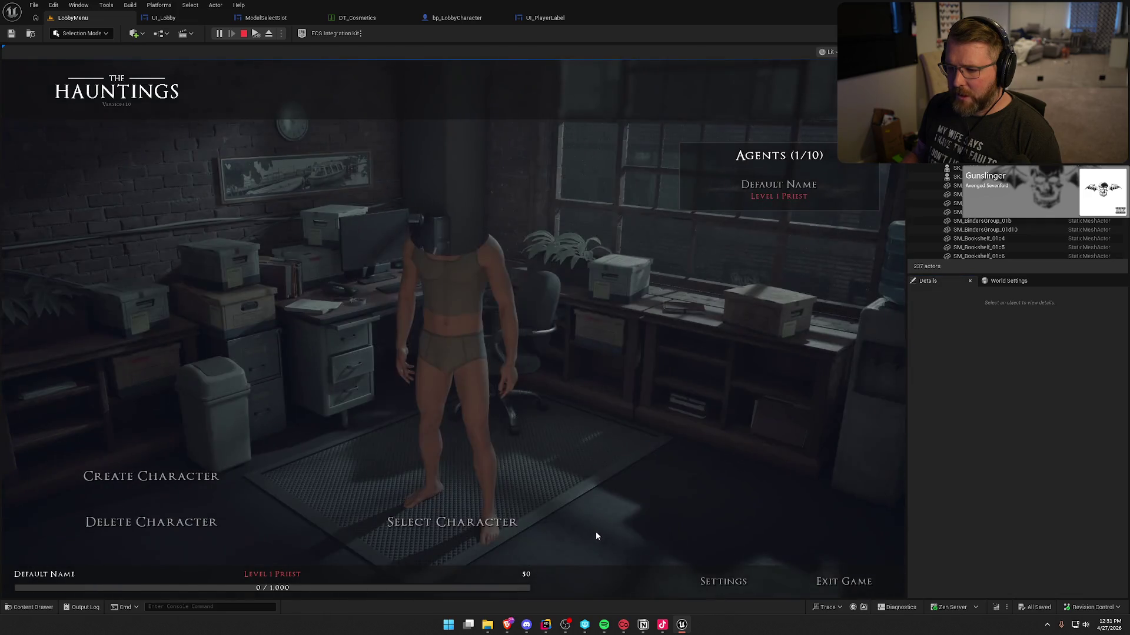
click(172, 477)
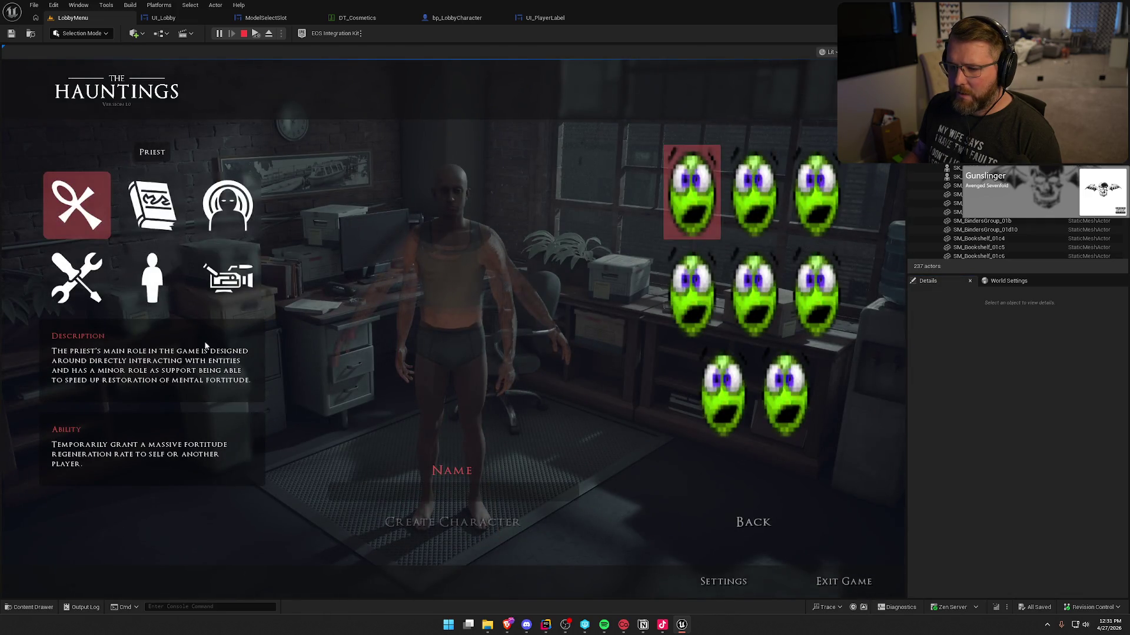
click(152, 205)
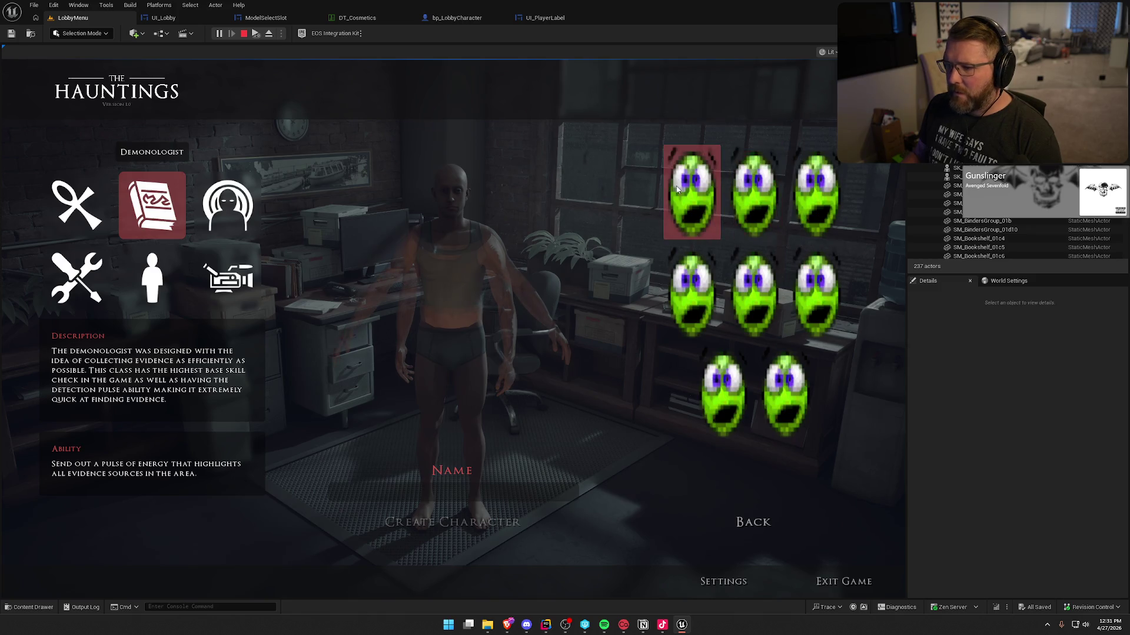
click(447, 492)
text(Warka)
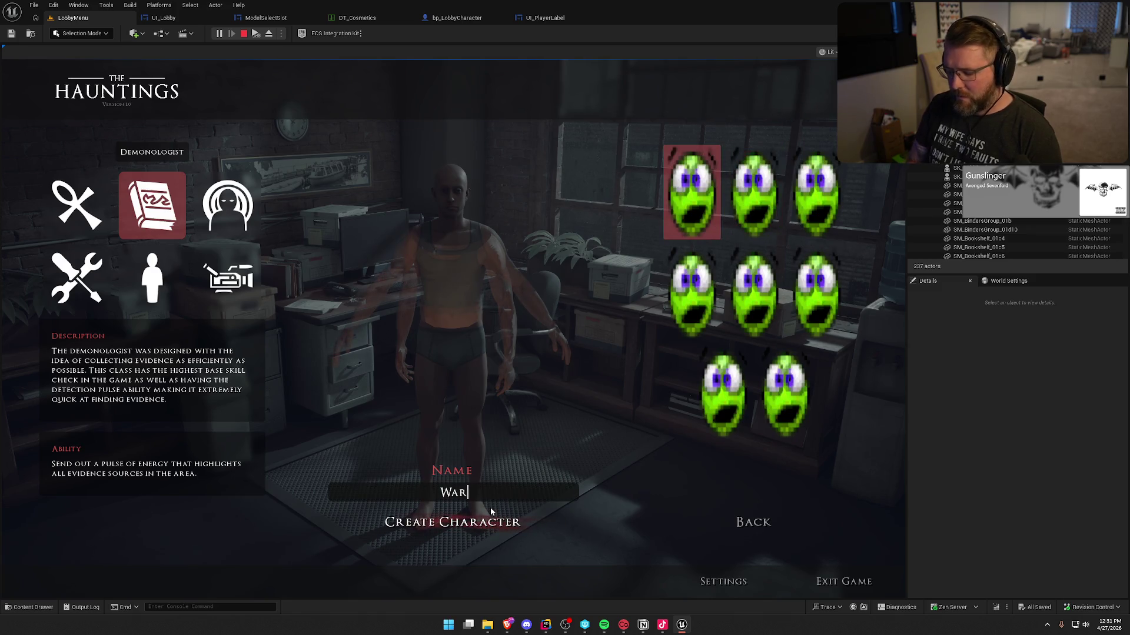
click(490, 507)
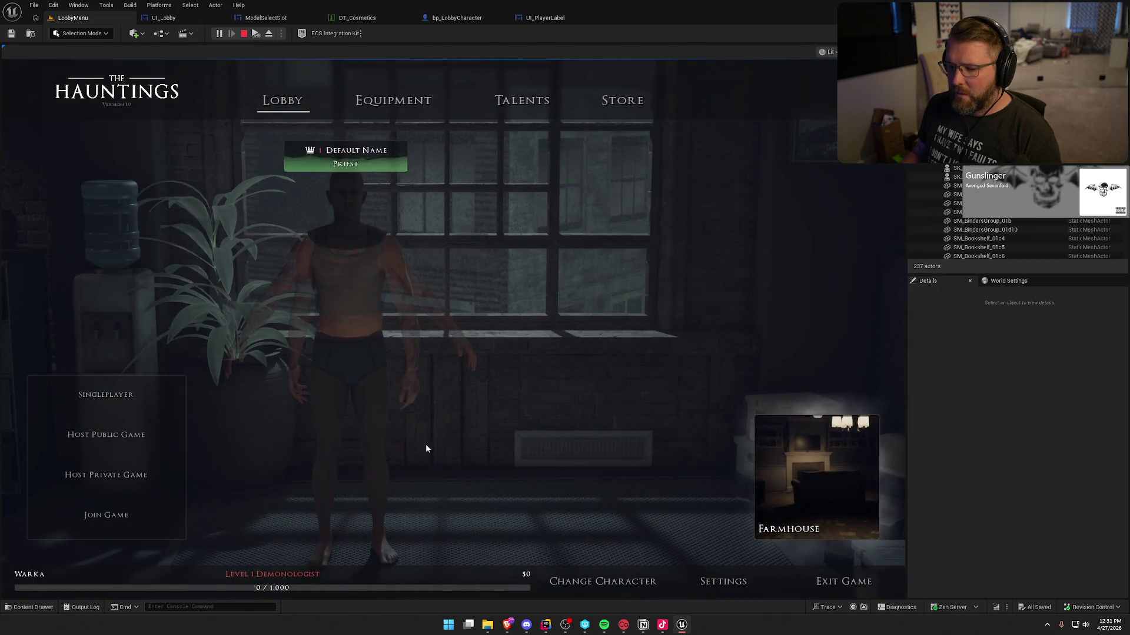
Make the Default Name Priest the active character again and end the play session.
click(603, 583)
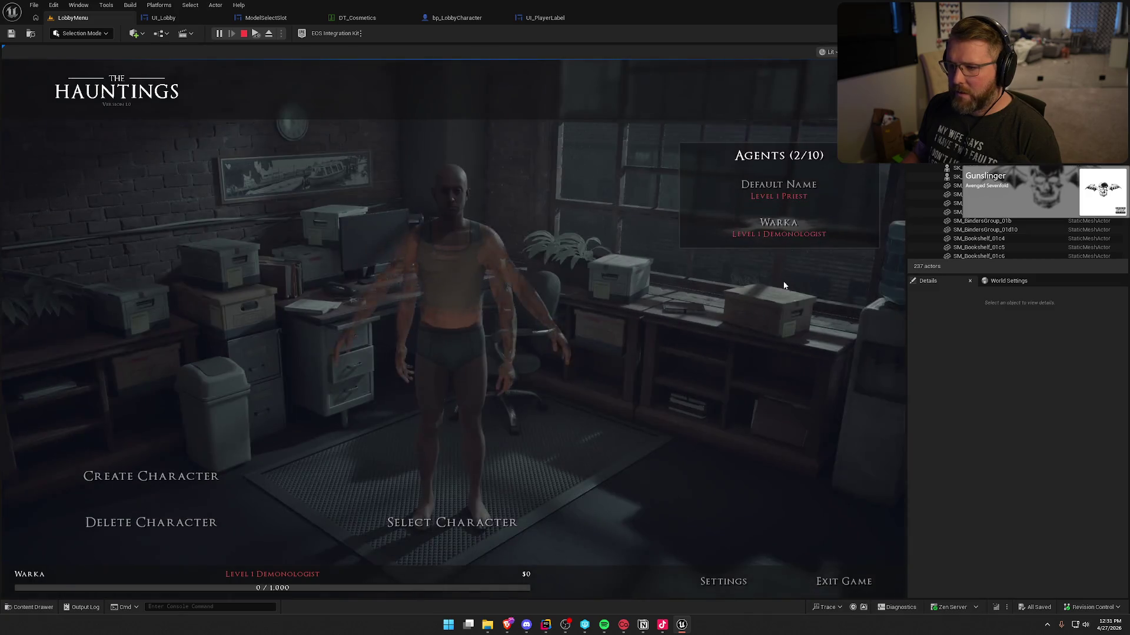
click(788, 192)
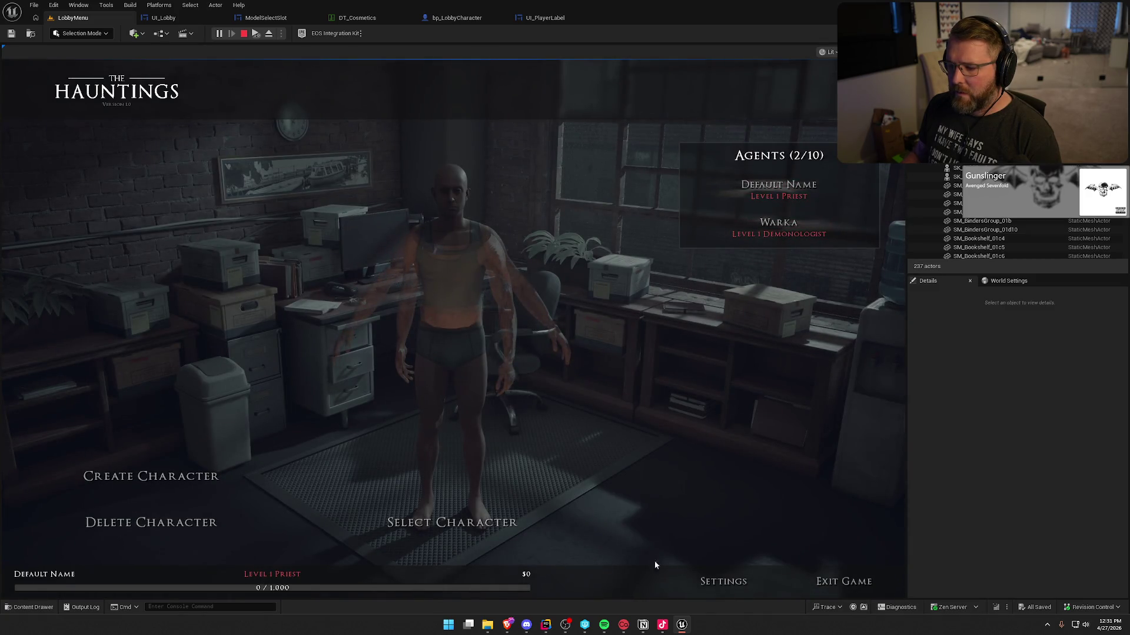
click(479, 525)
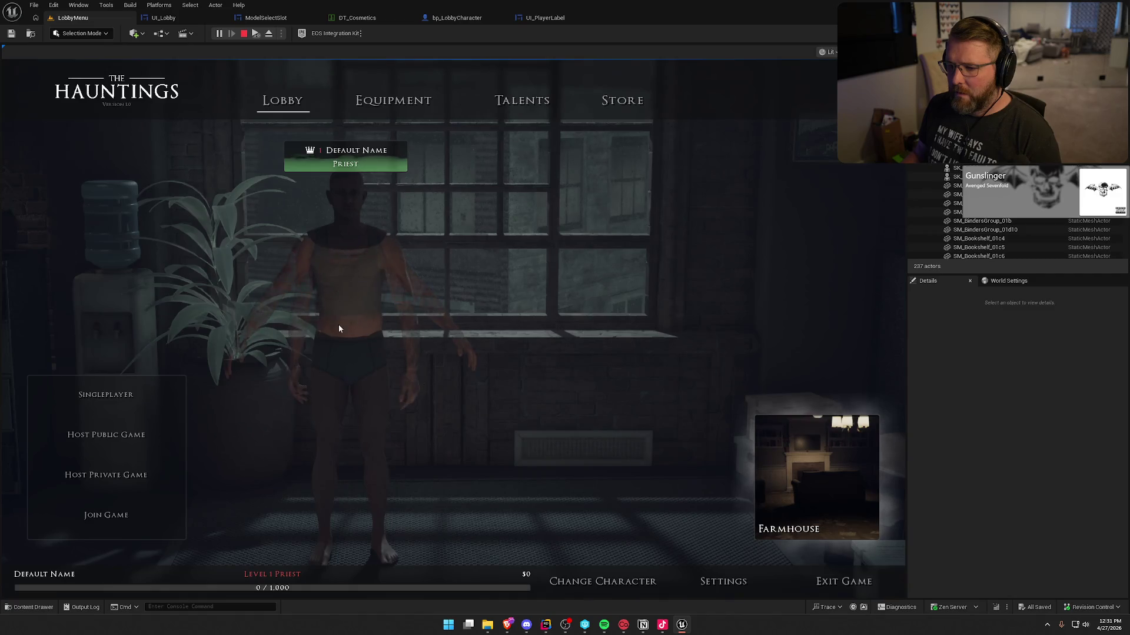
key(Escape)
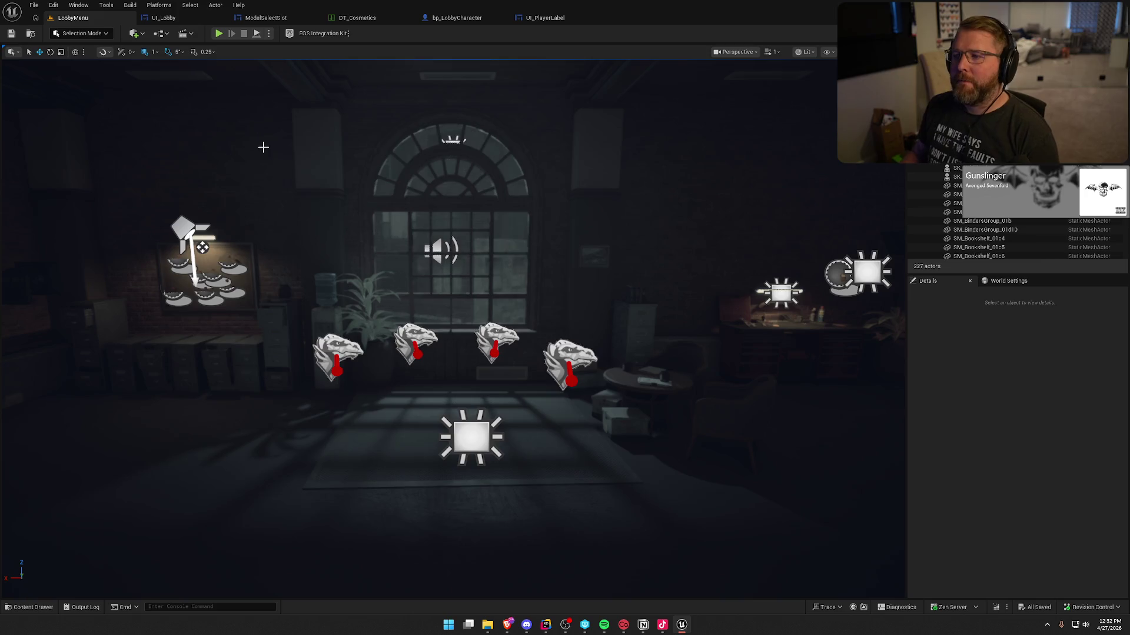
Inspect the DT_Cosmetics rows of cosmetic names and meshes, then go back to Rider.
click(355, 18)
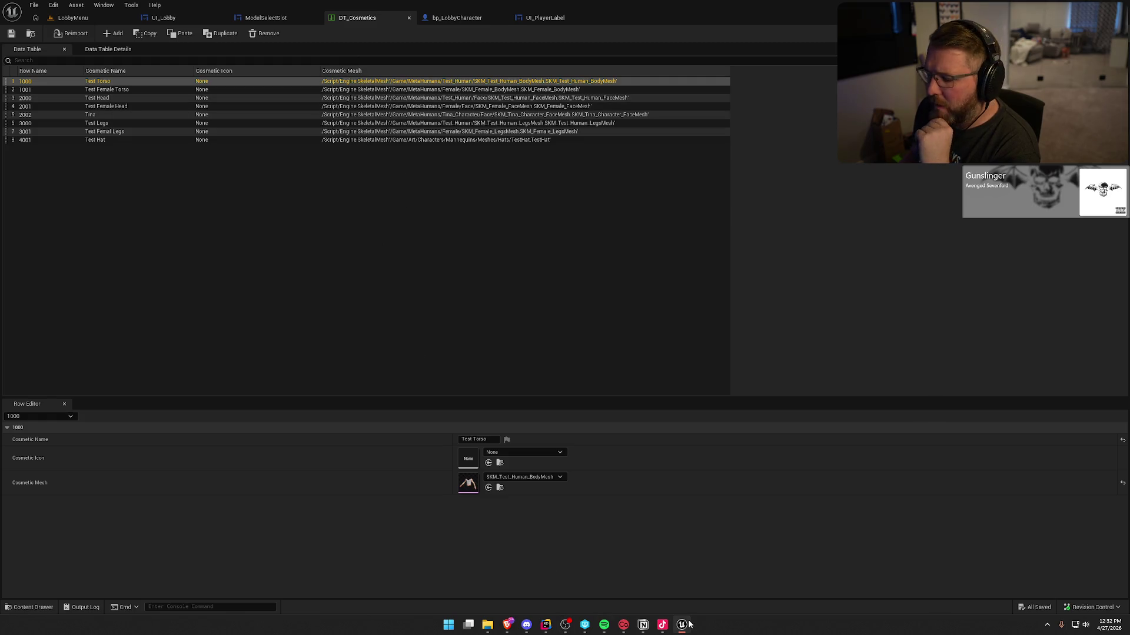
click(552, 626)
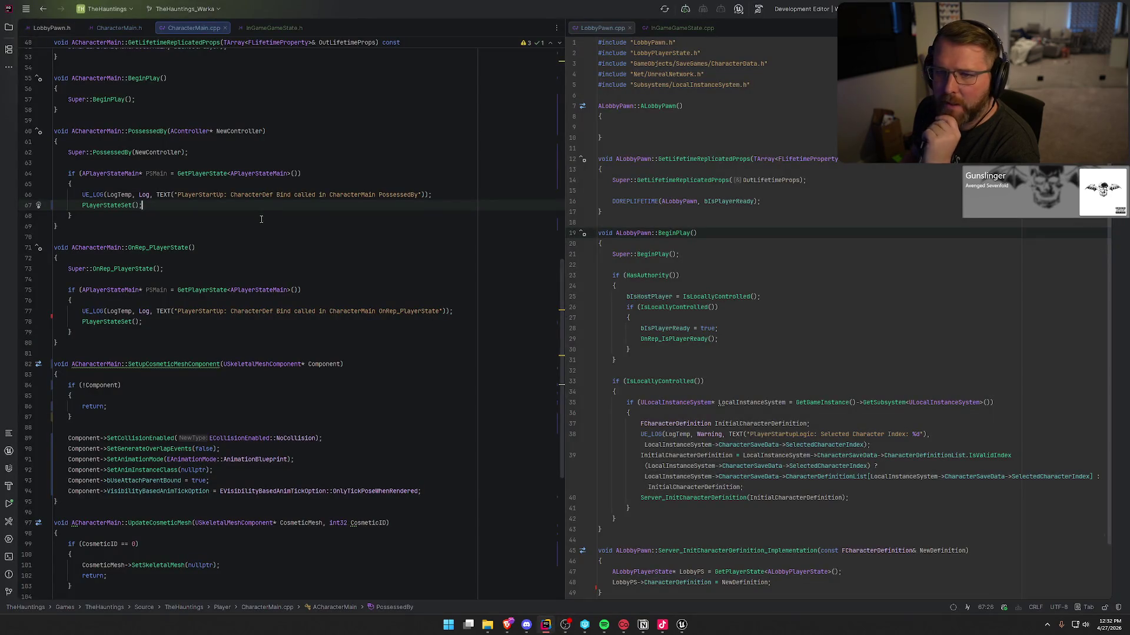
Move CharacterMain.cpp to the right pane and close LobbyPawn.cpp, InGameGameState.cpp and InGameGameState.h.
mouse_move(191, 27)
mouse_down()
mouse_move(129, 37)
mouse_move(659, 83)
mouse_move(609, 30)
mouse_move(690, 30)
mouse_up()
middle_click(689, 29)
middle_click(689, 30)
middle_click(133, 28)
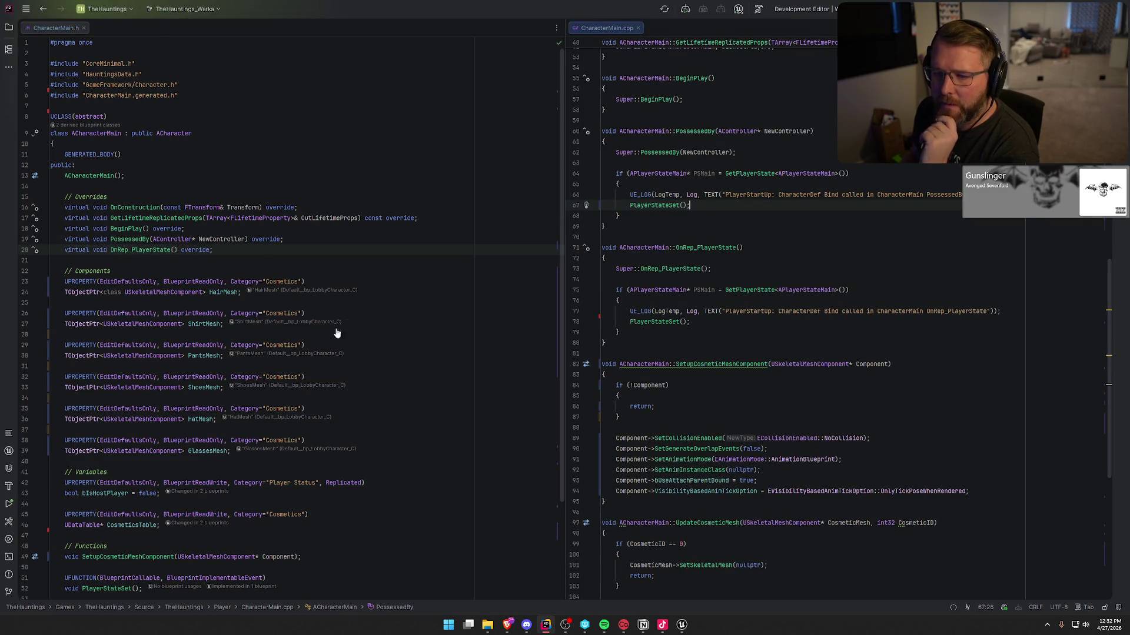
Delete the unused GroomComponent include from CharacterMain.cpp.
scroll(323, 312, down, 3)
scroll(148, 212, up, 3)
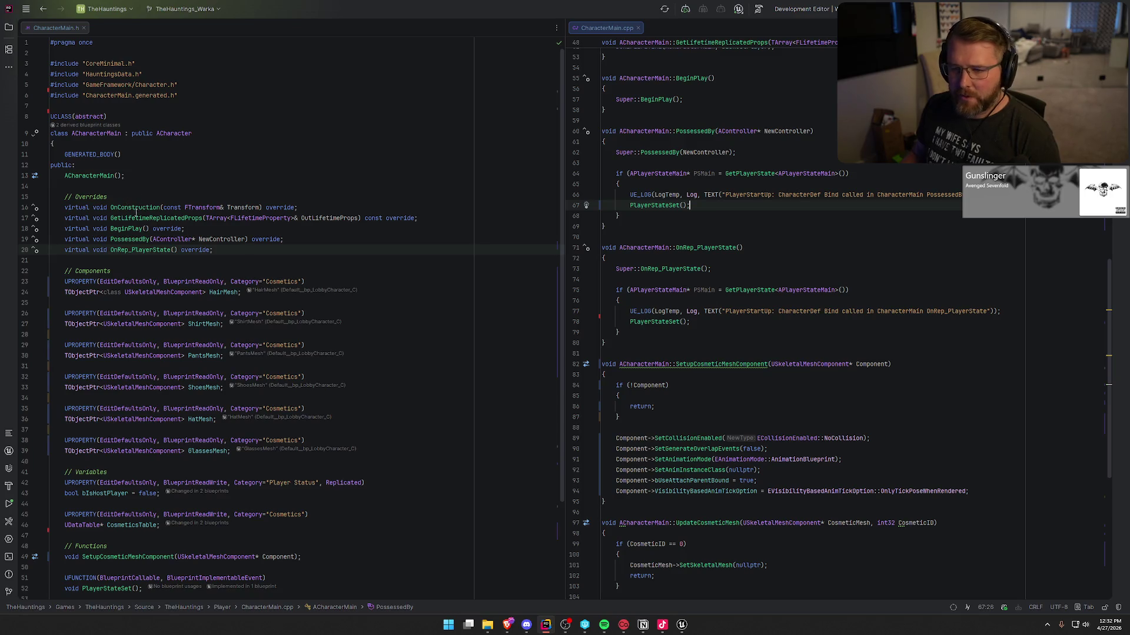
scroll(787, 381, up, 3)
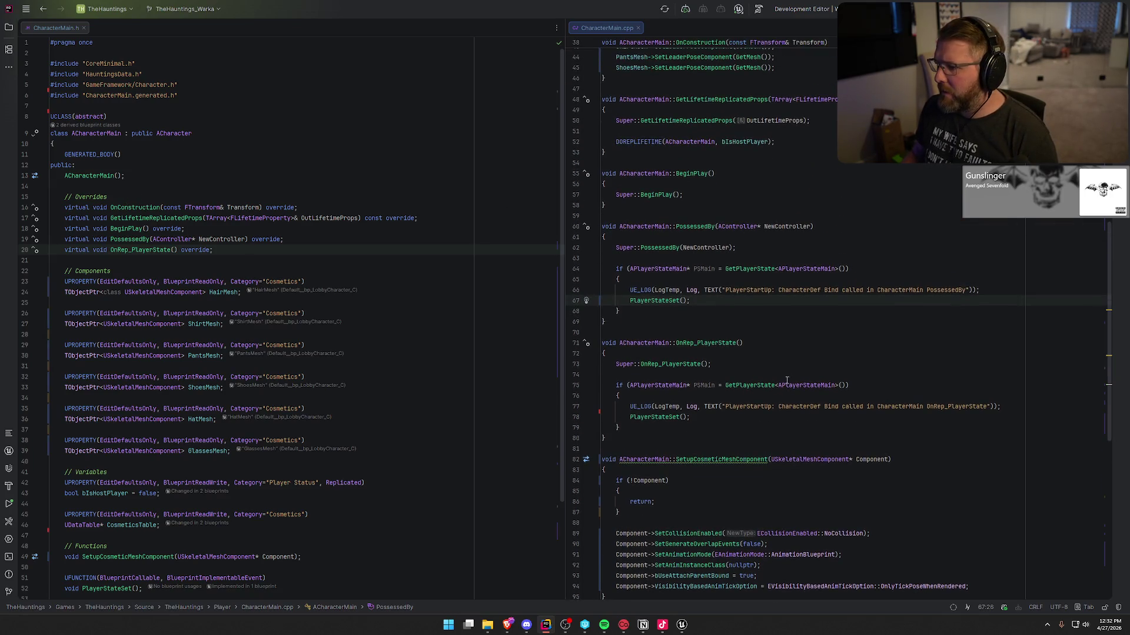
click(705, 195)
scroll(765, 265, up, 7)
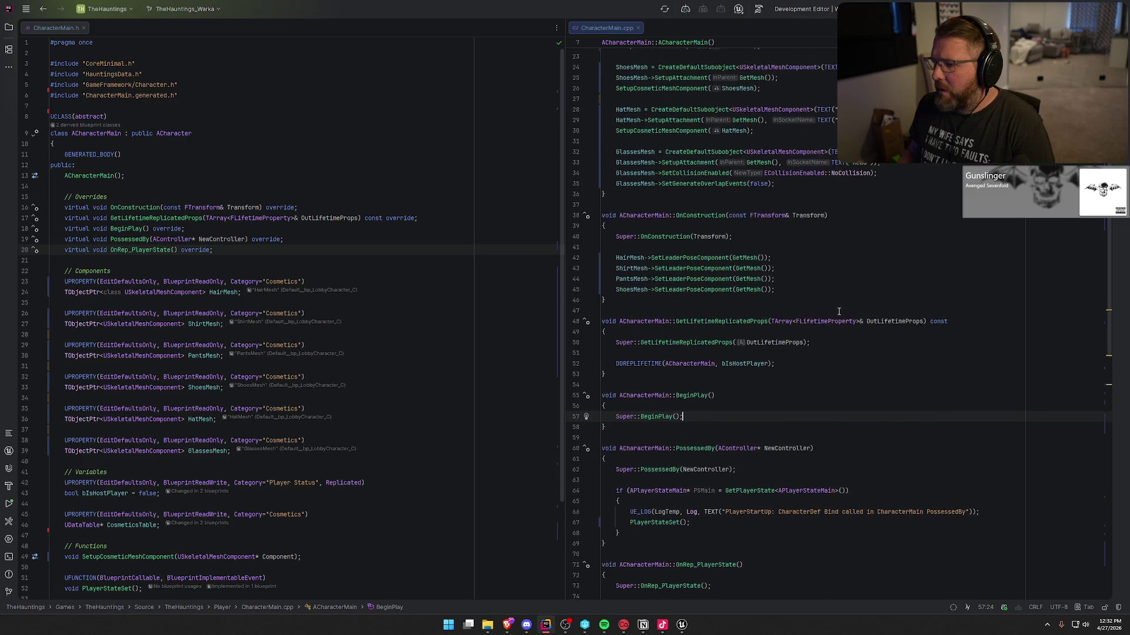
scroll(686, 327, up, 1)
scroll(725, 318, up, 6)
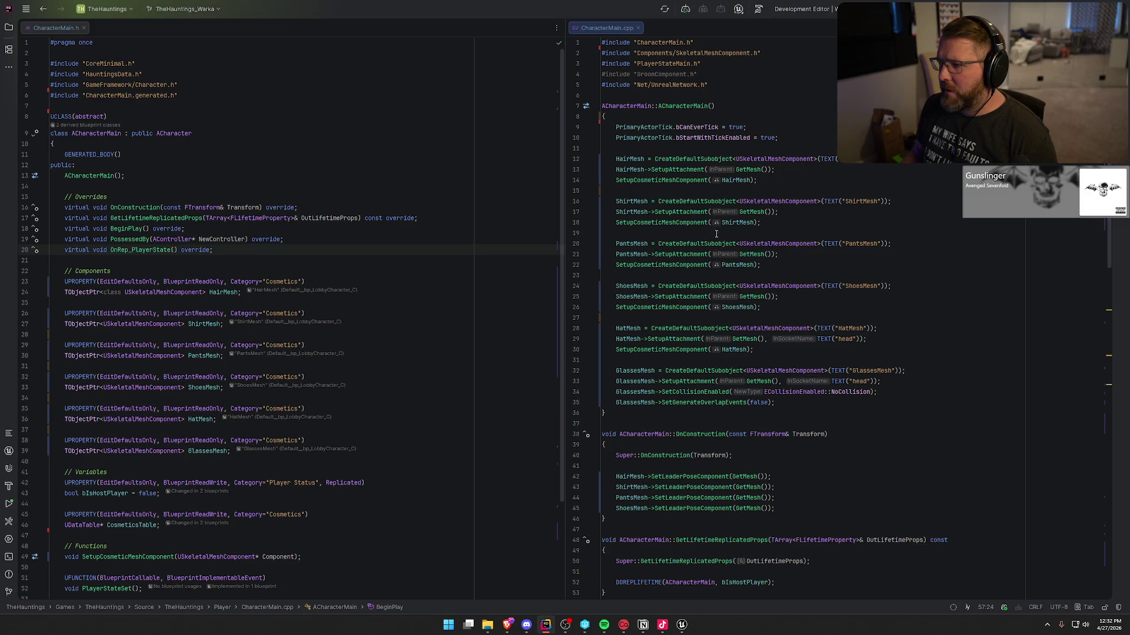
click(700, 74)
key(ctrl+y)
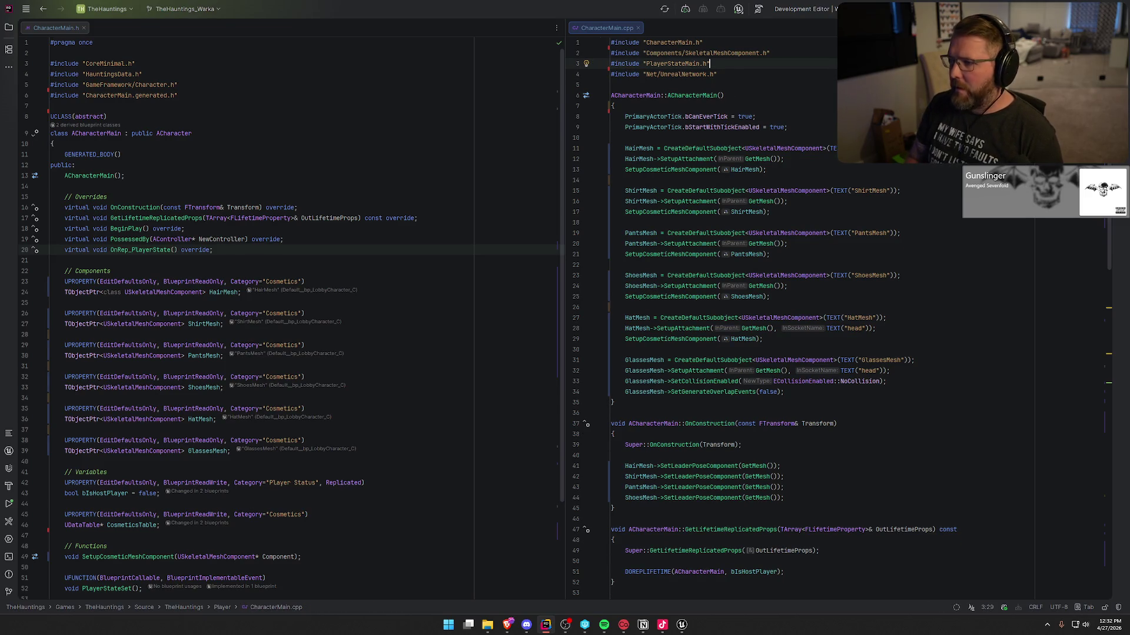
Review SetupCosmeticMeshComponent, UpdateCosmeticMesh and UpdateCosmetics in CharacterMain.cpp.
scroll(802, 271, down, 8)
scroll(845, 335, down, 7)
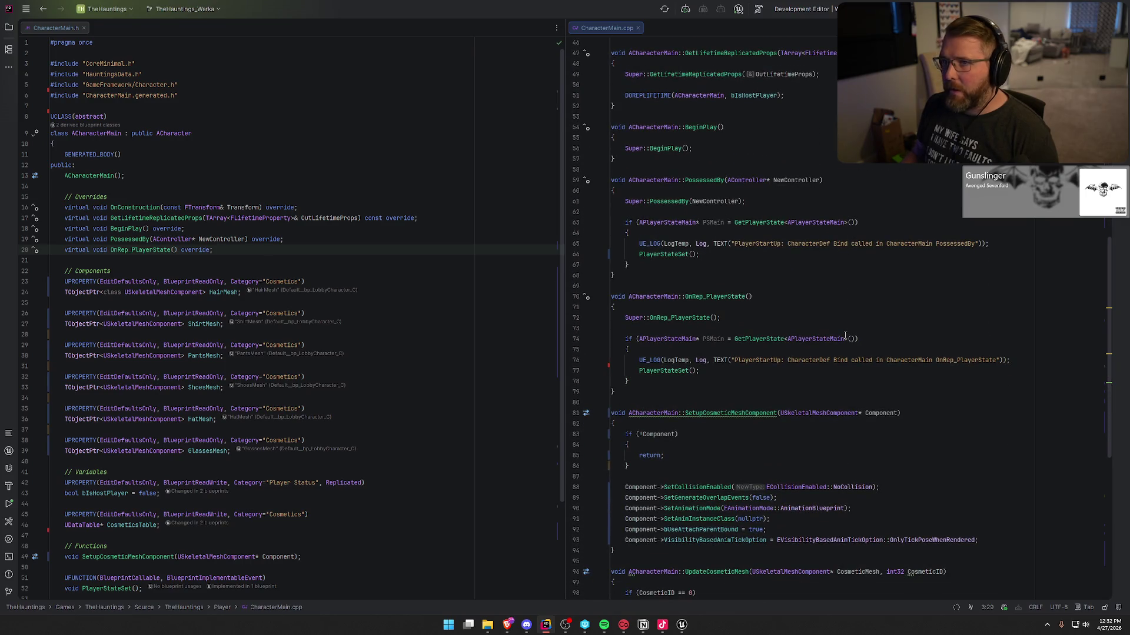
scroll(844, 335, down, 4)
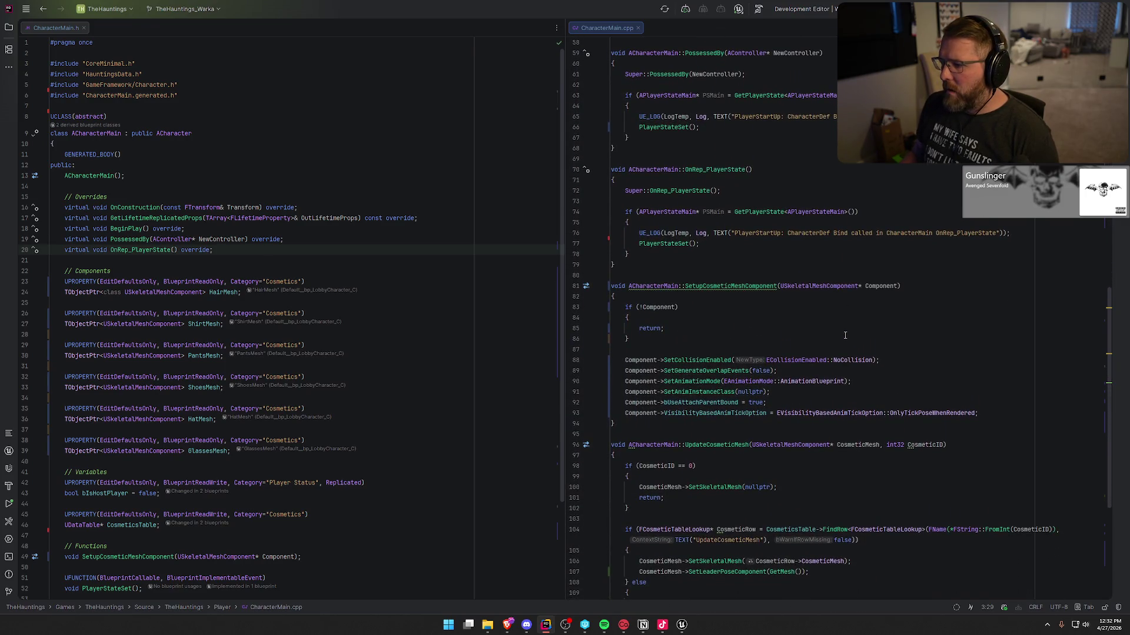
click(709, 287)
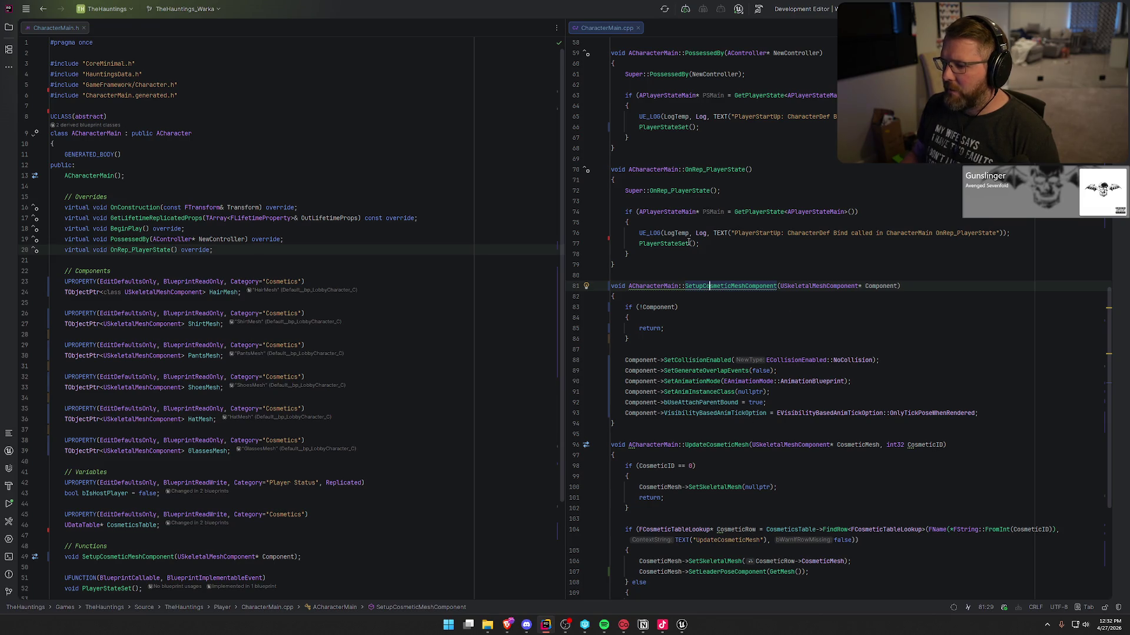
scroll(684, 261, down, 6)
click(713, 213)
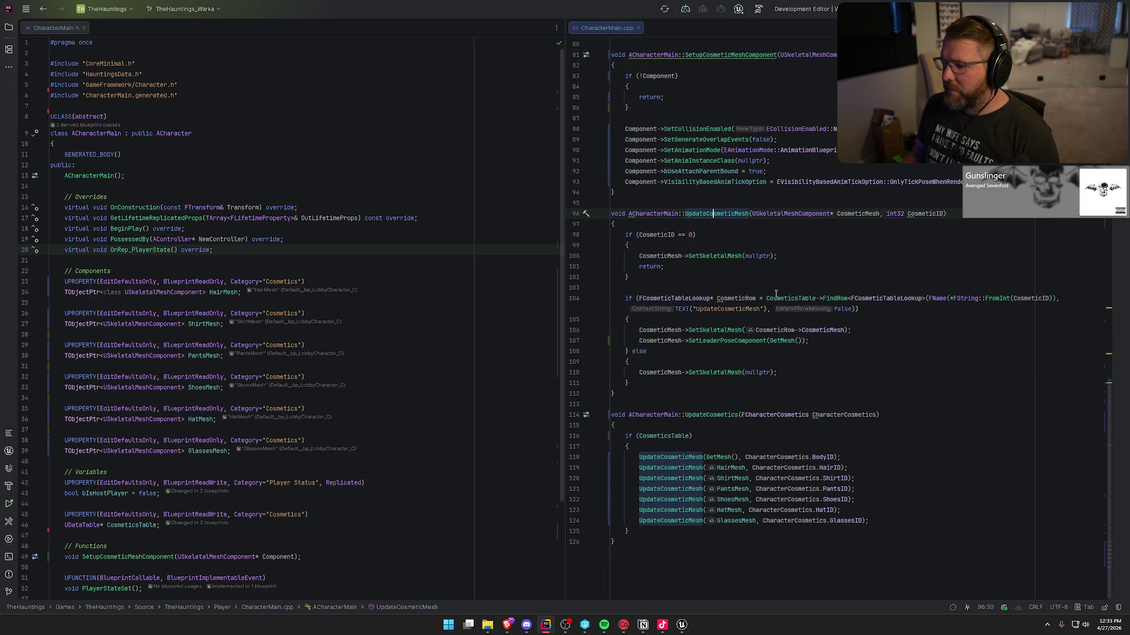
click(714, 415)
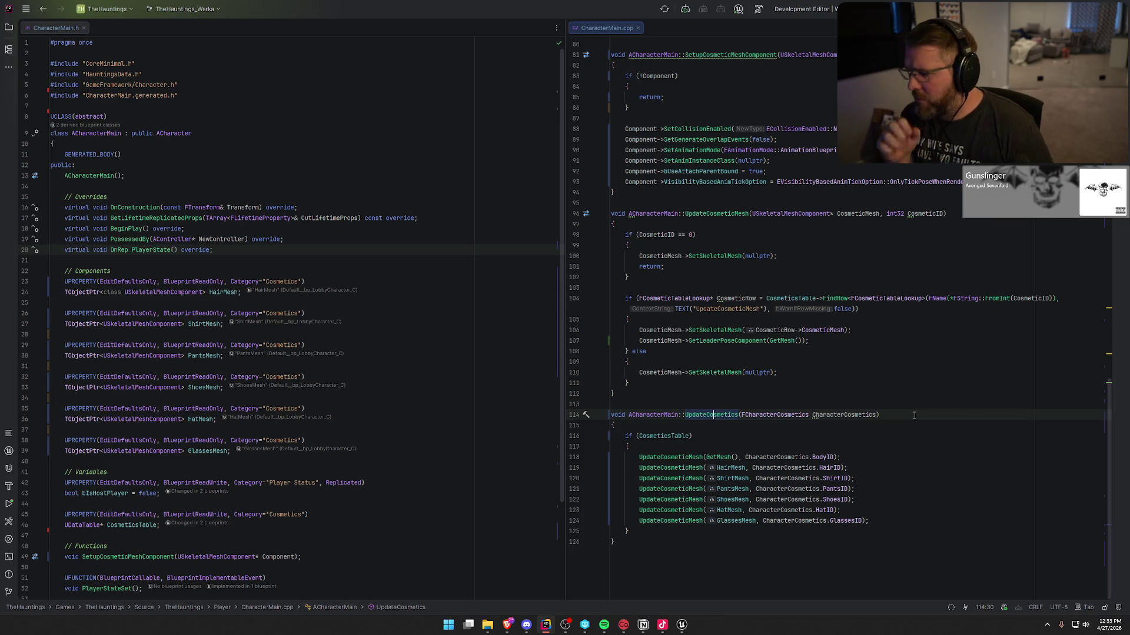
Trace UpdateCosmeticMesh's body ID argument, ID-0 early return, data table row lookup and leader pose assignment.
click(783, 457)
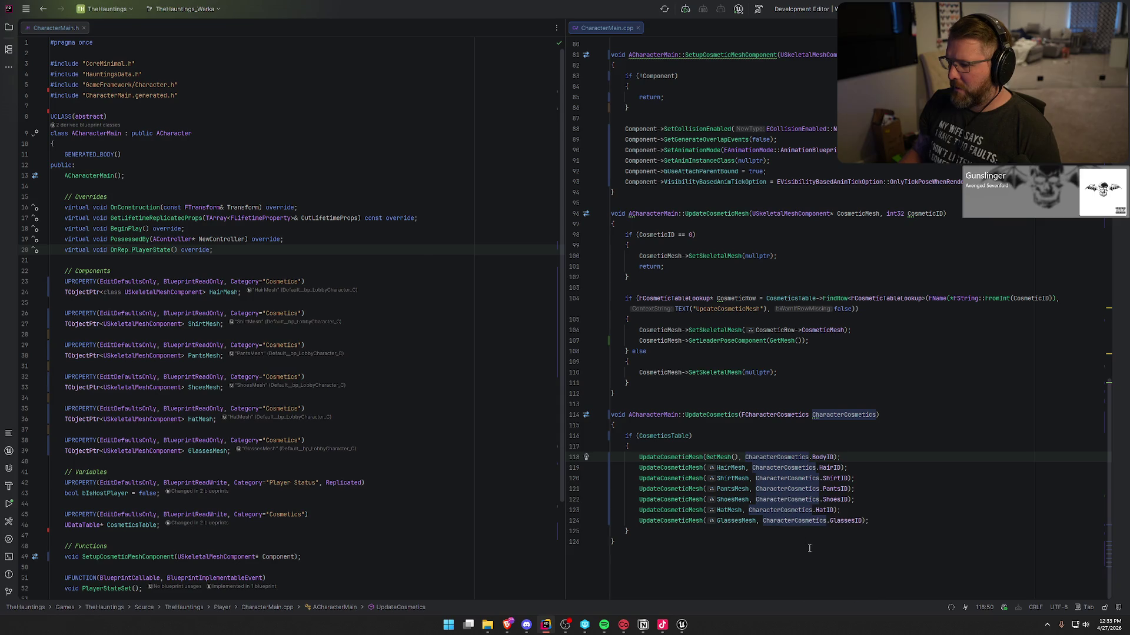
click(661, 457)
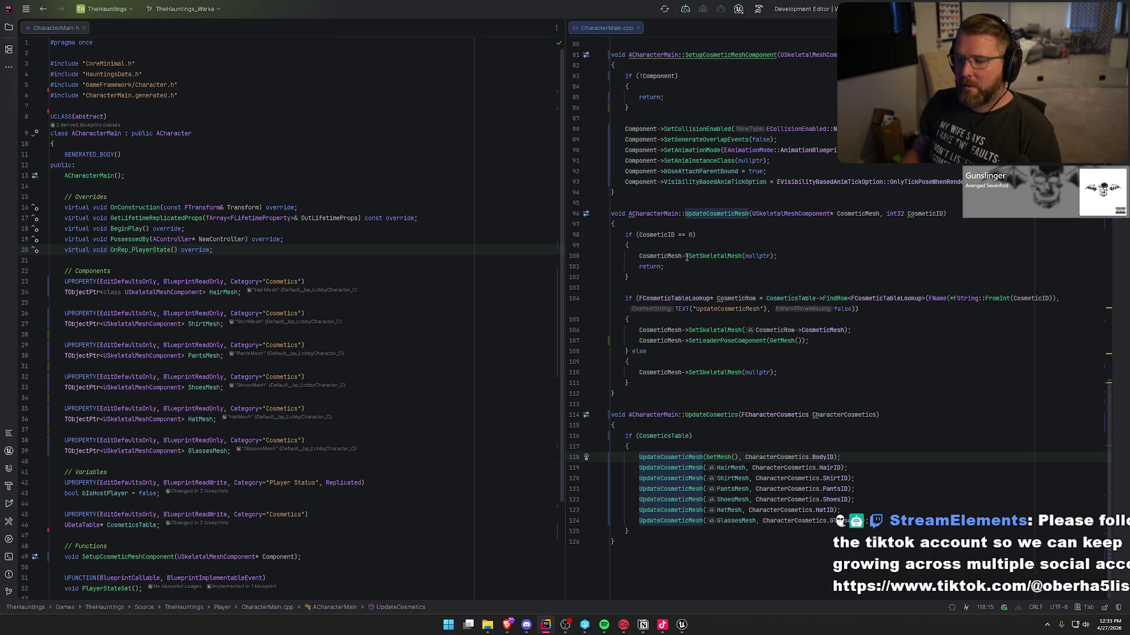
click(661, 263)
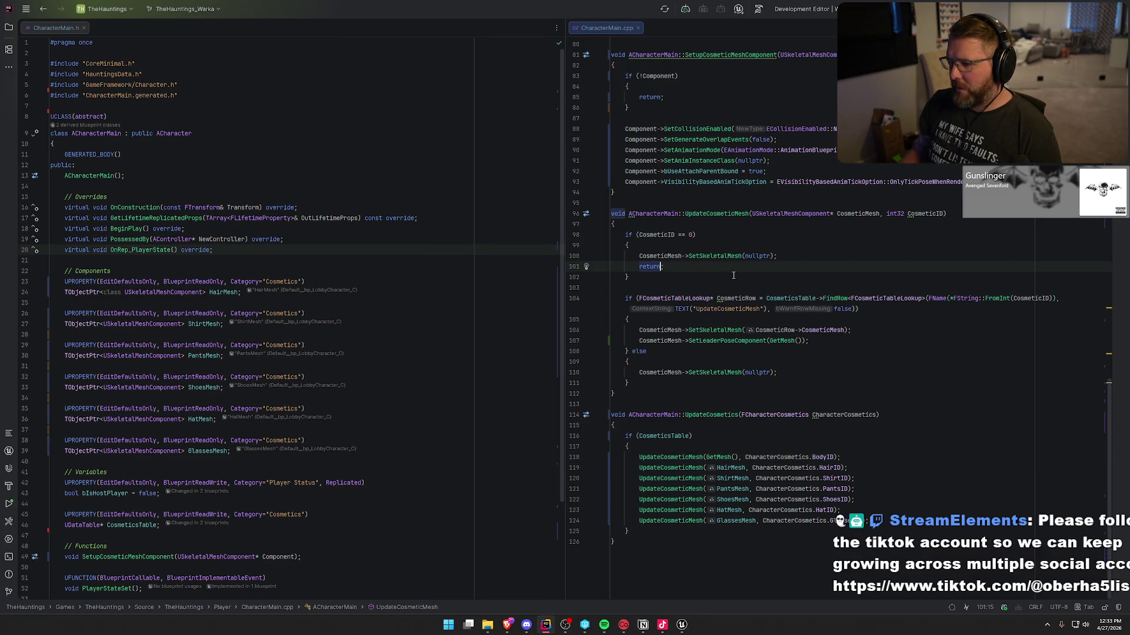
text(;)
click(694, 264)
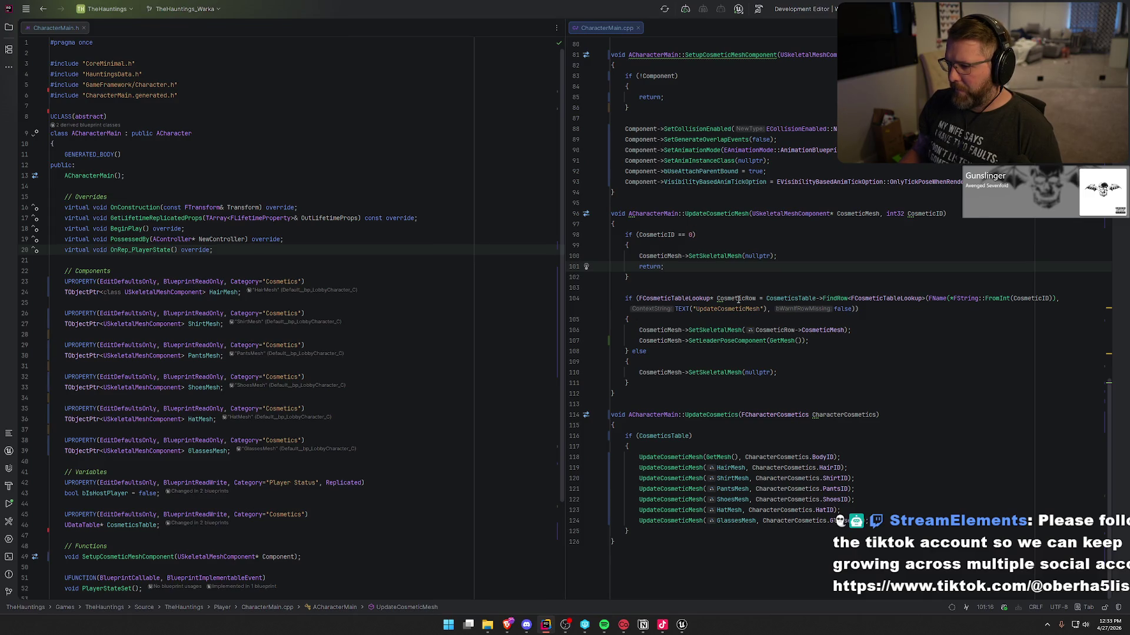
click(788, 299)
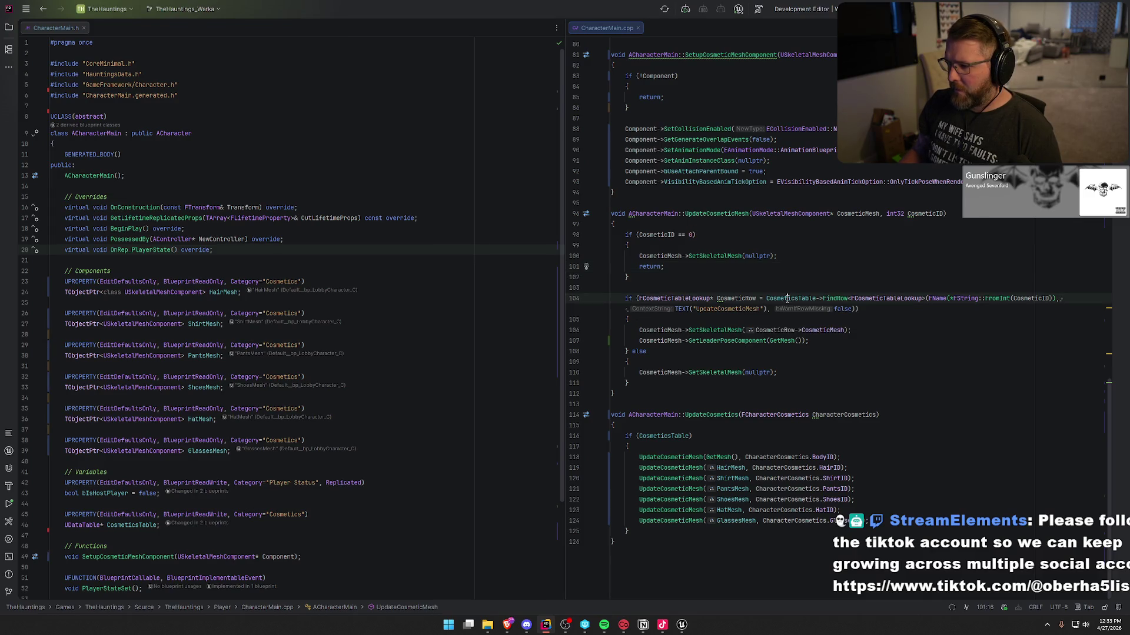
click(810, 340)
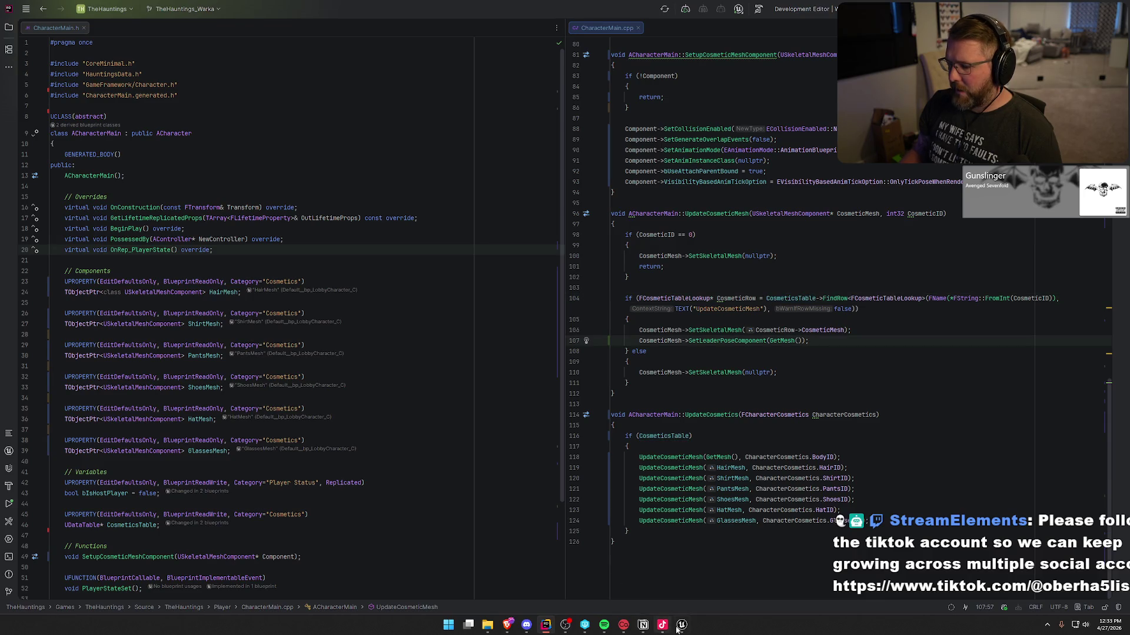
click(682, 624)
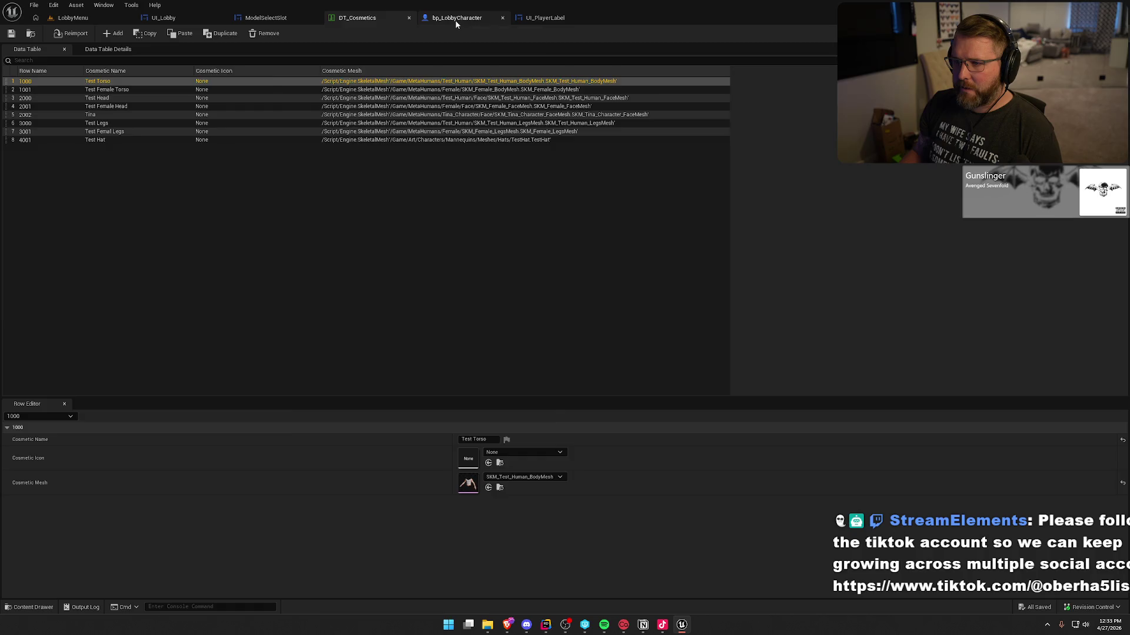
Compare the CosmeticsTable declaration with bp_LobbyCharacter's Cosmetics Table variable under the Cosmetics category.
click(454, 18)
key(alt+Tab)
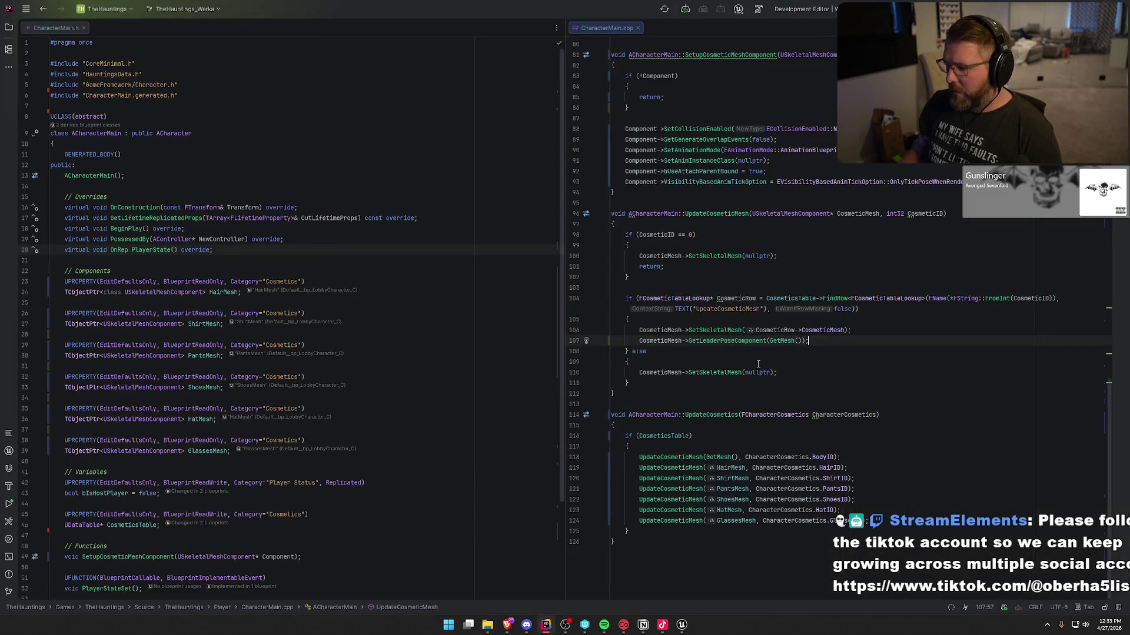
ctrl+click(790, 298)
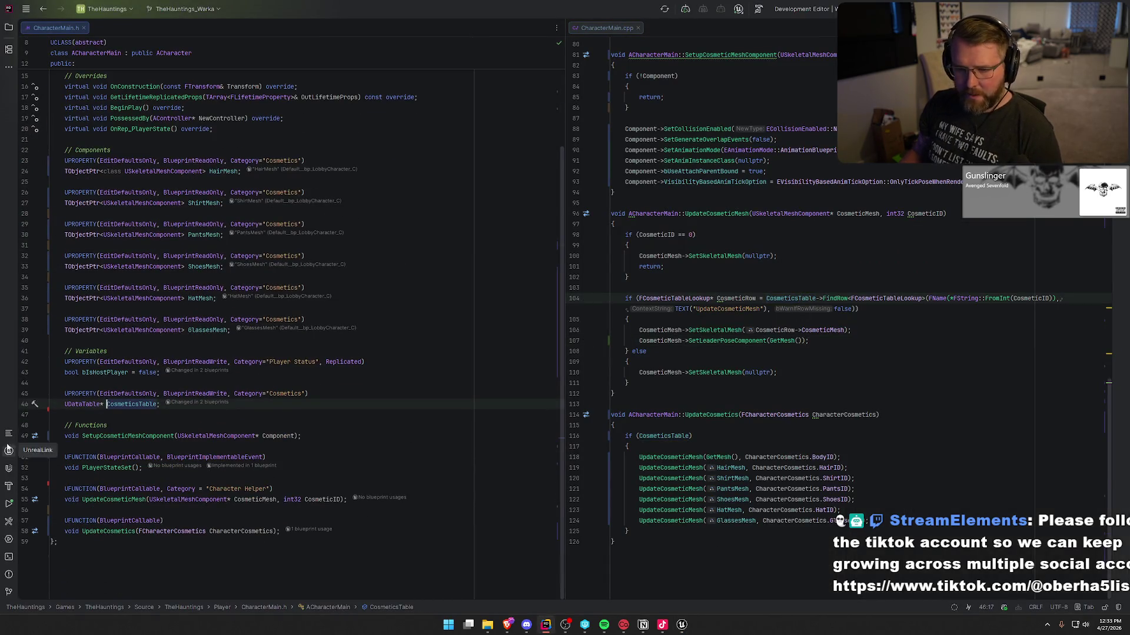
key(alt+Tab)
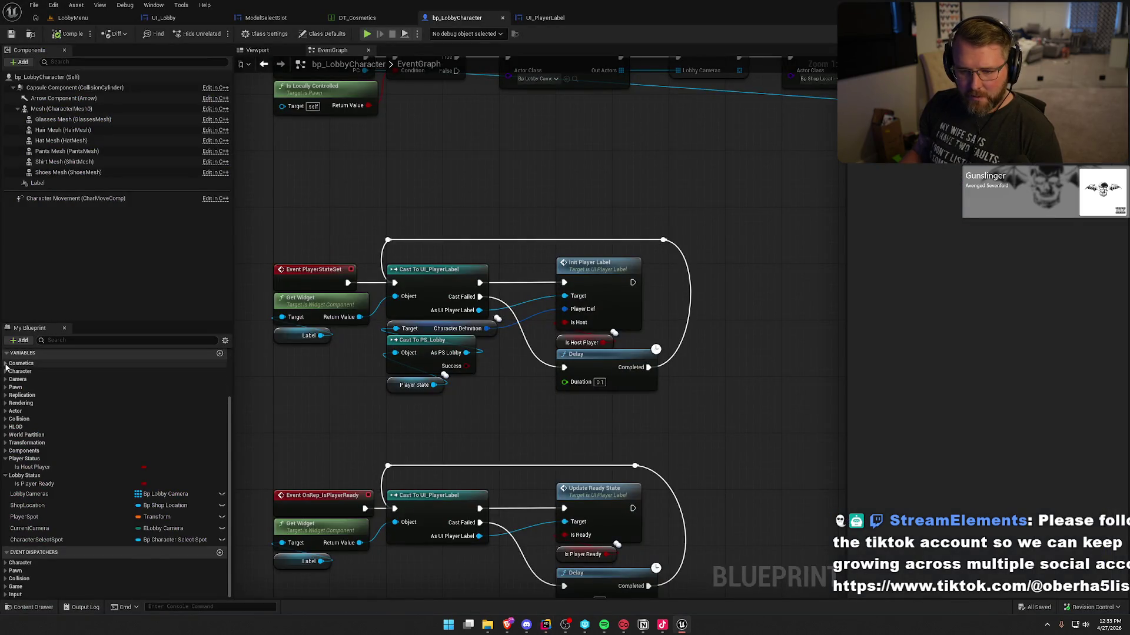
click(6, 364)
click(55, 425)
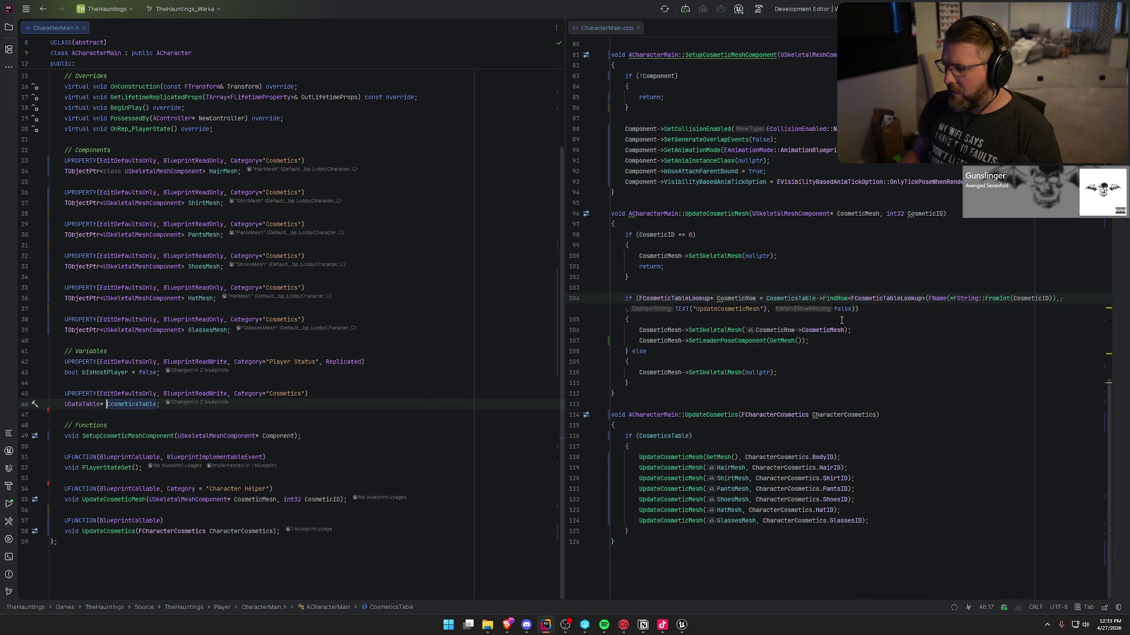
click(817, 344)
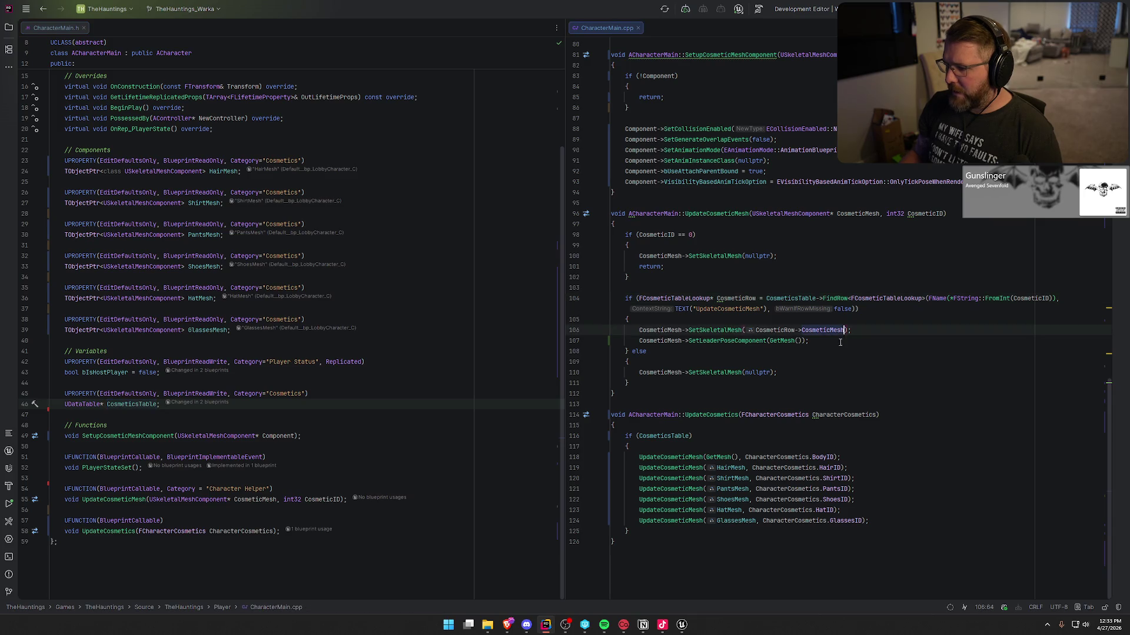
On line 106, replace SetSkeletalMesh with SetSkinnedAssetAndUpdate(CosmeticRow->CosmeticMesh);.
click(851, 331)
key(ctrl+shift+Left)
key(ctrl+shift+Left)
key(ctrl+shift+Left)
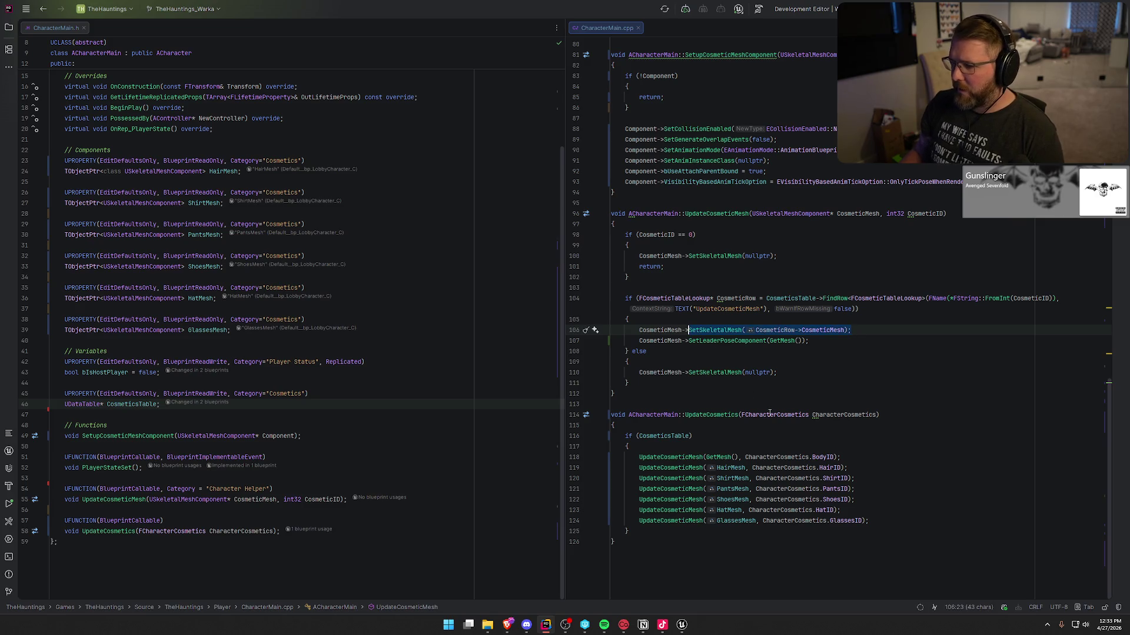
text(SetSink)
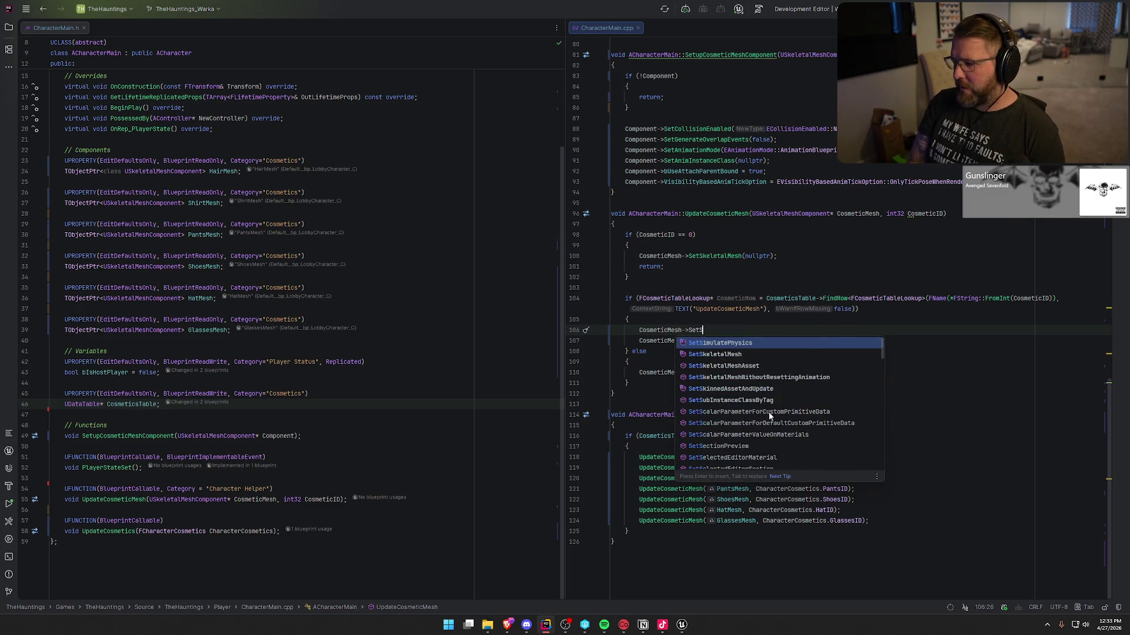
key(BackSpace)
key(BackSpace)
key(BackSpace)
text(kinn)
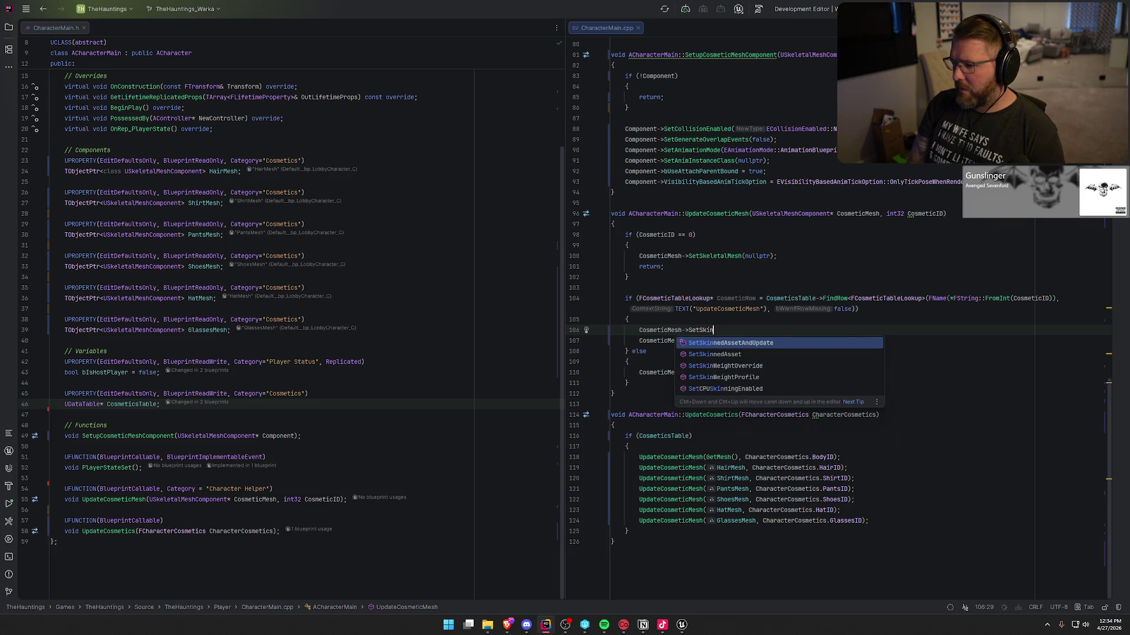
key(Return)
text(CosmeticRow->CosmeticMesh);)
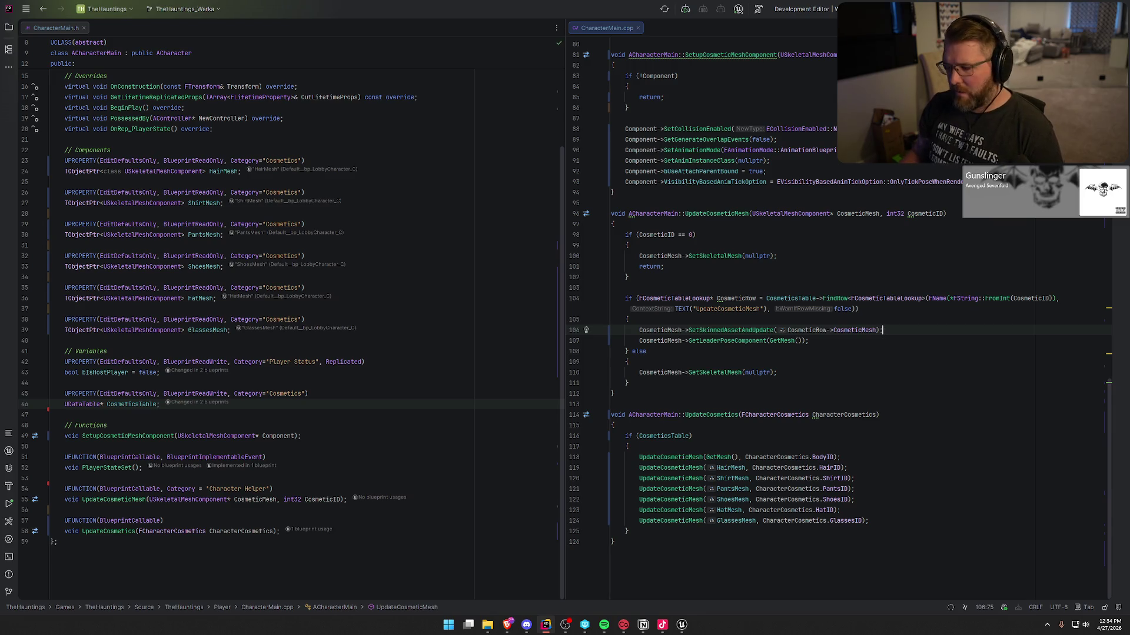
Paste SetSkinnedAssetAndUpdate over SetSkeletalMesh on lines 110 and 100.
drag(687, 373, 802, 376)
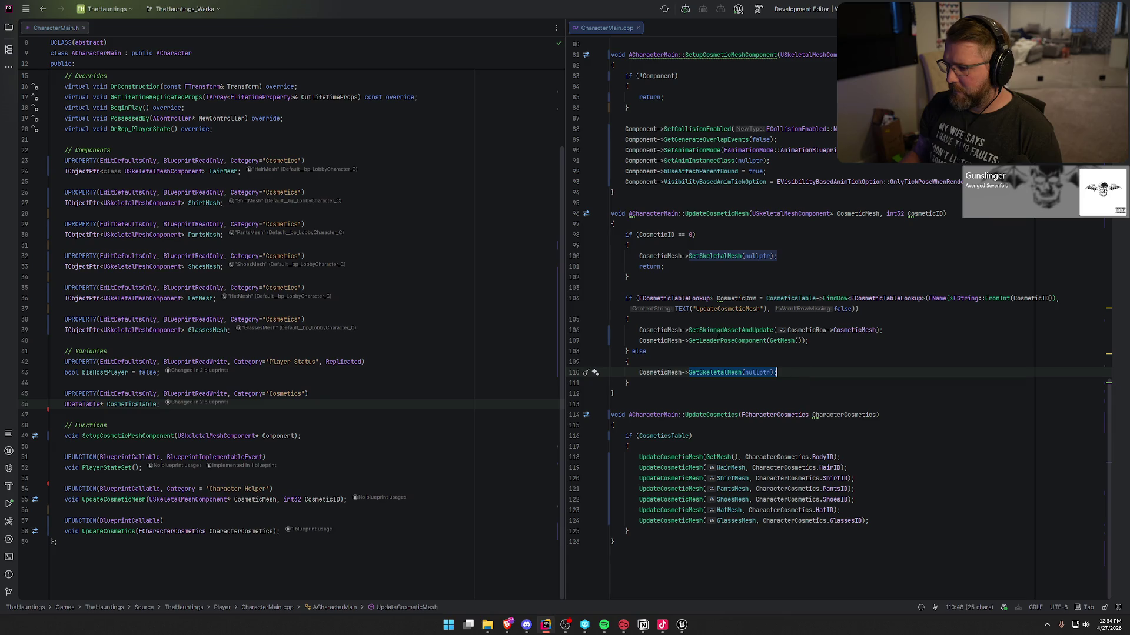
double_click(719, 330)
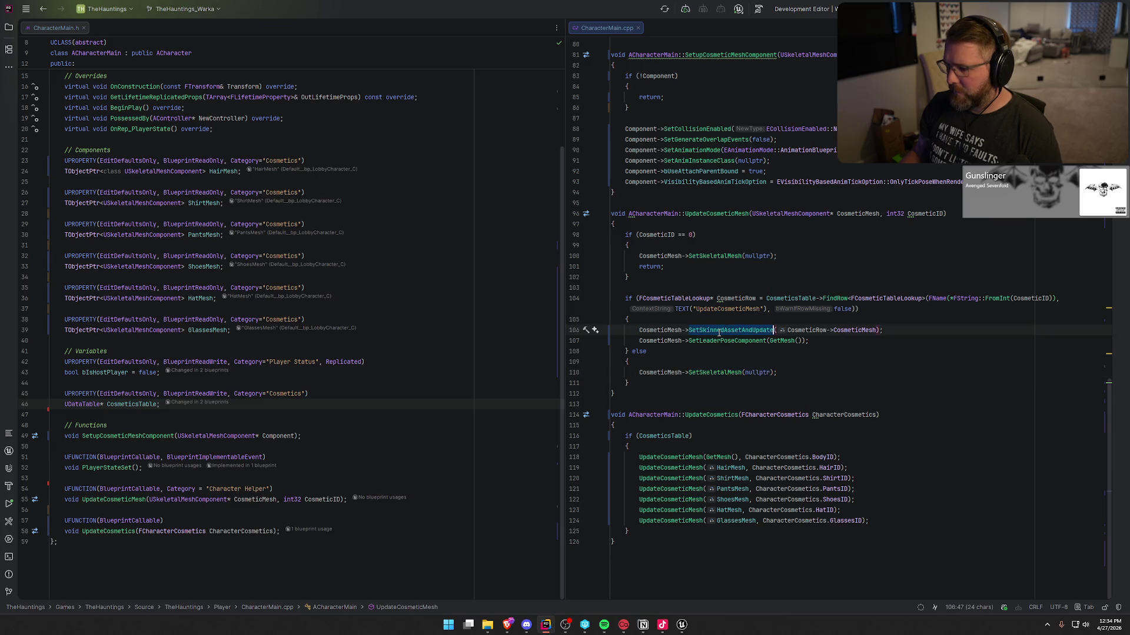
double_click(707, 372)
text(SetSkinnedAssetAndUpdate)
double_click(721, 256)
text(SetSkinnedAssetAndUpdate)
click(847, 259)
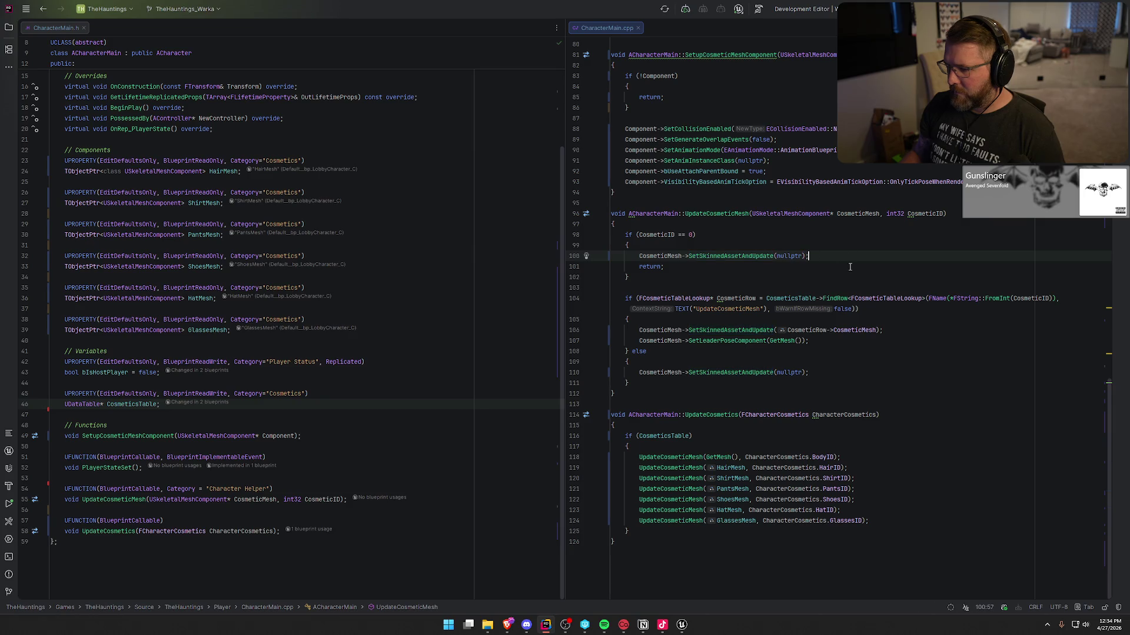
click(861, 384)
click(848, 341)
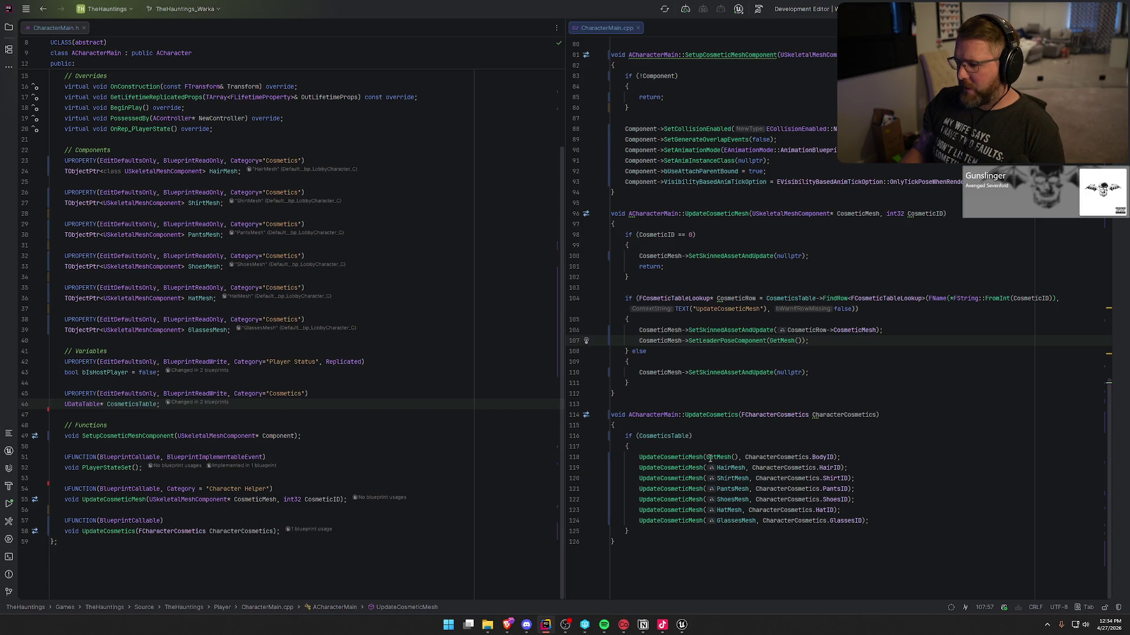
click(683, 625)
In DT_Cosmetics, look over rows 4001 and 3001, then select Test Torso row 1000.
click(359, 17)
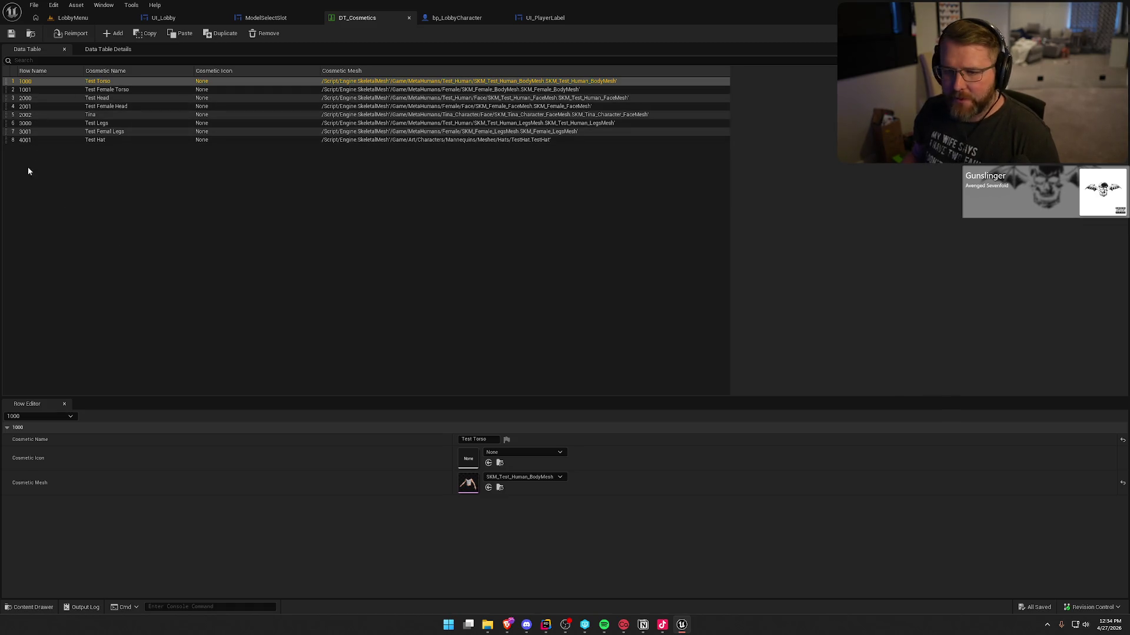
click(38, 140)
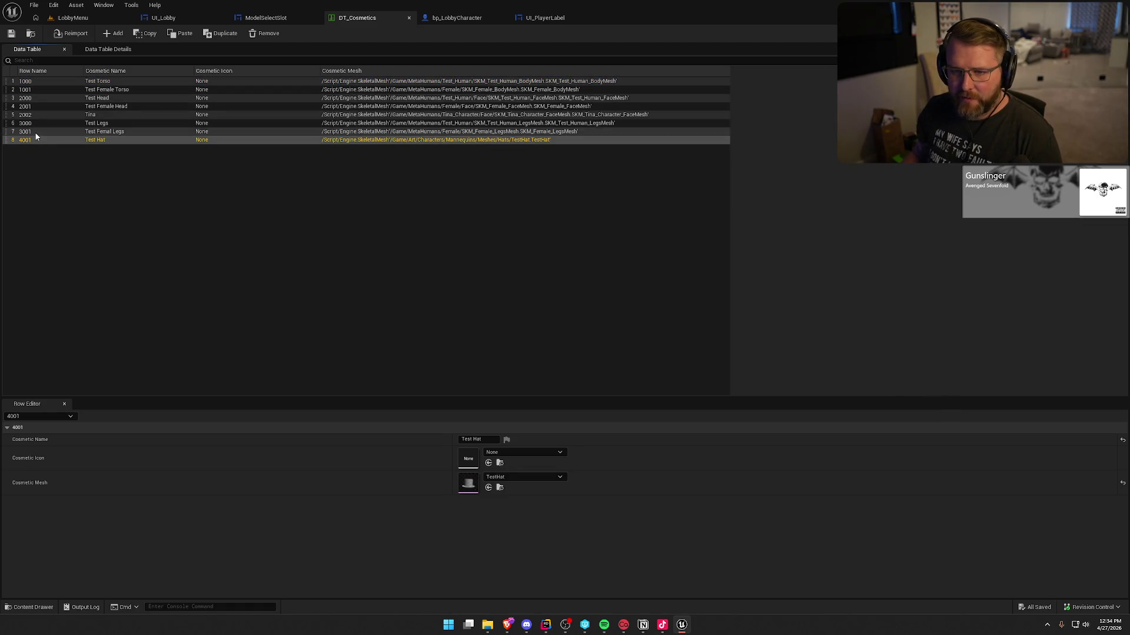
click(35, 132)
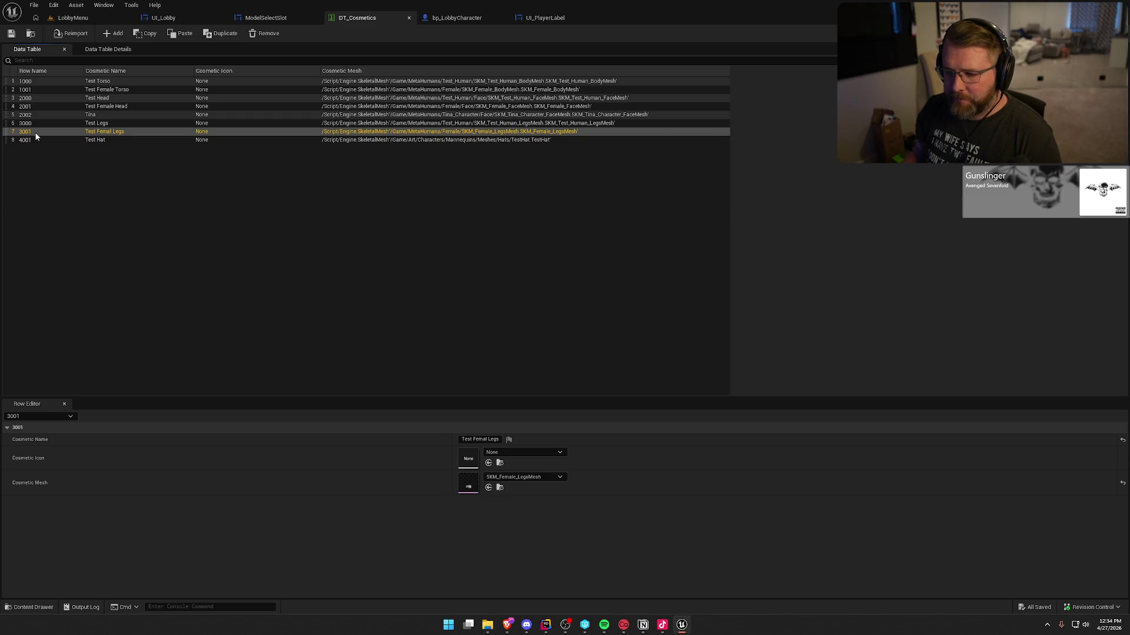
click(87, 81)
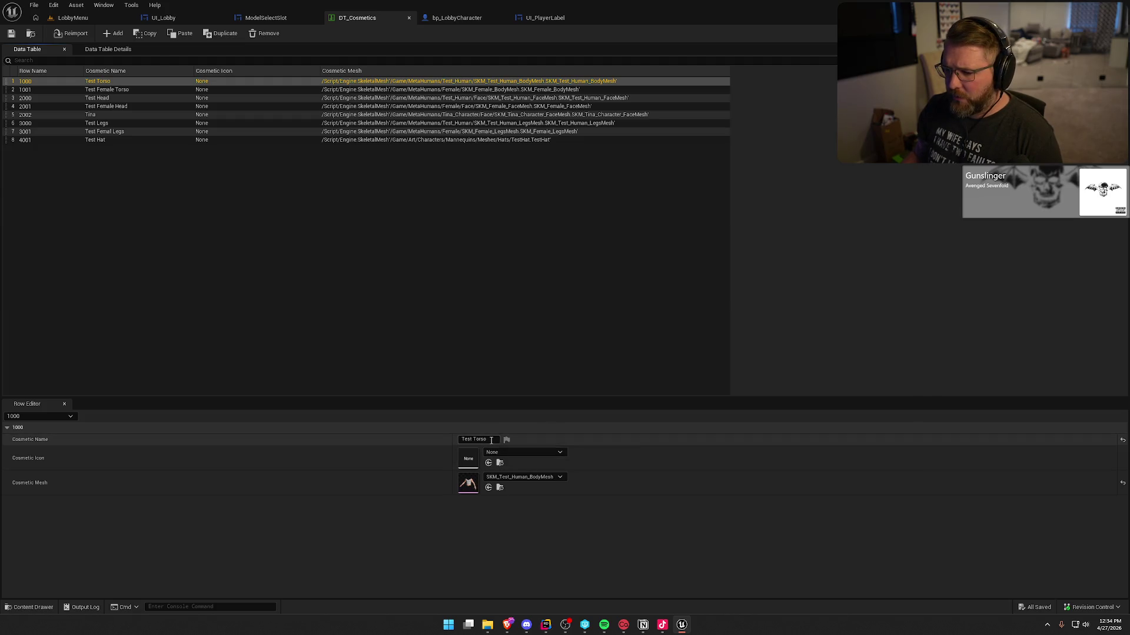
Set Test Torso's Cosmetic Mesh to Body's SKM_Test_Human_BodyMesh, then save and check out the table.
click(536, 477)
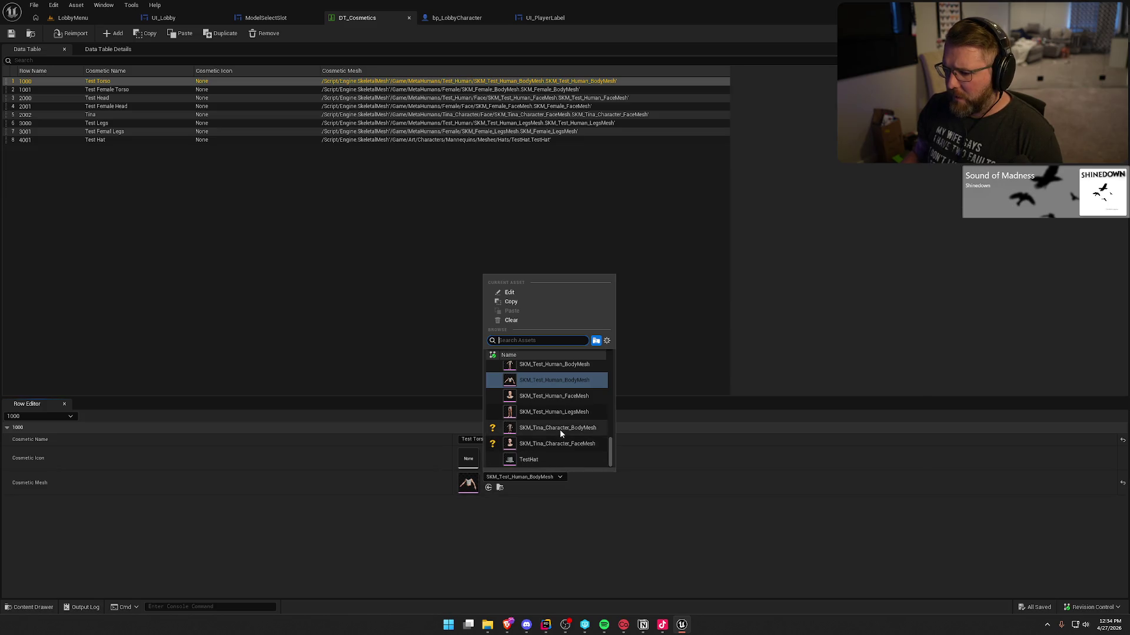
text(bod)
click(553, 378)
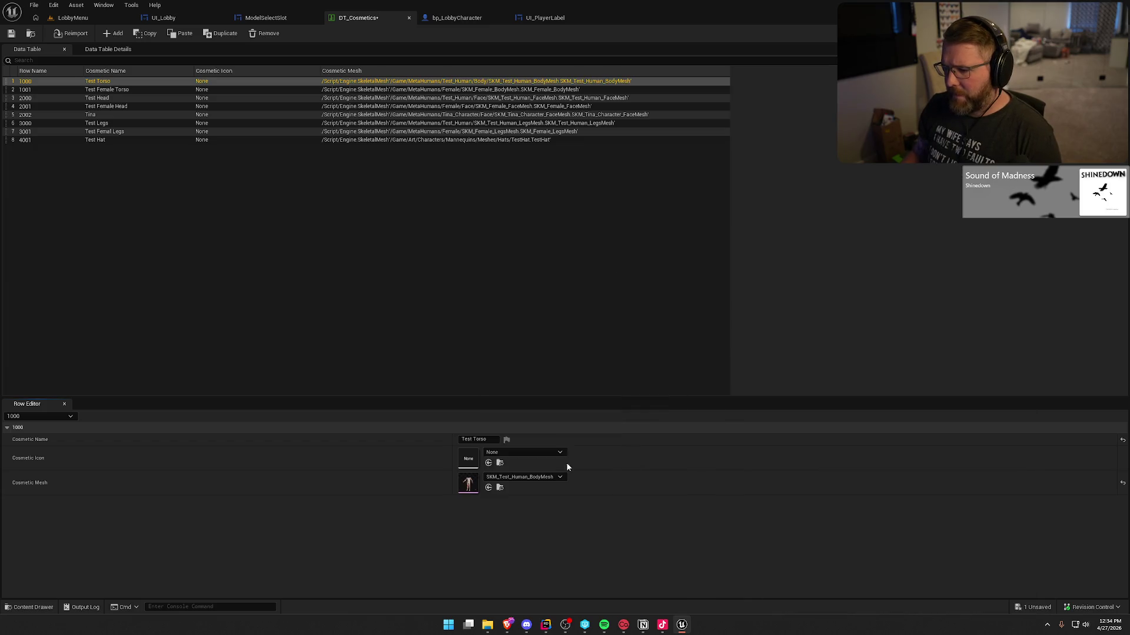
click(11, 34)
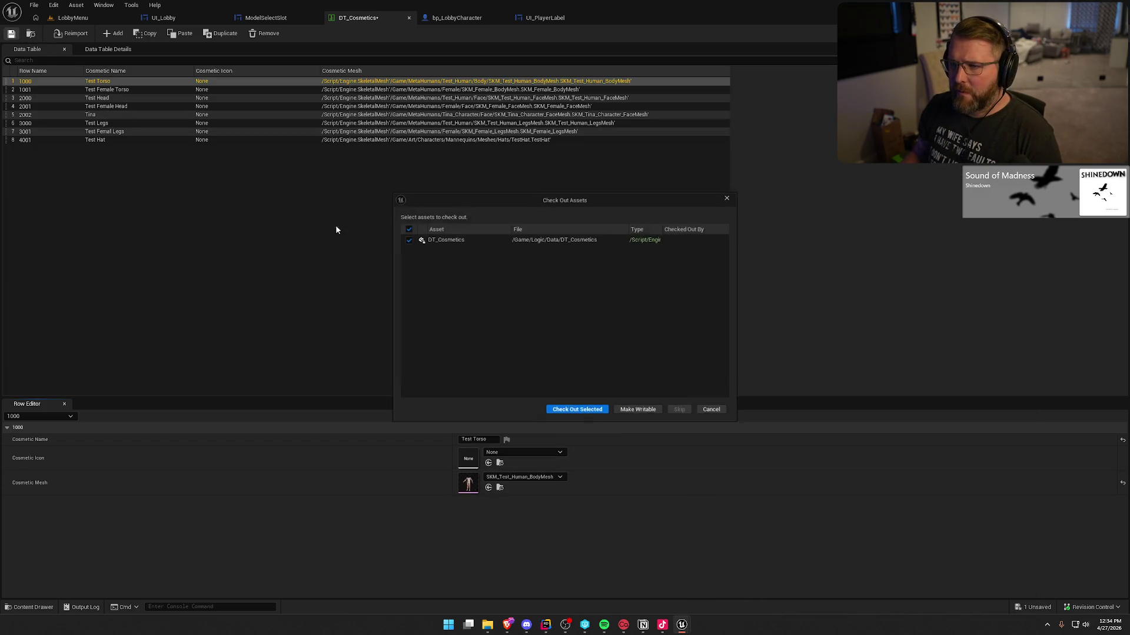
click(589, 413)
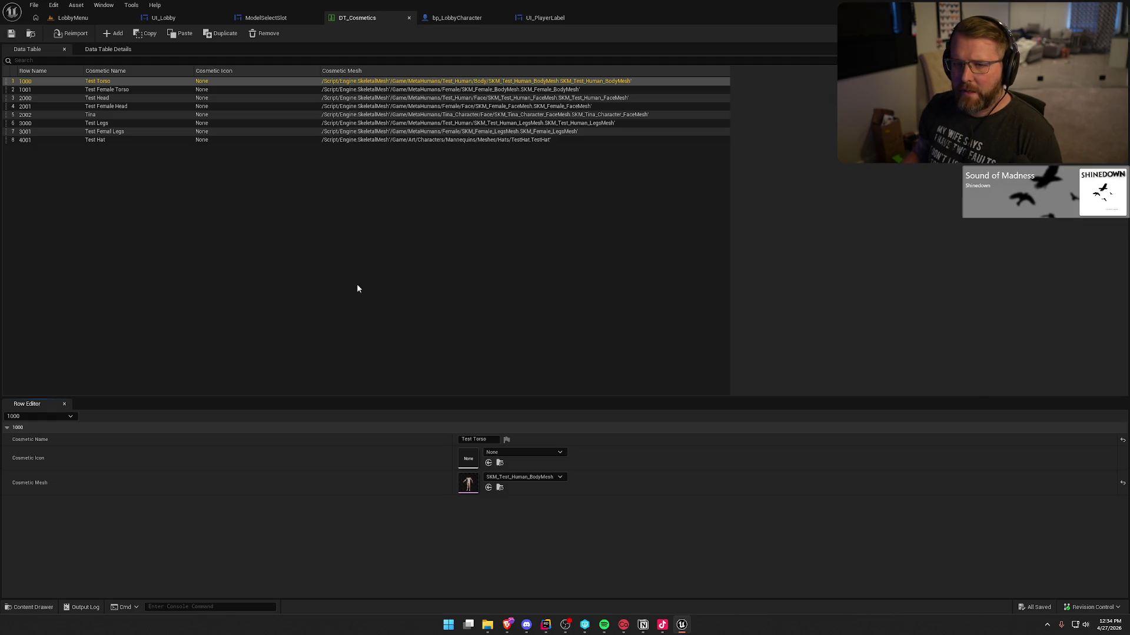
click(41, 82)
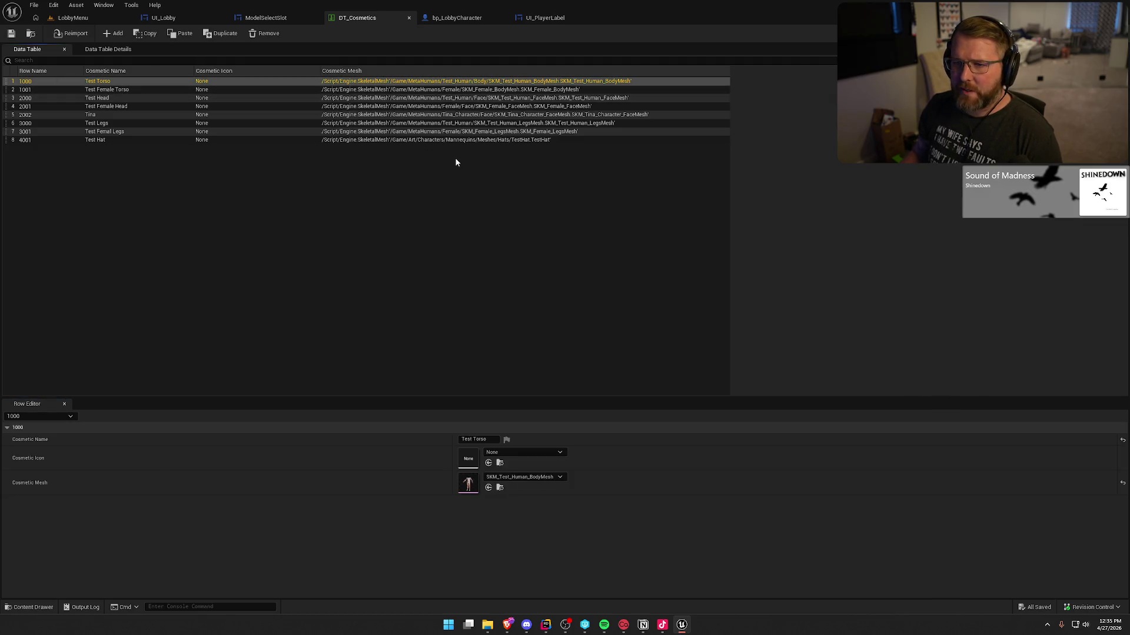
click(465, 18)
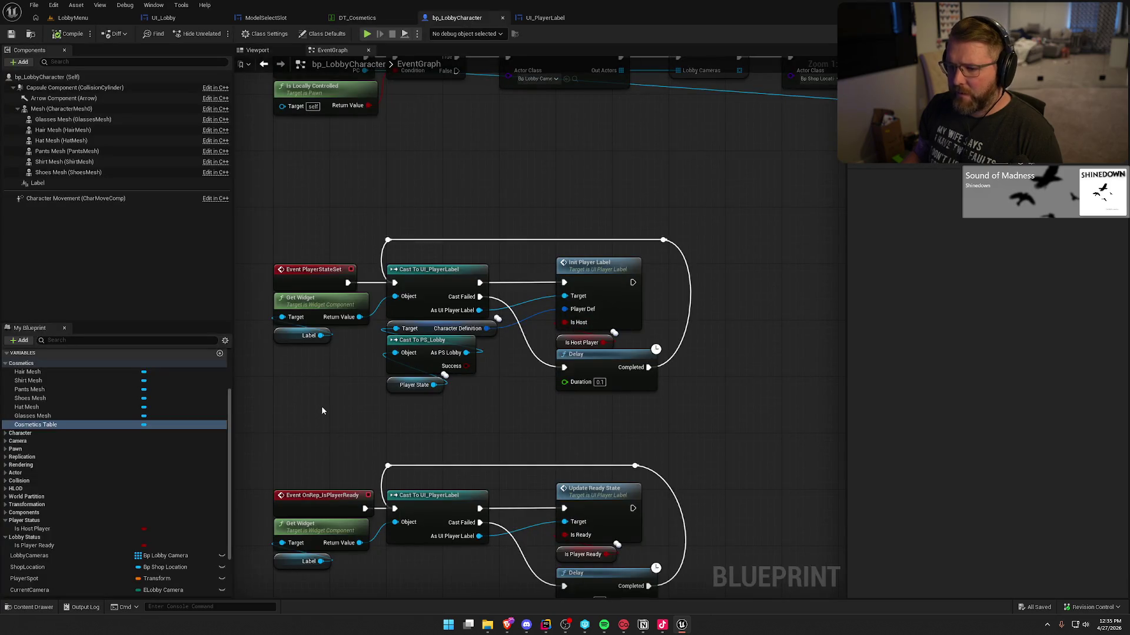
Inspect the Character Definition node's default cosmetic IDs in the Details panel, then return to Rider.
click(432, 324)
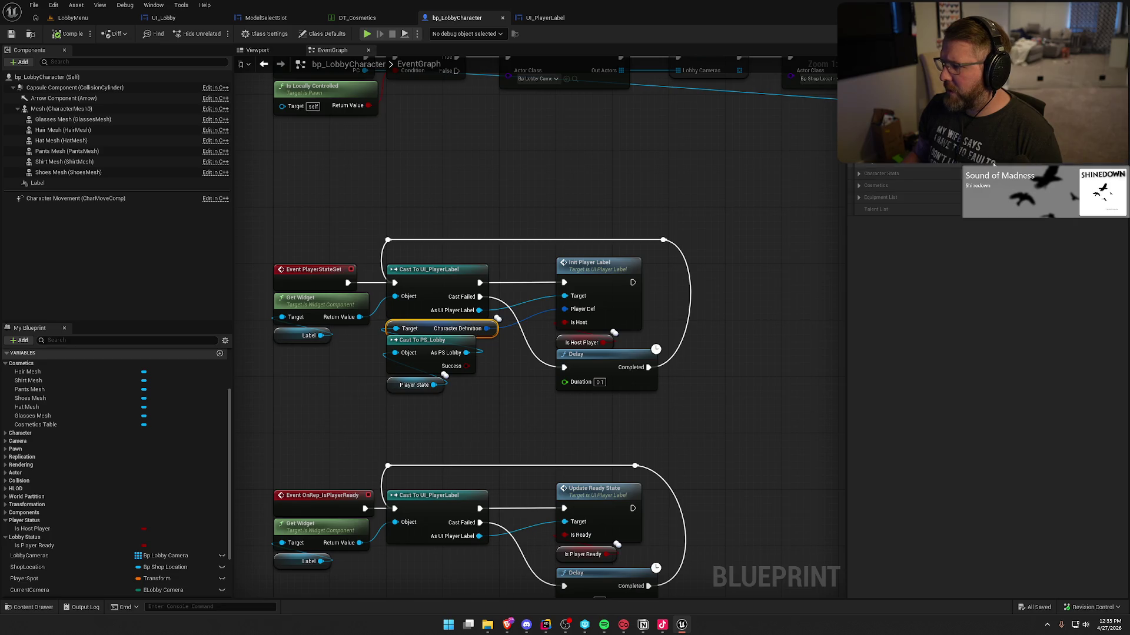
click(859, 185)
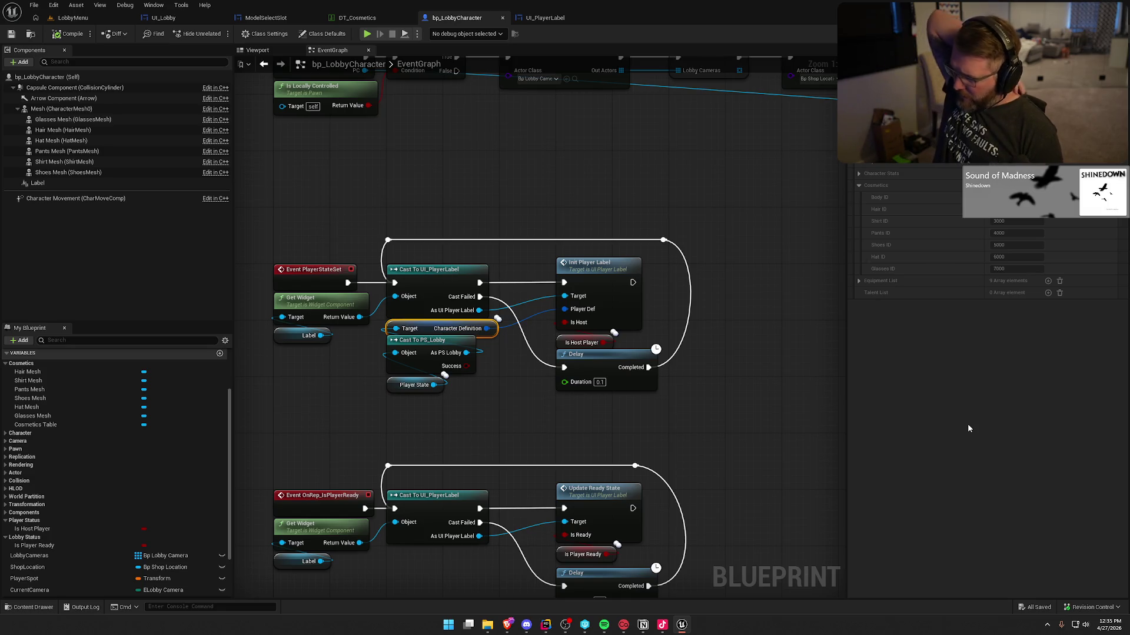
click(359, 166)
mouse_move(360, 166)
mouse_down()
mouse_move(400, 169)
mouse_move(378, 160)
mouse_up()
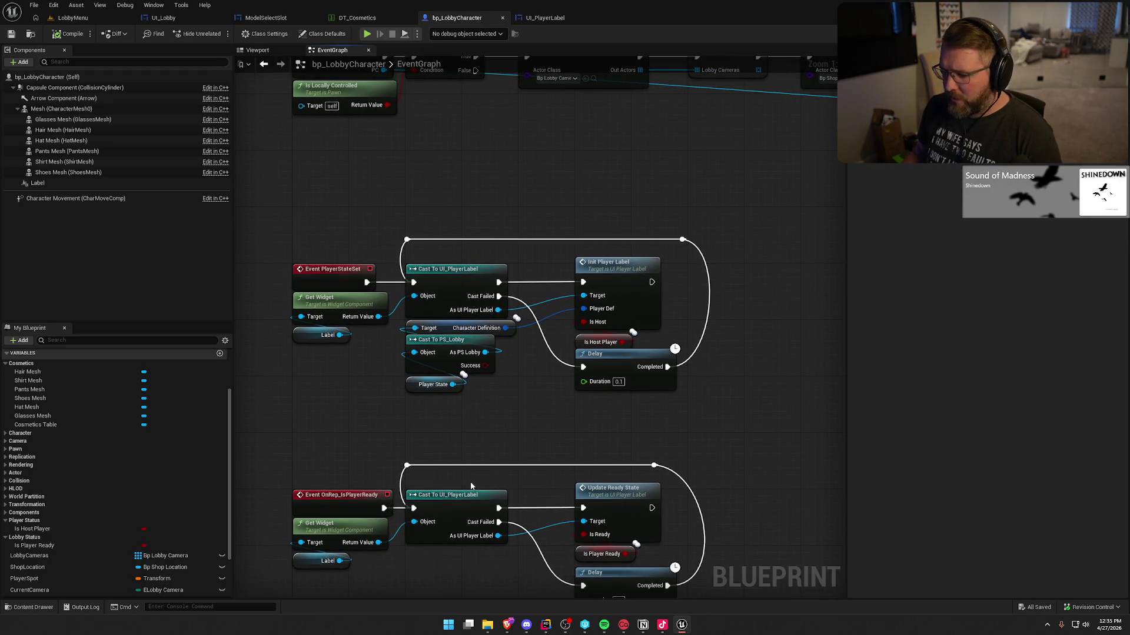
click(546, 625)
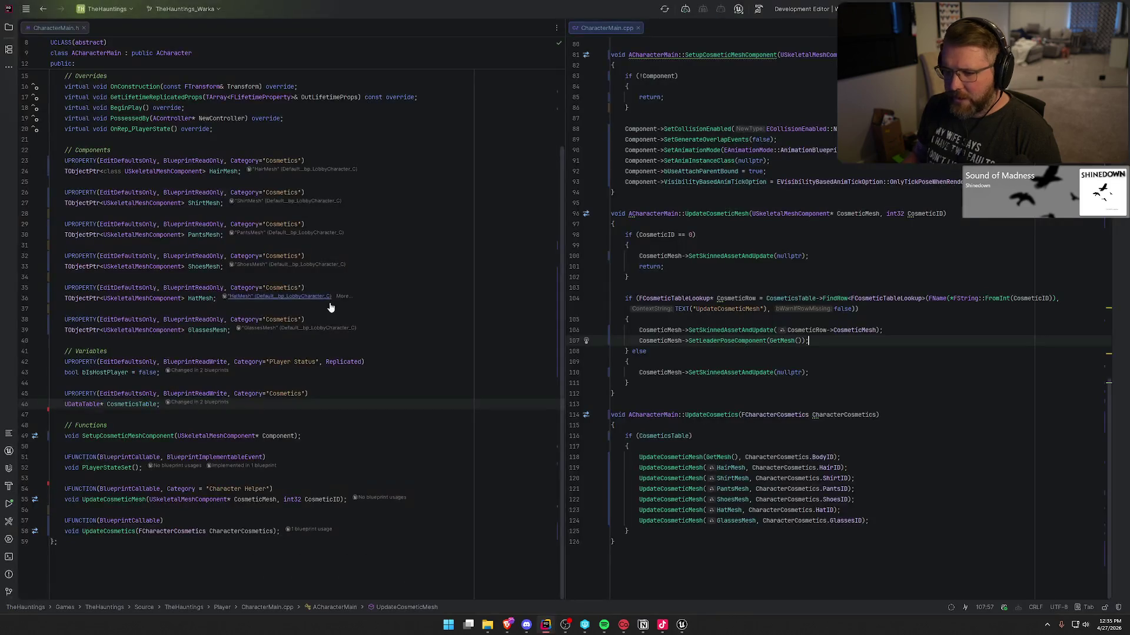
Open HauntingsData.h from the Solution tree in the left editor pane.
click(9, 27)
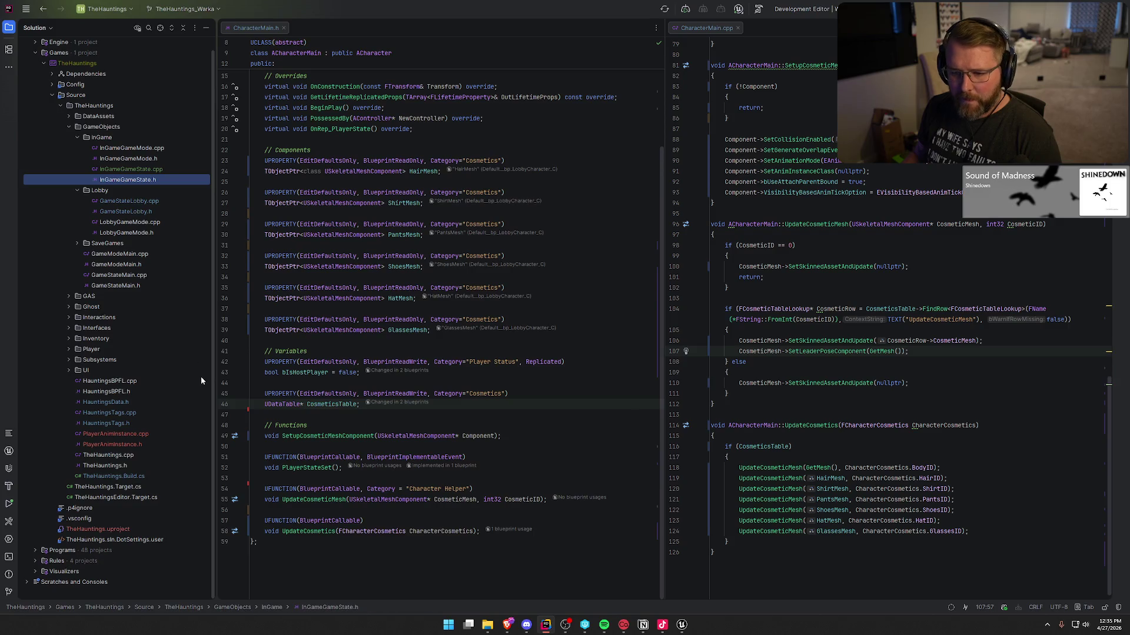
click(115, 402)
drag(768, 33, 258, 28)
click(9, 28)
scroll(316, 366, down, 15)
scroll(315, 365, down, 10)
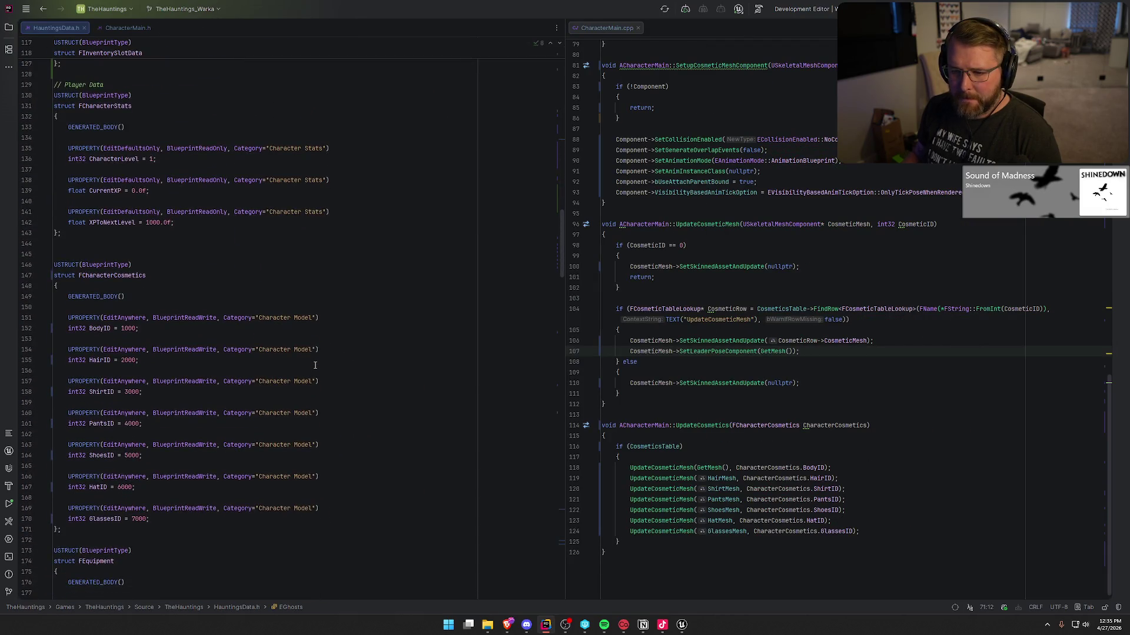
Set the HairID, ShirtID, PantsID, ShoesID, HatID and GlassesID defaults to 0, keeping BodyID 1000.
double_click(129, 202)
text(0)
double_click(142, 234)
text(0)
double_click(141, 265)
text(0)
double_click(141, 297)
text(0)
double_click(138, 328)
text(0)
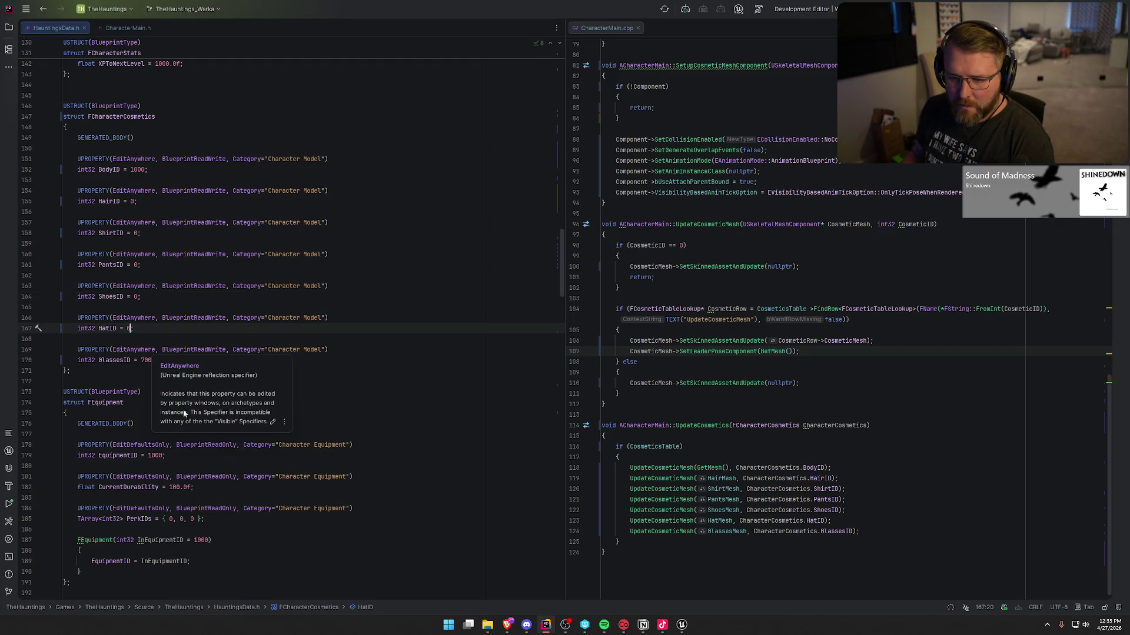
double_click(148, 360)
text(0)
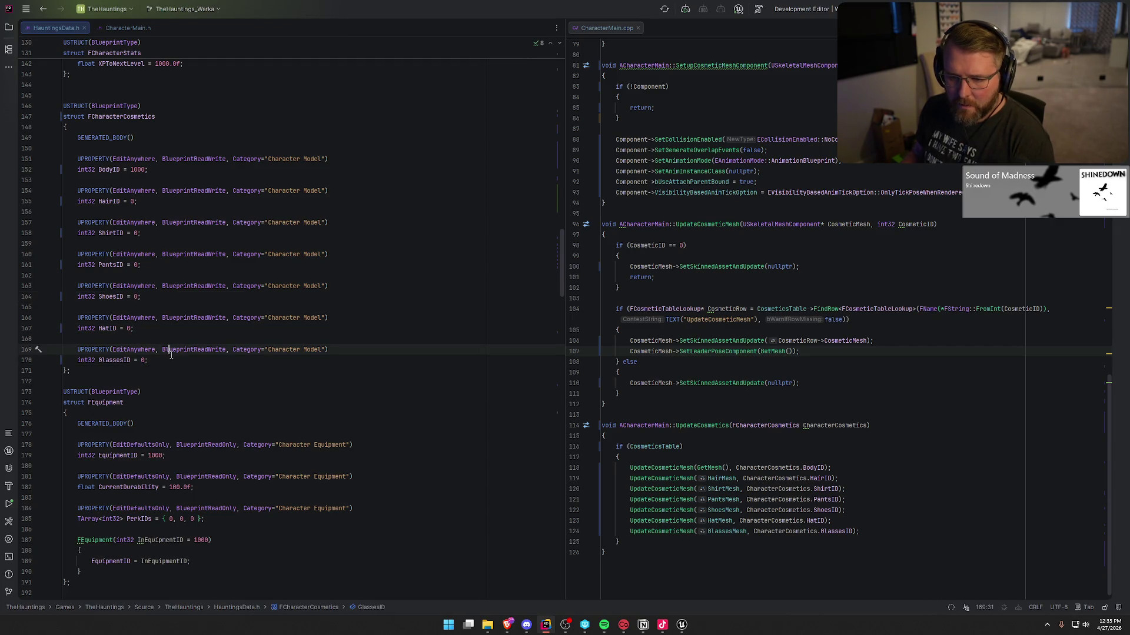
click(169, 349)
key(Down)
key(Down)
key(Down)
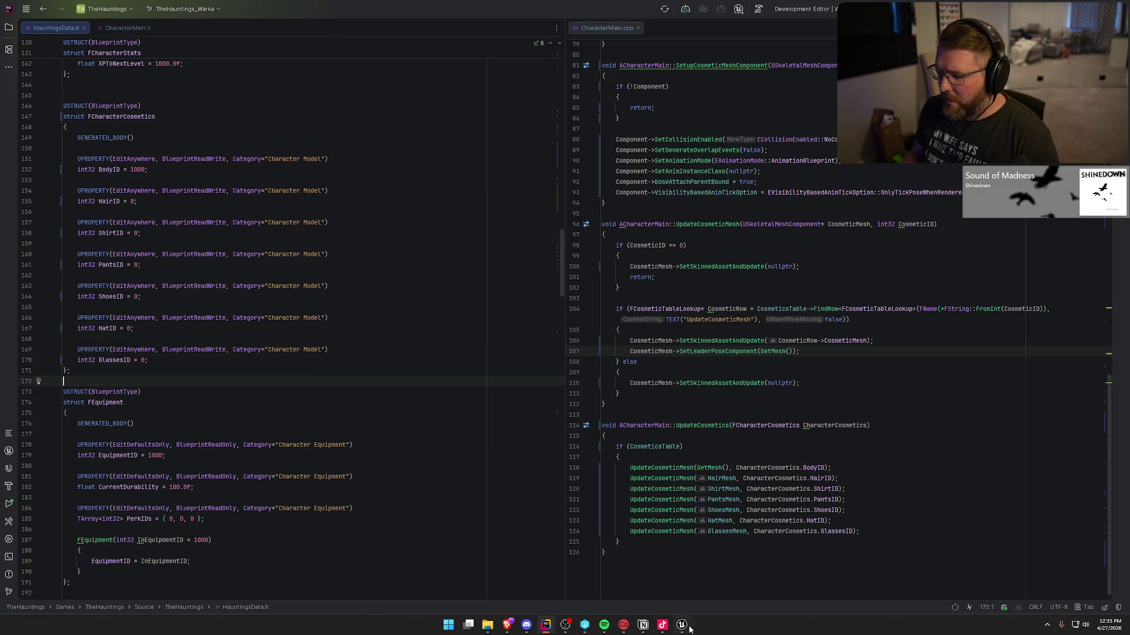
click(686, 625)
click(73, 17)
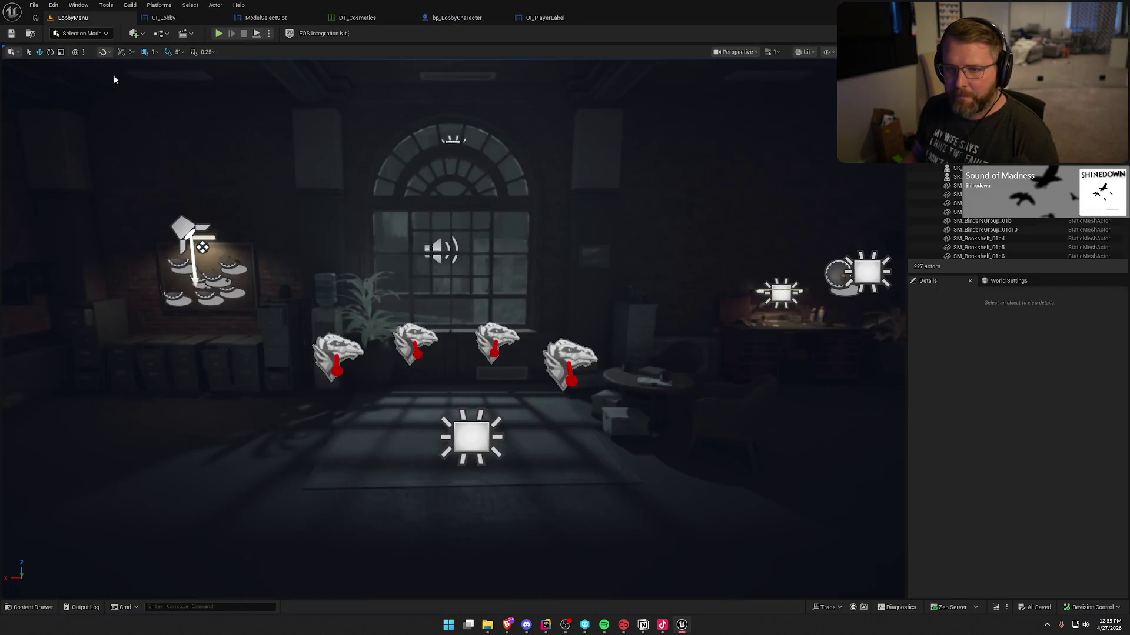
Live-compile the edited C++ and close the Live Coding window once it succeeds.
click(1005, 610)
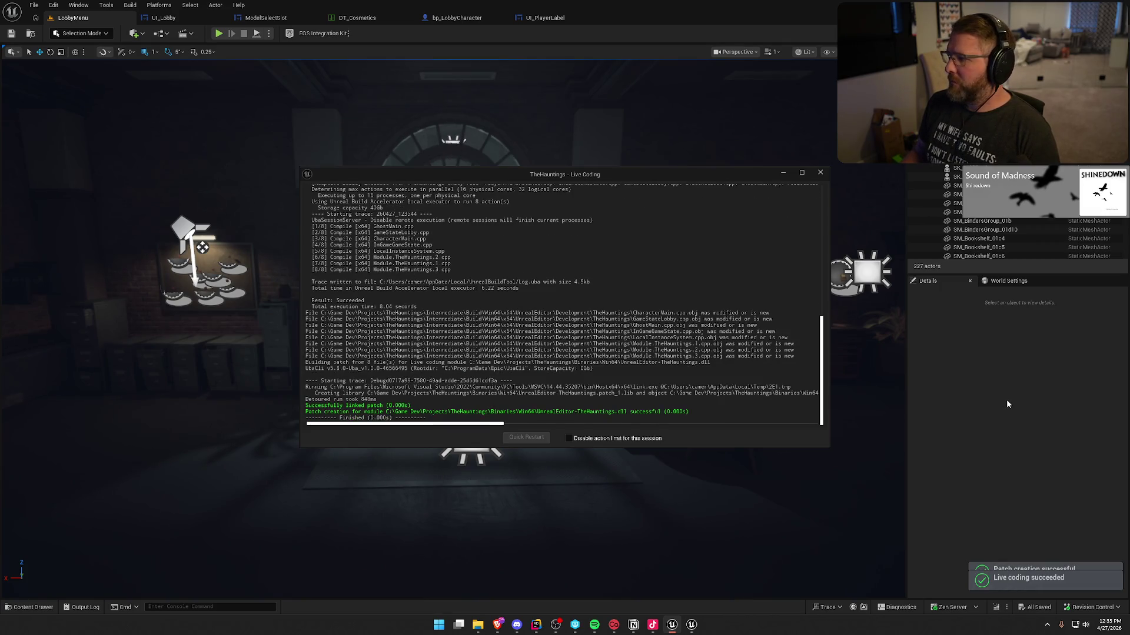
click(823, 175)
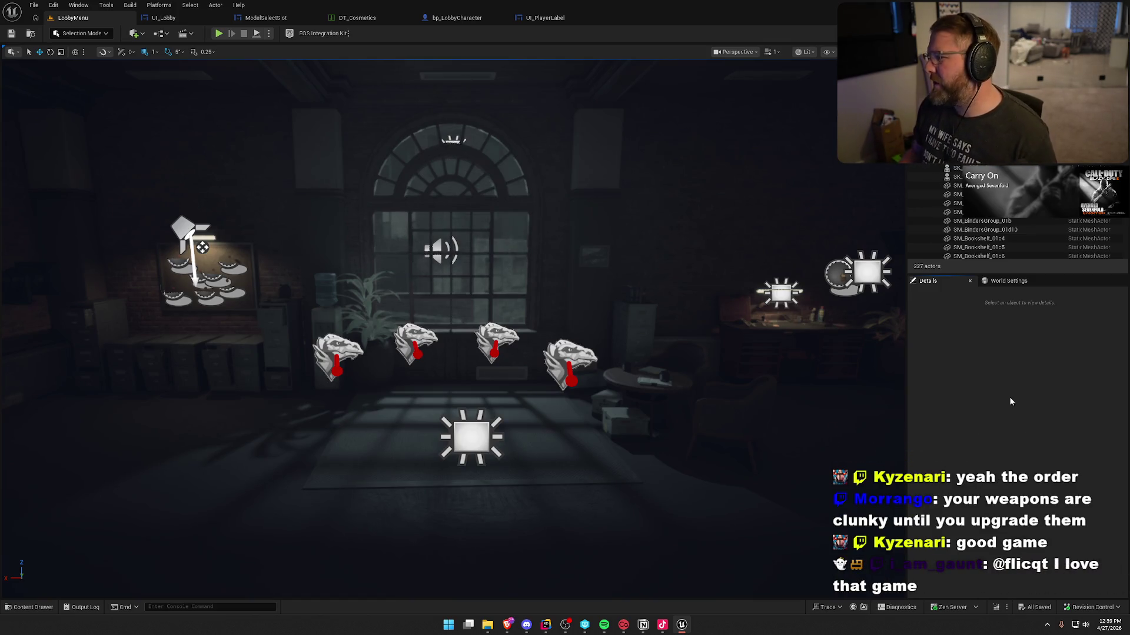
Switch to game view with G and pan through the UI_Lobby character model list graph.
key(g)
scroll(599, 248, down, 3)
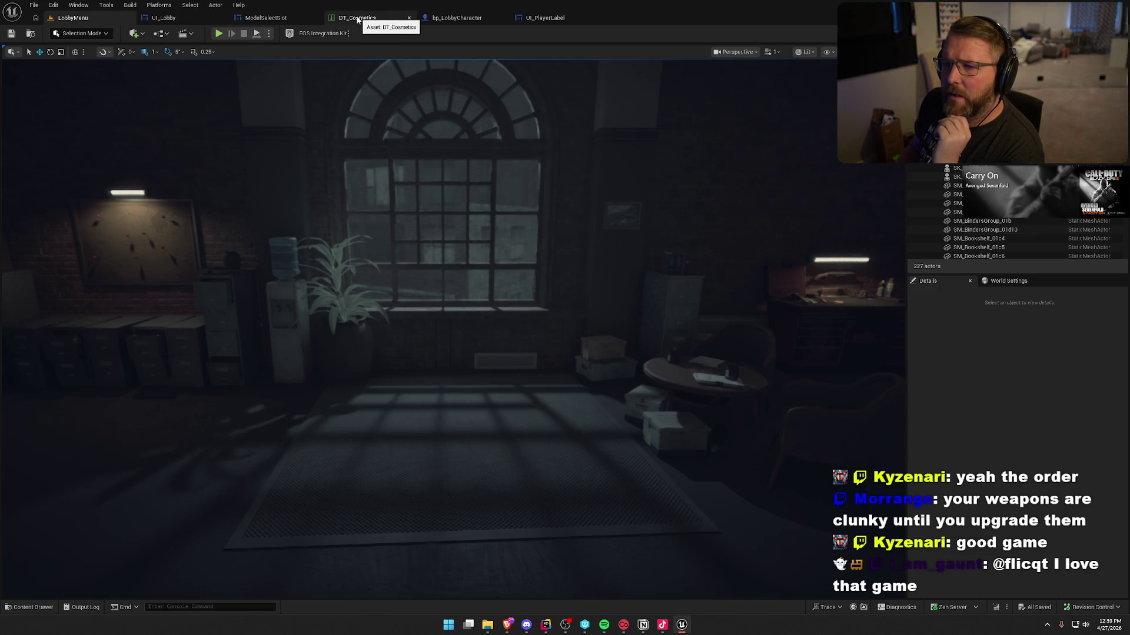
click(170, 19)
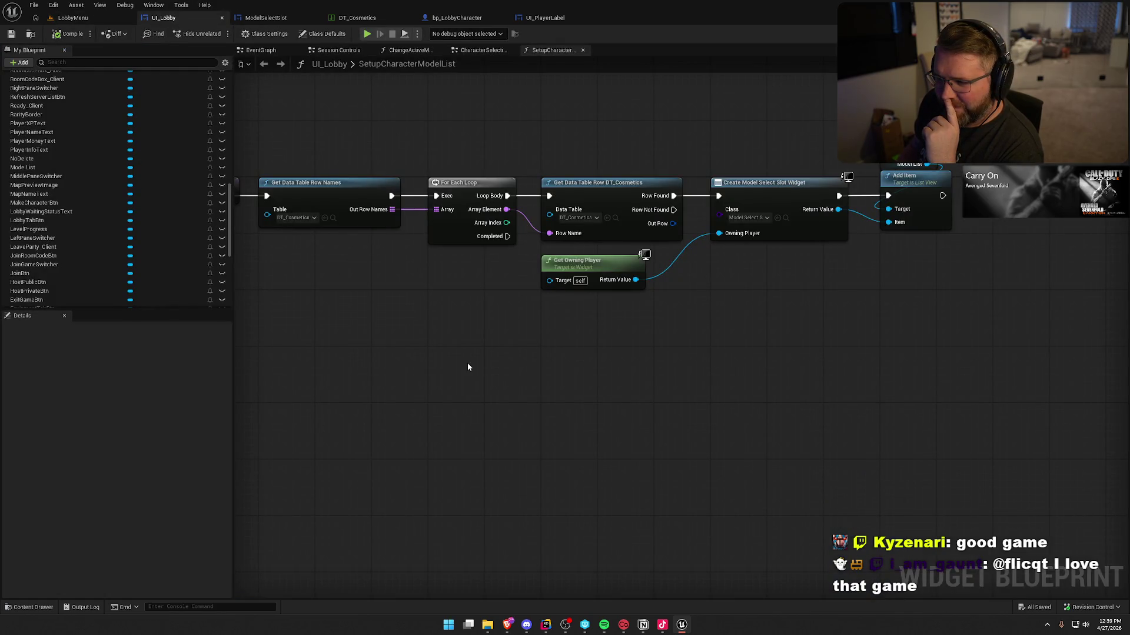
drag(468, 367, 524, 370)
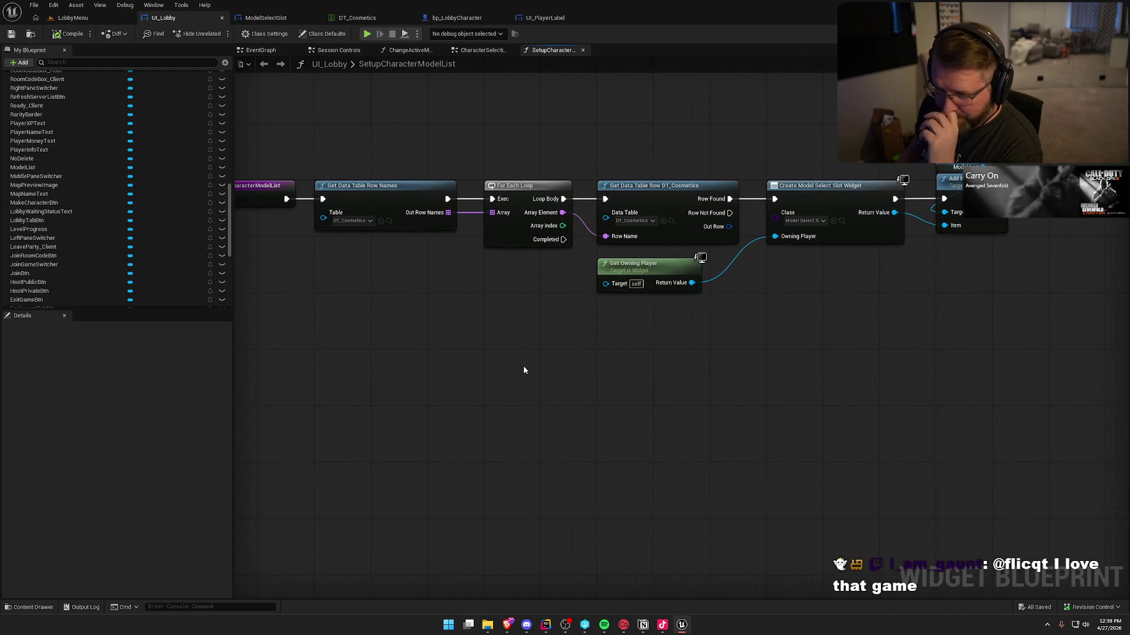
mouse_move(397, 177)
mouse_down()
mouse_move(947, 371)
mouse_move(760, 360)
mouse_move(753, 400)
mouse_up()
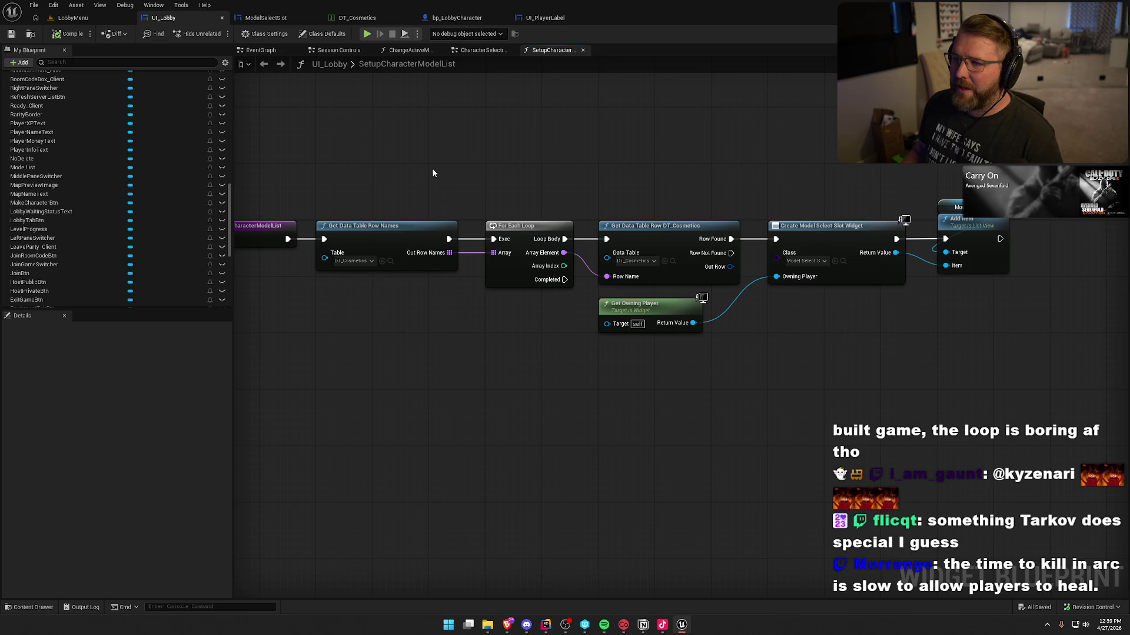
Glance over the UI_PlayerLabel graph, then close its editor.
click(546, 19)
drag(534, 86, 580, 121)
middle_click(556, 19)
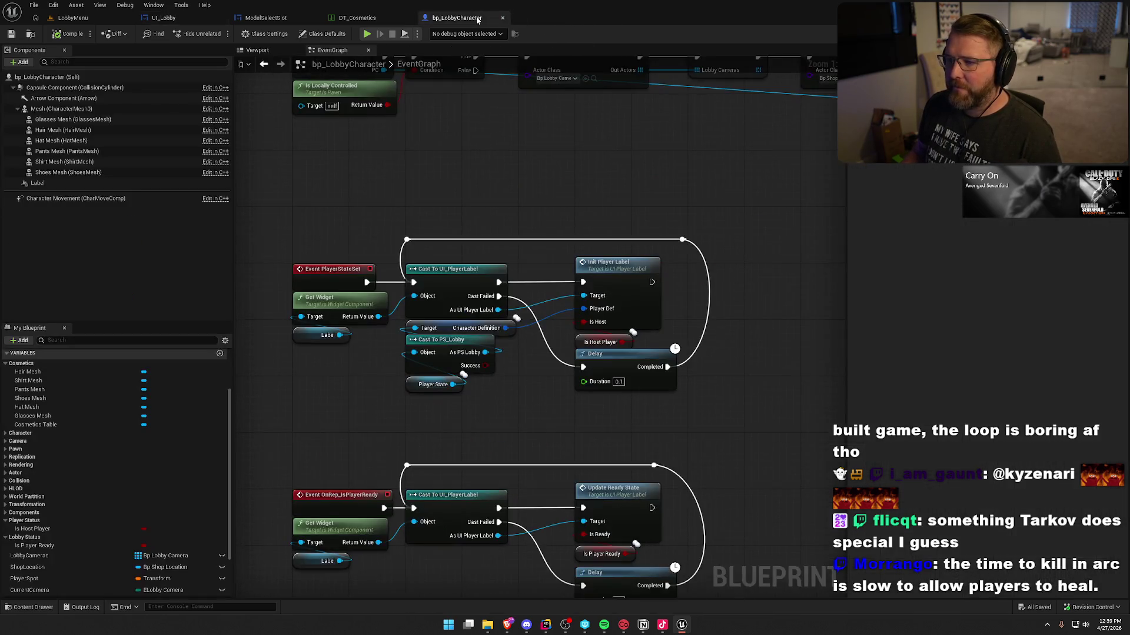
Close the bp_LobbyCharacter and DT_Cosmetics editors and return to the LobbyMenu level.
middle_click(478, 19)
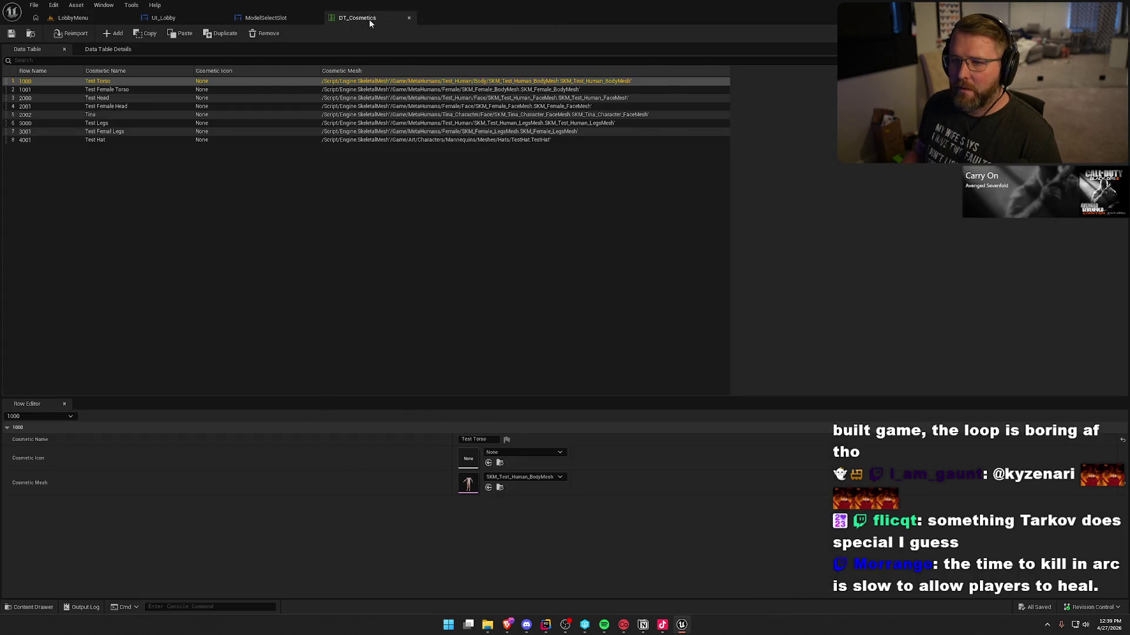
click(409, 18)
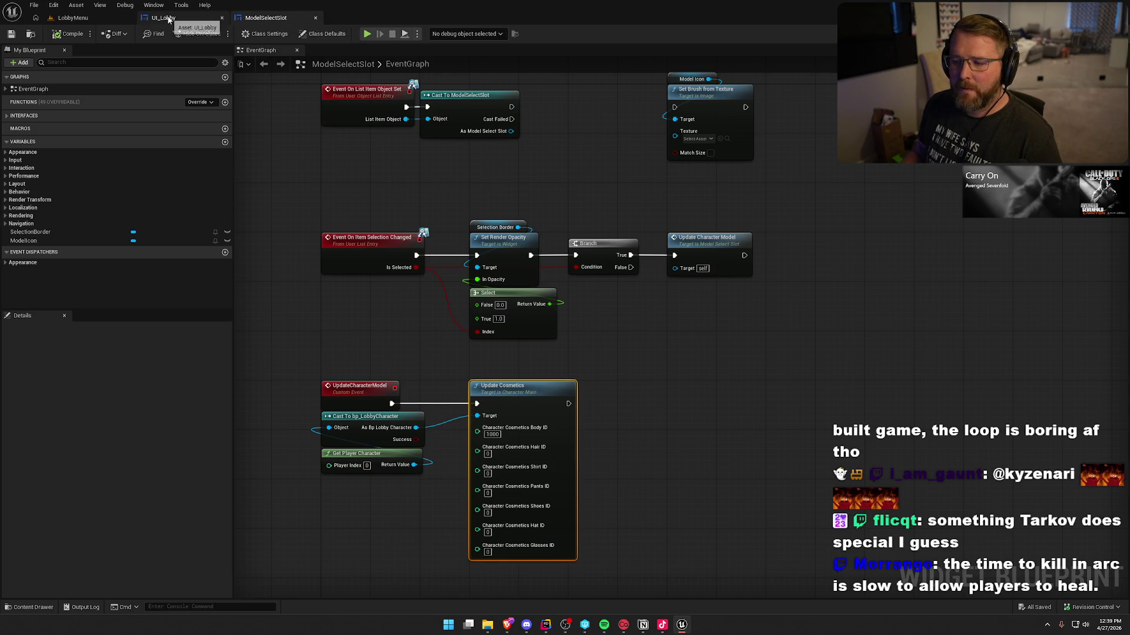
click(168, 18)
click(97, 18)
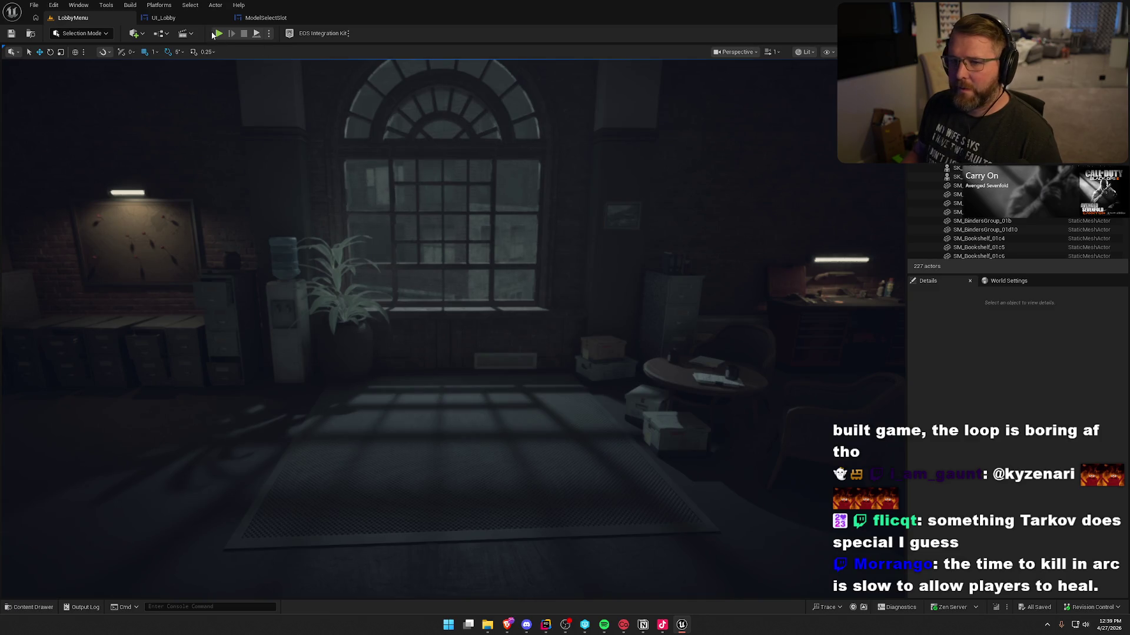
Play the lobby, inspect the CharacterSlot compile error, and close the Message Log.
key(alt+p)
click(623, 323)
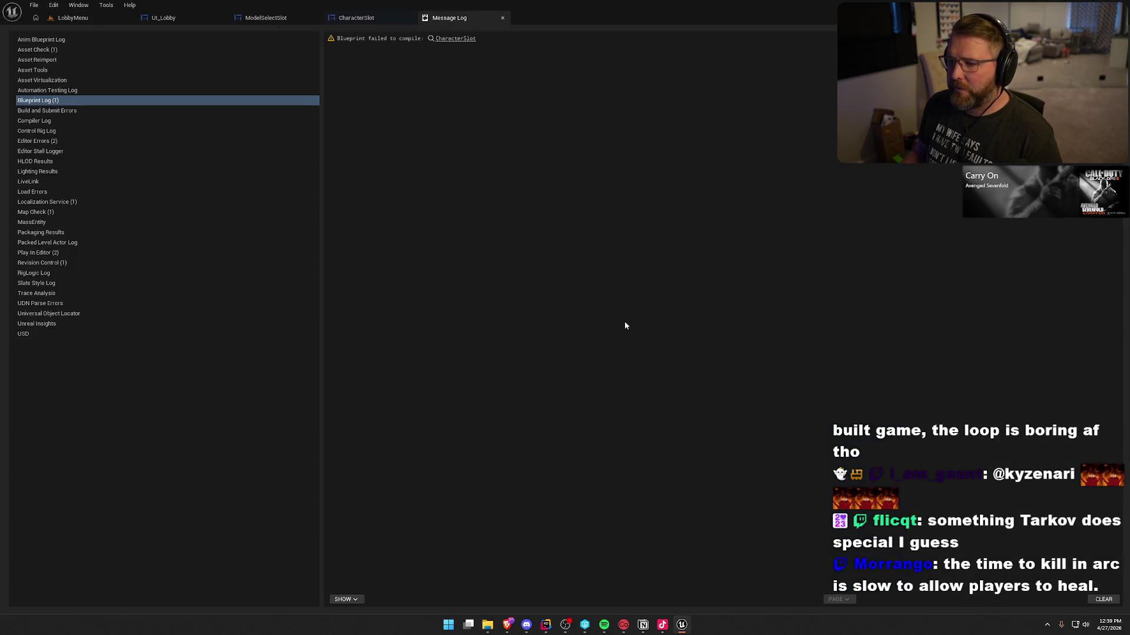
middle_click(423, 18)
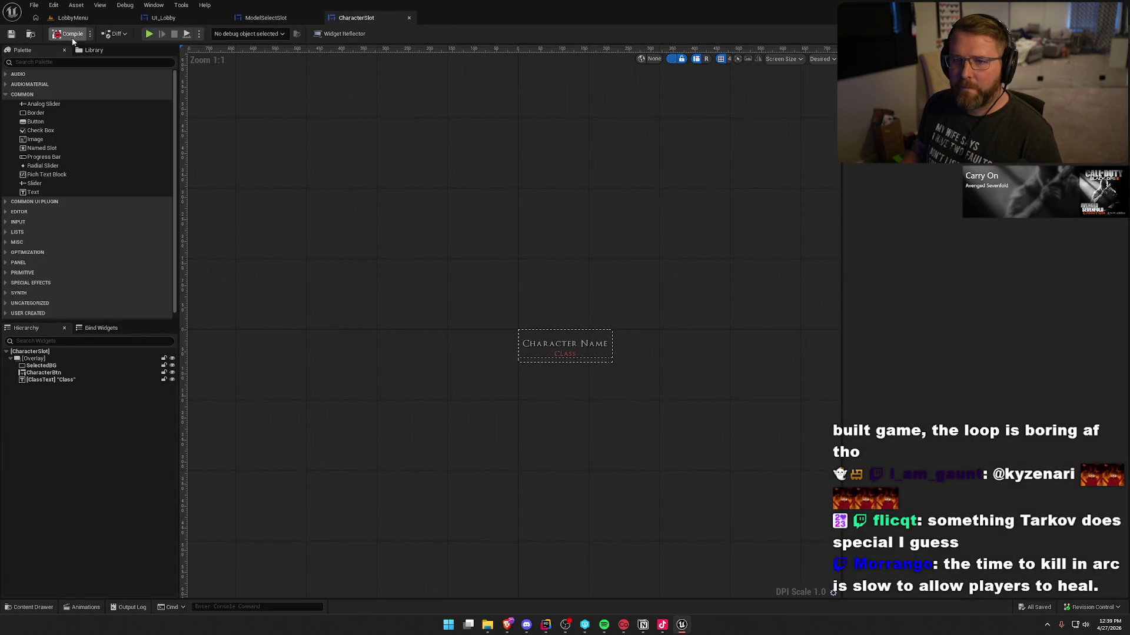
Go to CharacterSlot's SET Character Def node and remove its orphaned pin.
click(250, 417)
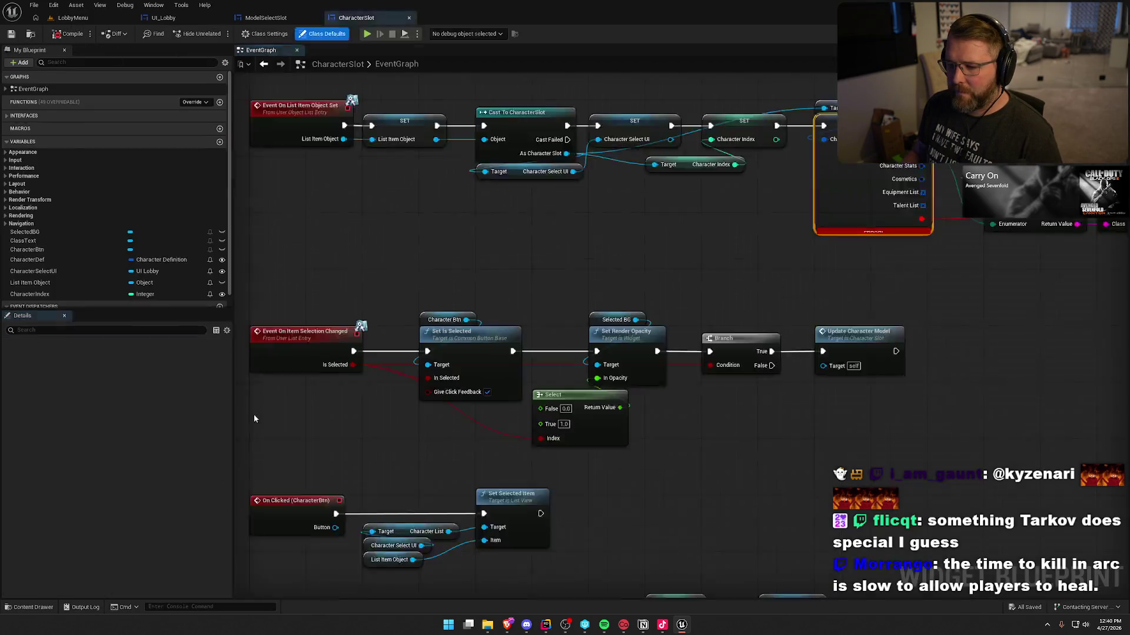
drag(580, 407, 388, 363)
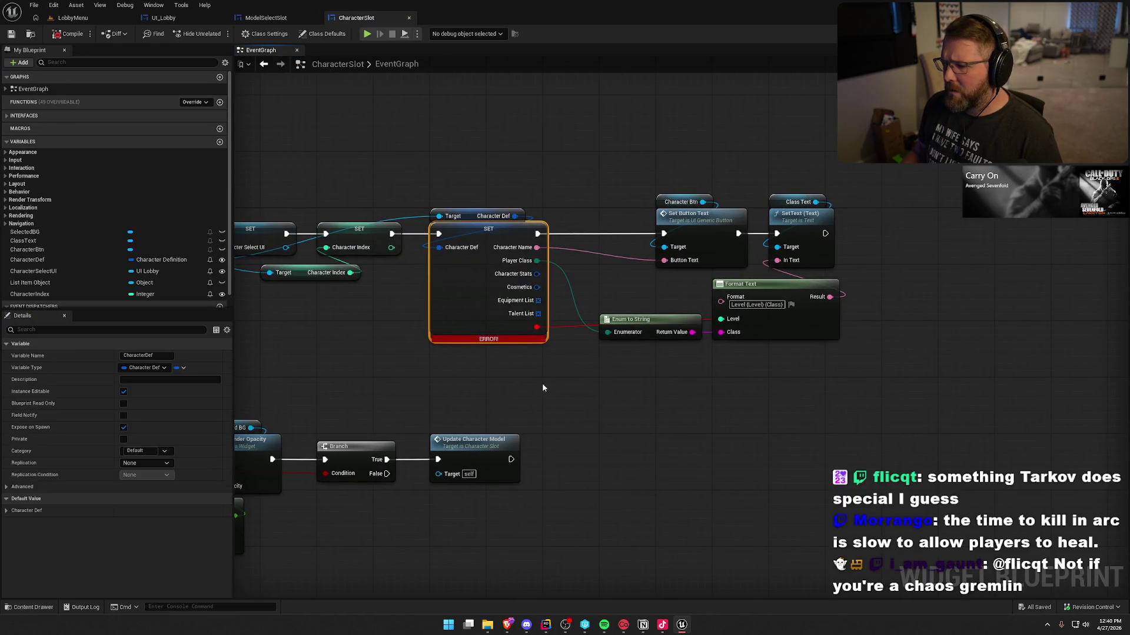
drag(565, 387, 534, 391)
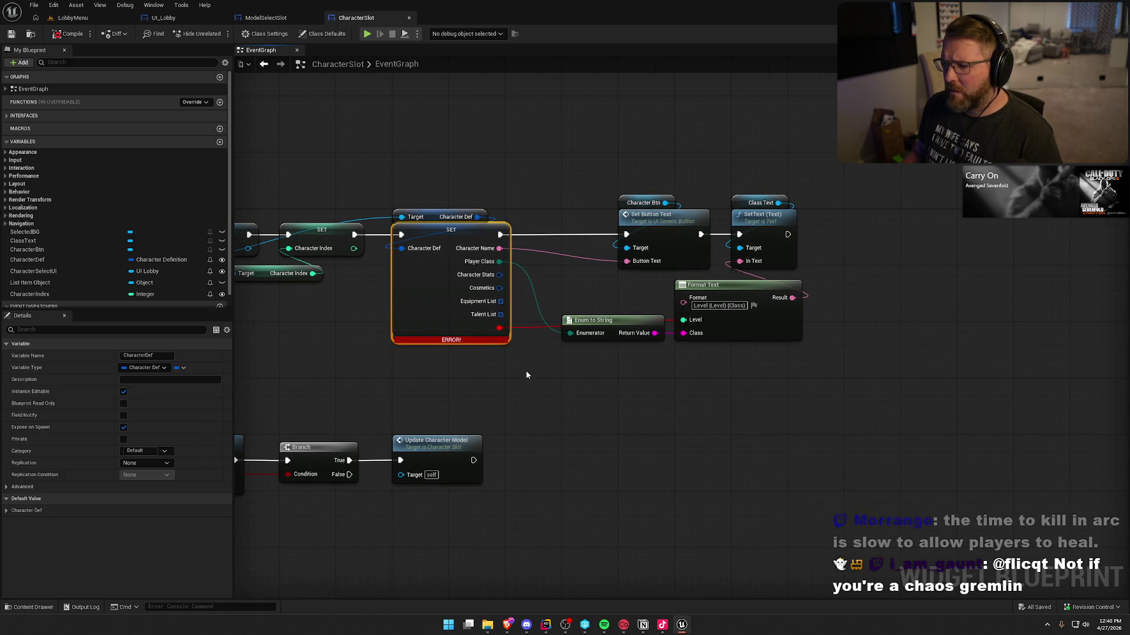
right_click(503, 334)
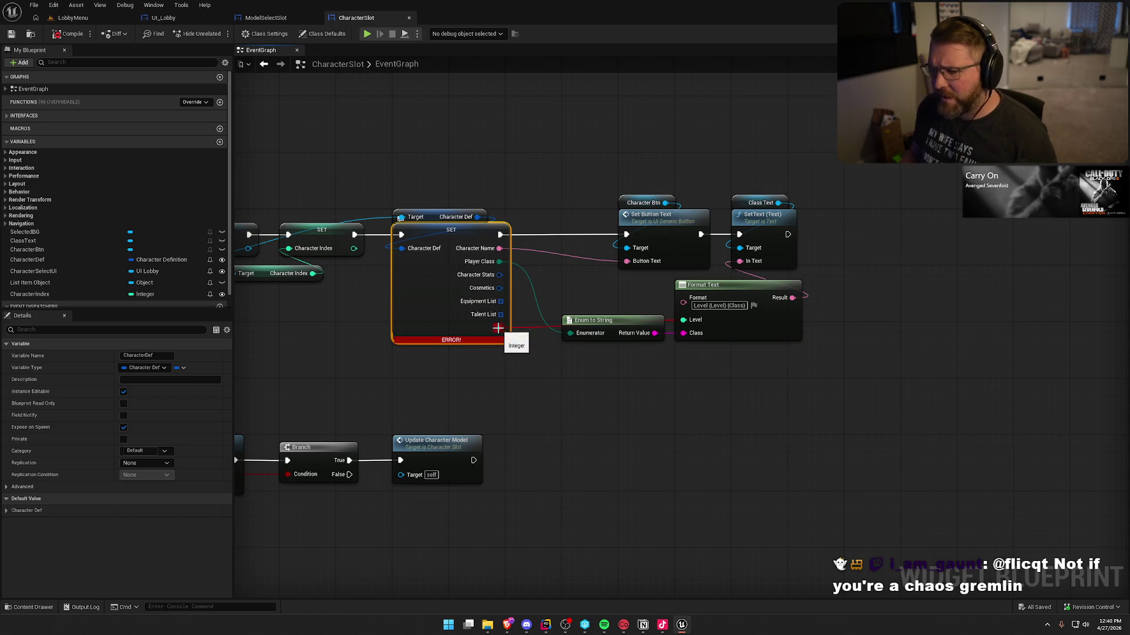
click(514, 346)
Split the Character Stats pin, wire Character Level into Format Text's Level, and save.
right_click(499, 275)
click(517, 315)
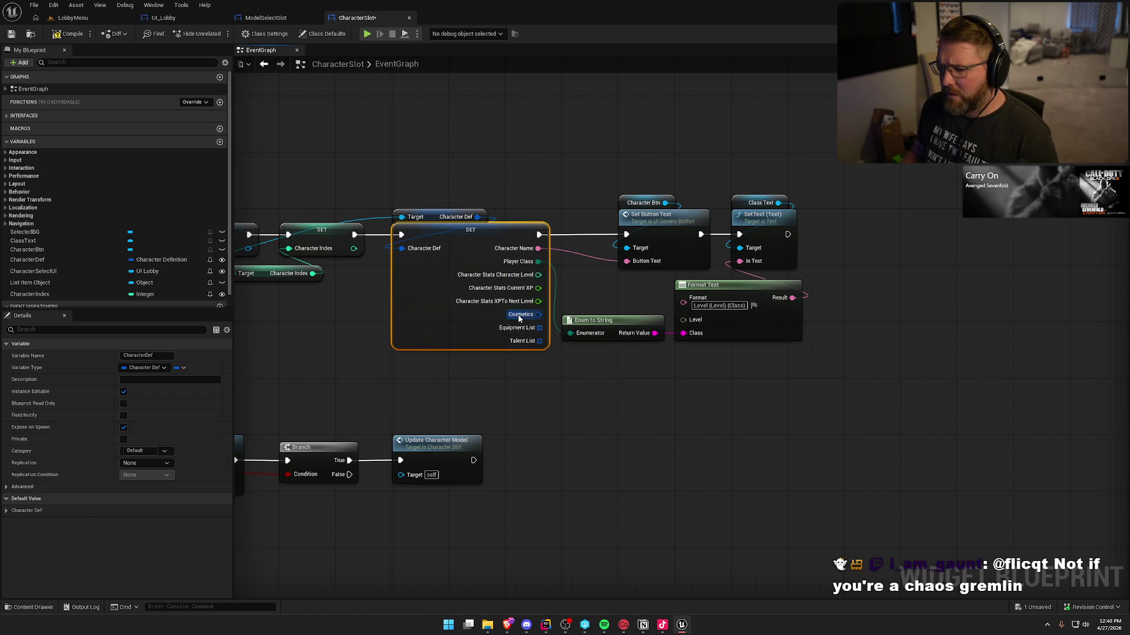
mouse_move(538, 275)
mouse_down()
mouse_move(677, 328)
mouse_move(683, 319)
mouse_up()
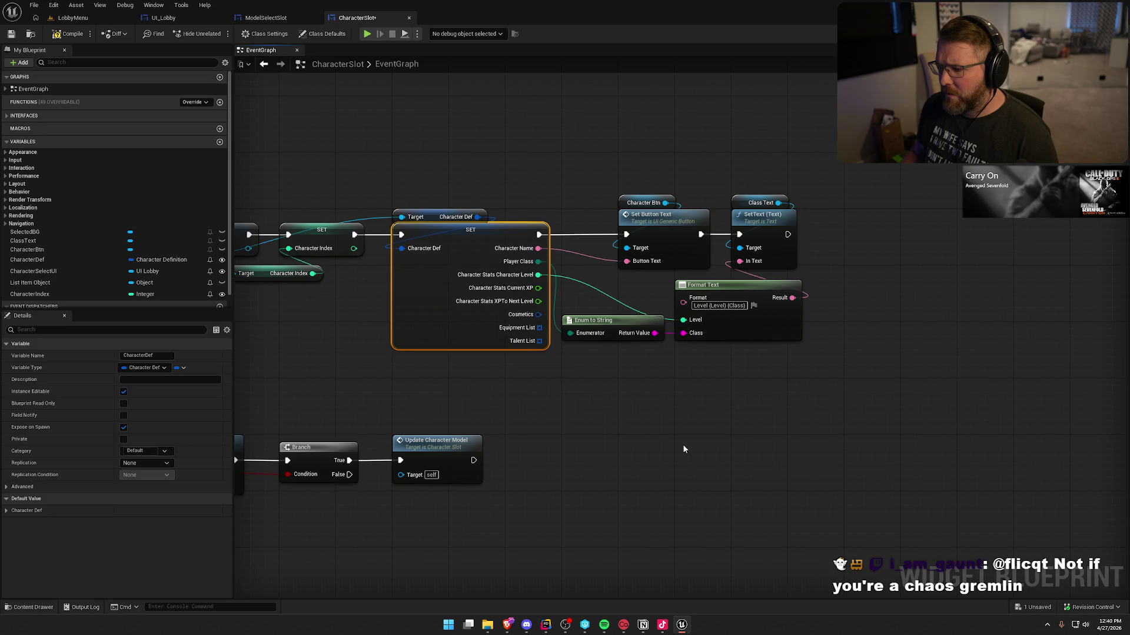
click(681, 443)
key(ctrl+s)
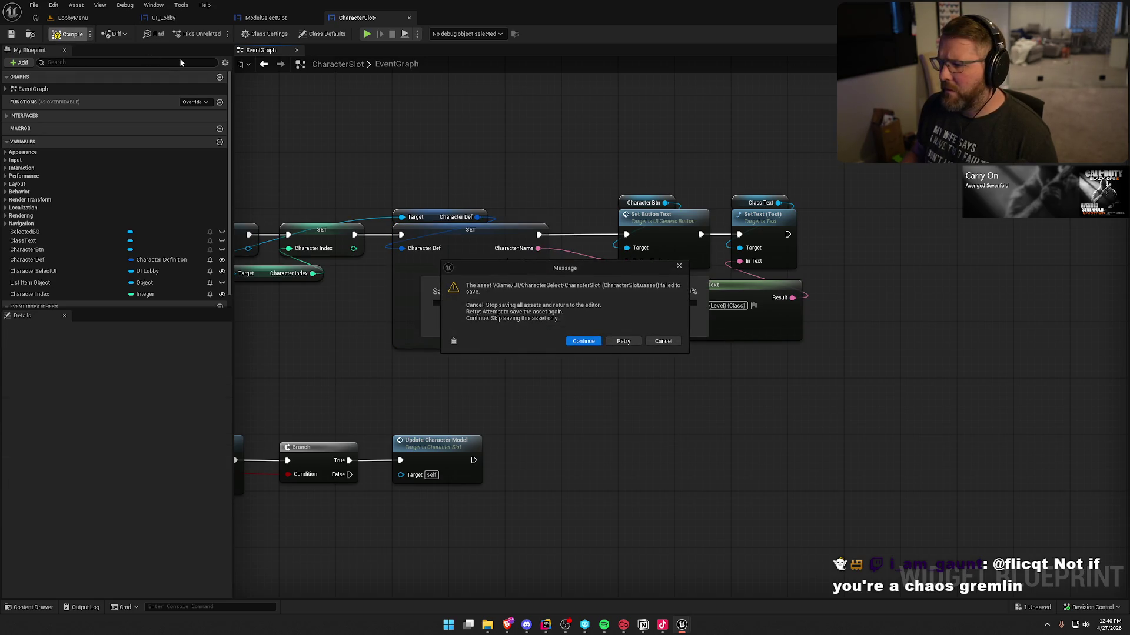
Dismiss the failed-to-save warnings and return to the CharacterSlot blueprint.
click(578, 343)
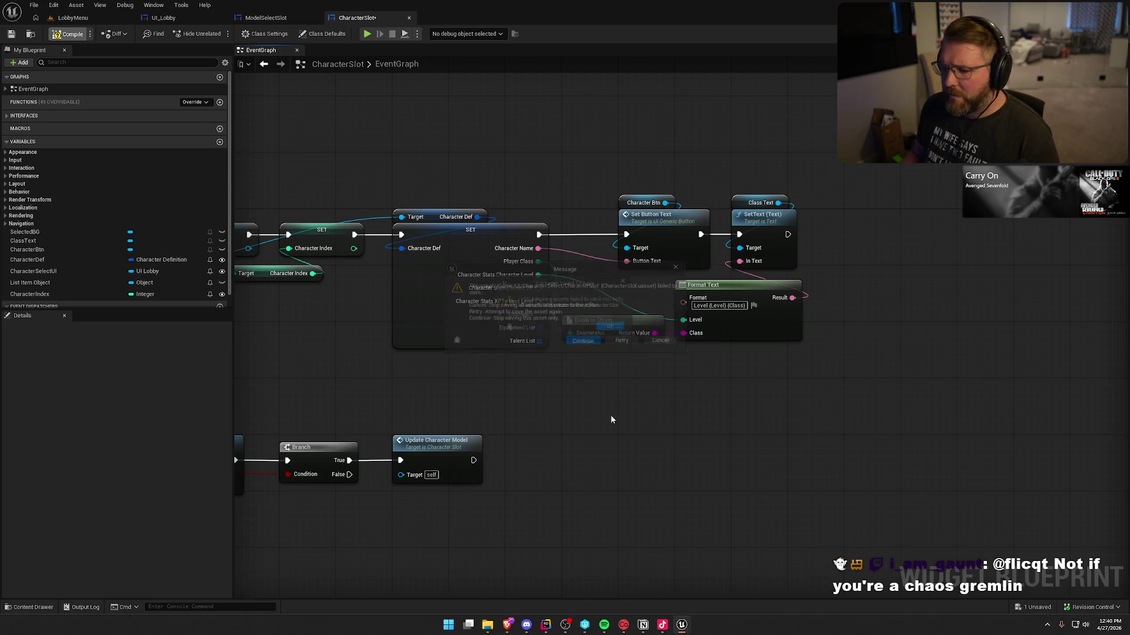
click(611, 328)
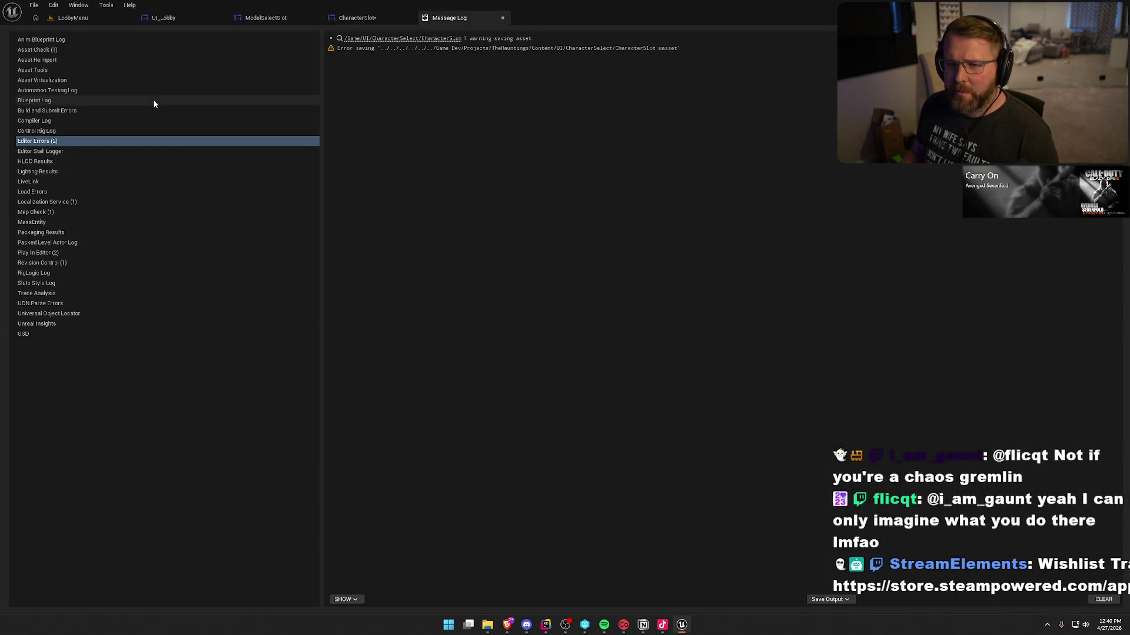
click(397, 21)
Make the CharacterSlot asset writable via Revision Control and save it with Ctrl+S.
key(ctrl+space)
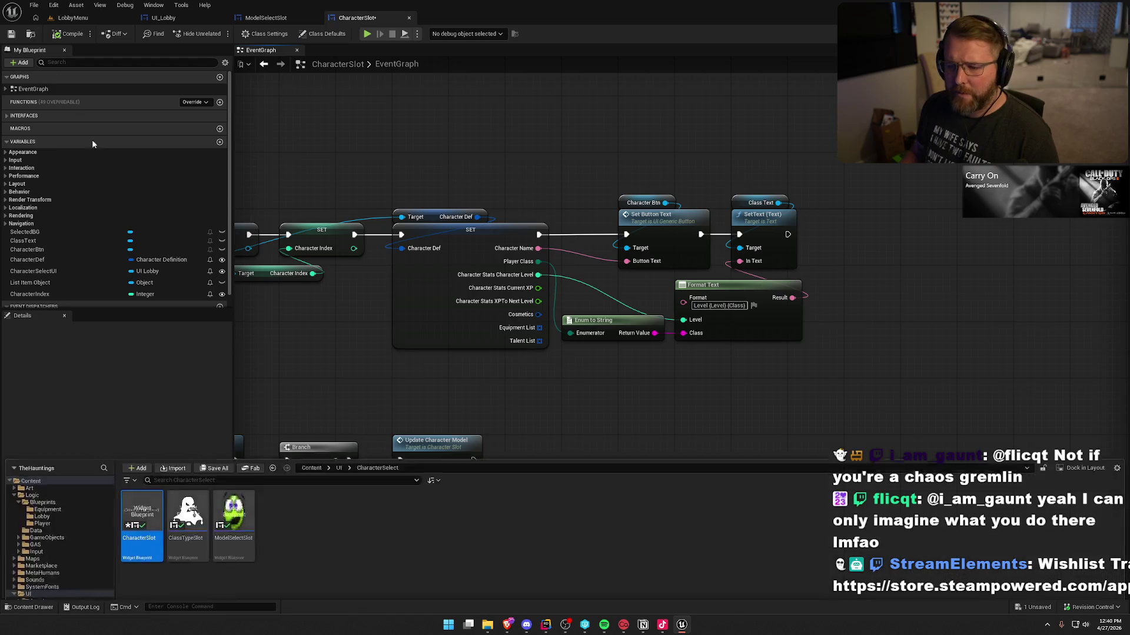
right_click(141, 459)
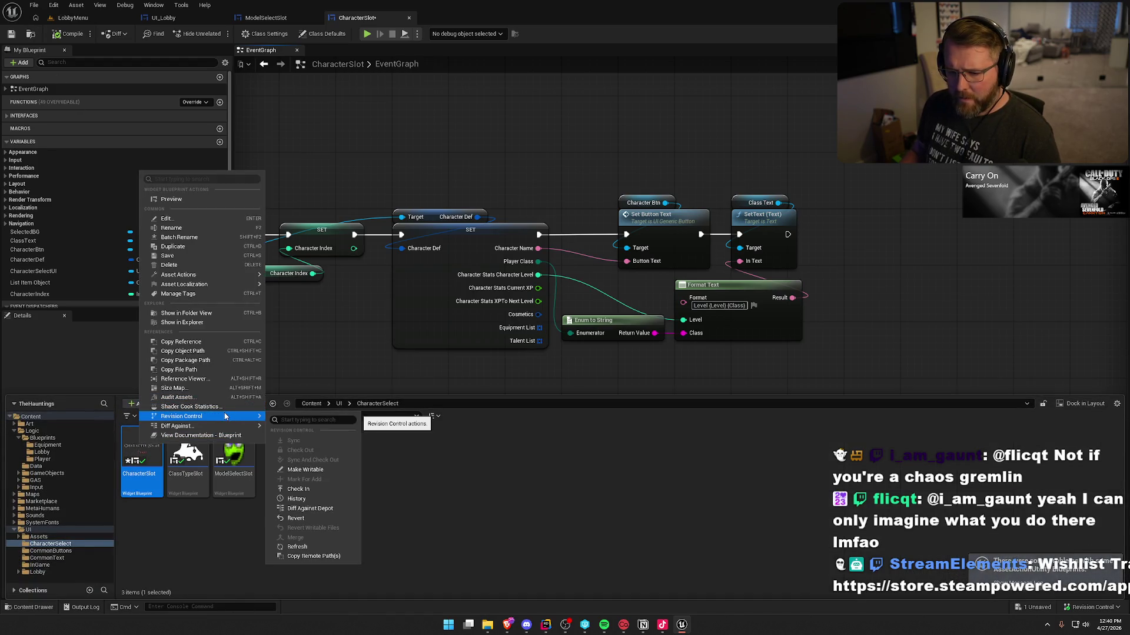
click(321, 474)
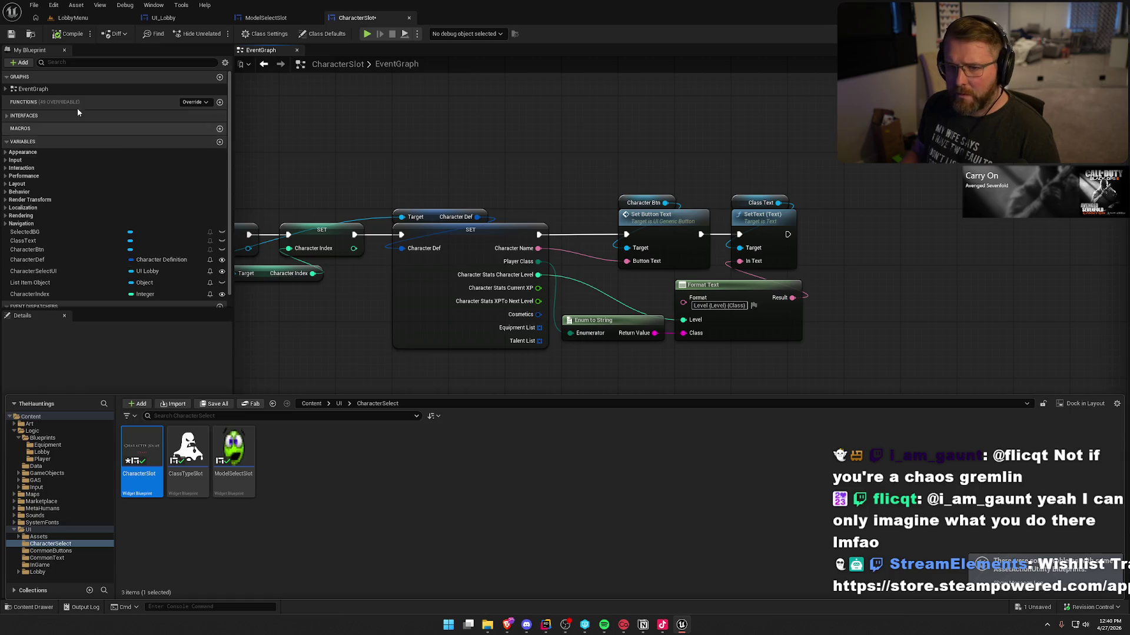
click(340, 165)
key(ctrl+s)
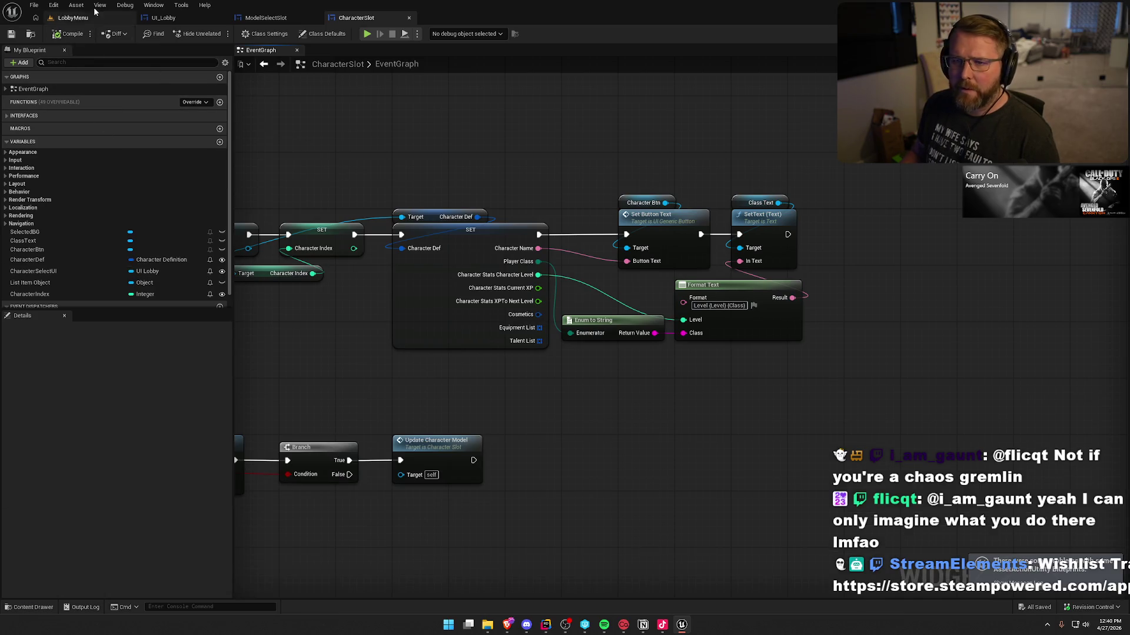
click(80, 18)
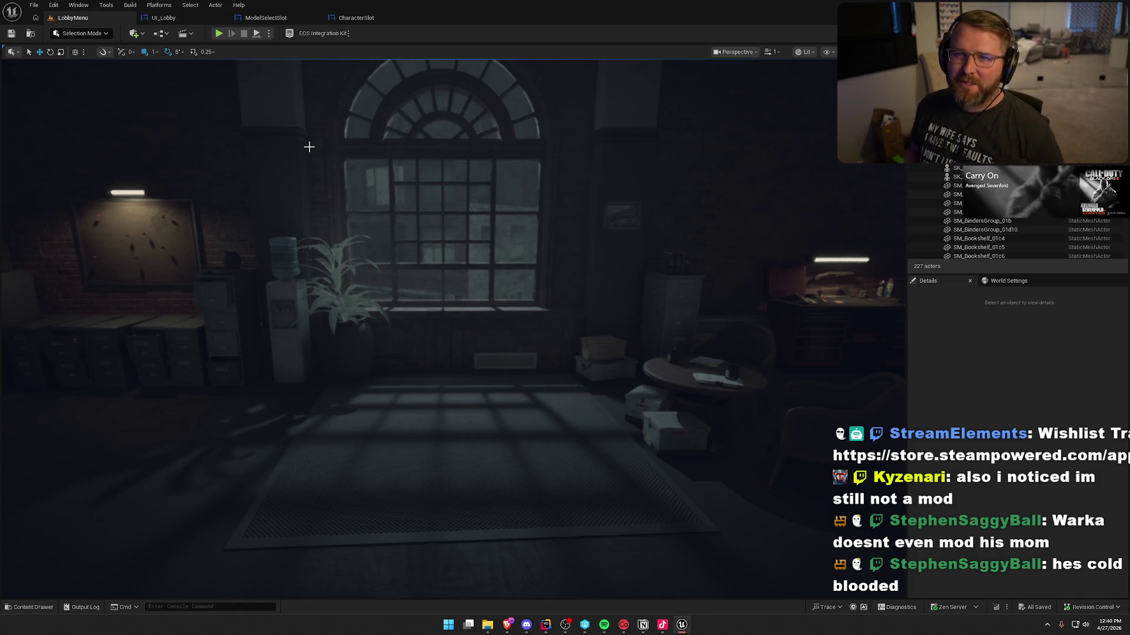
Play the lobby, go to Create Character, and name the new character 'WARKA'.
click(218, 33)
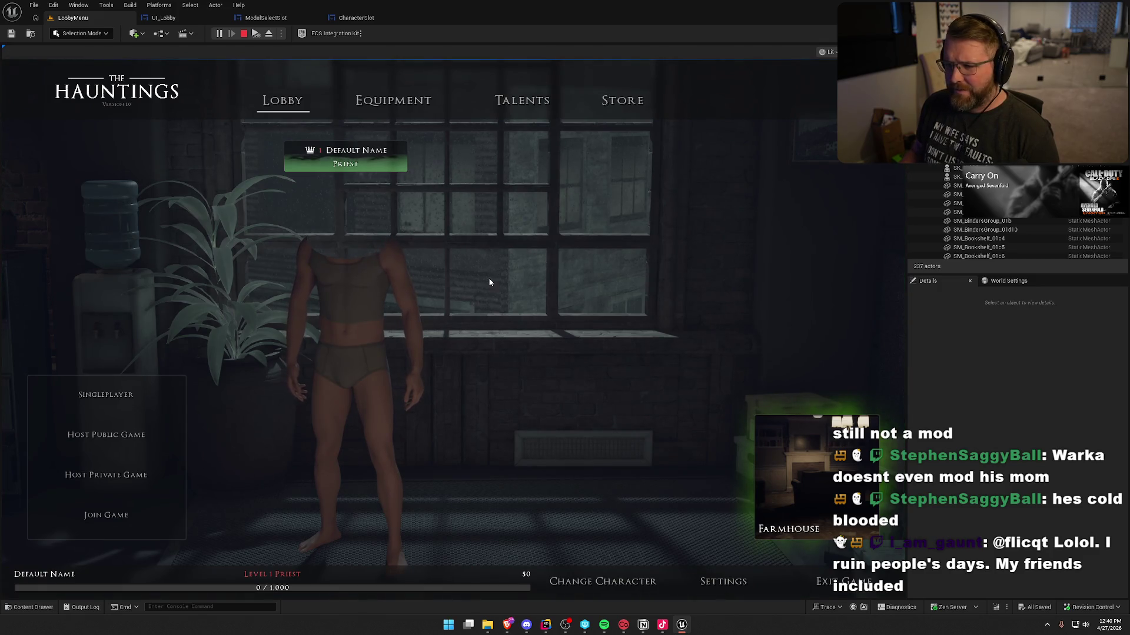
click(612, 581)
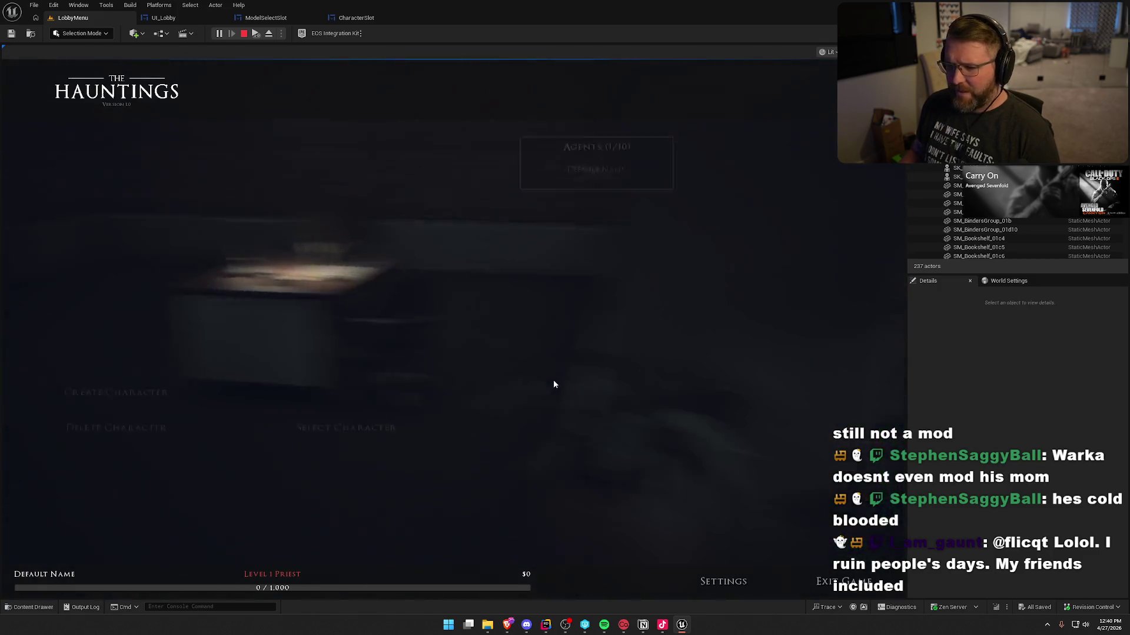
click(188, 492)
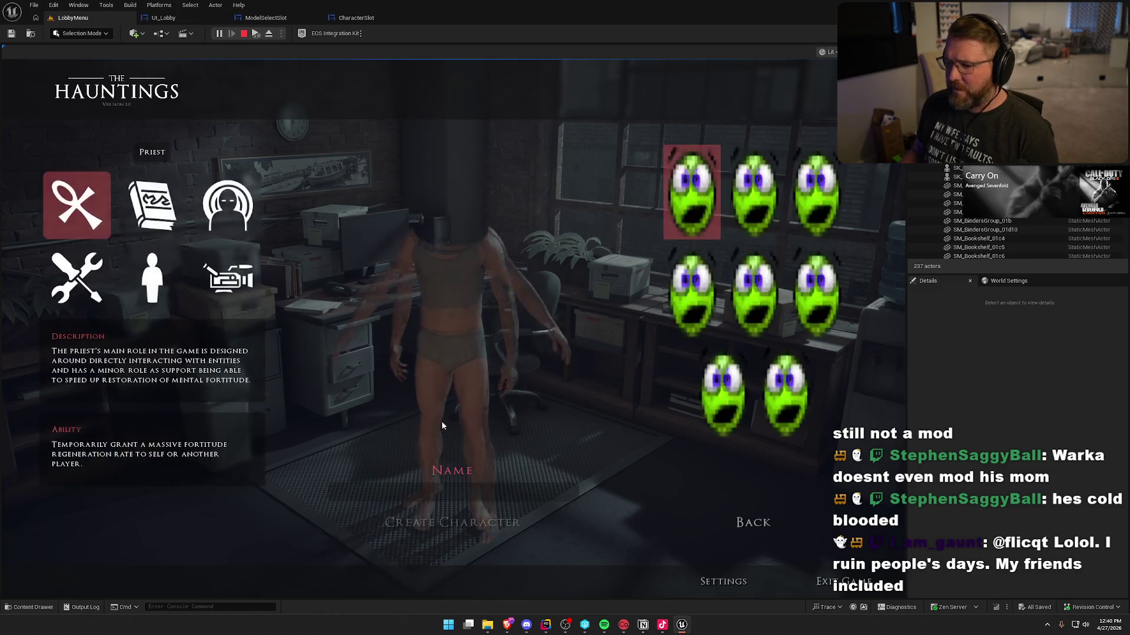
click(478, 496)
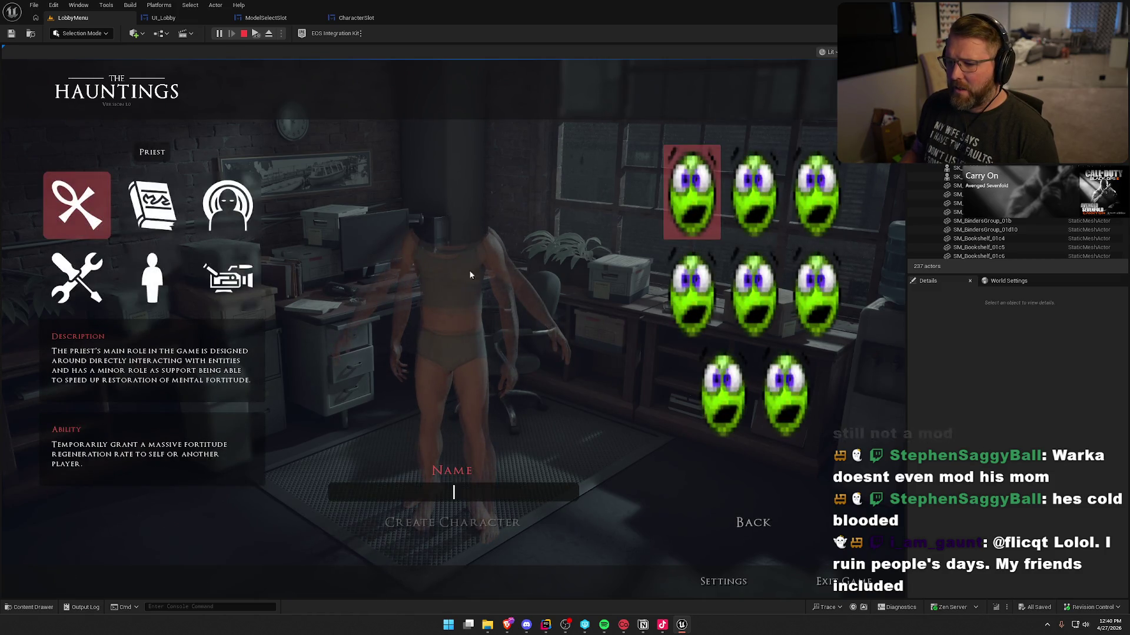
text(WARKA)
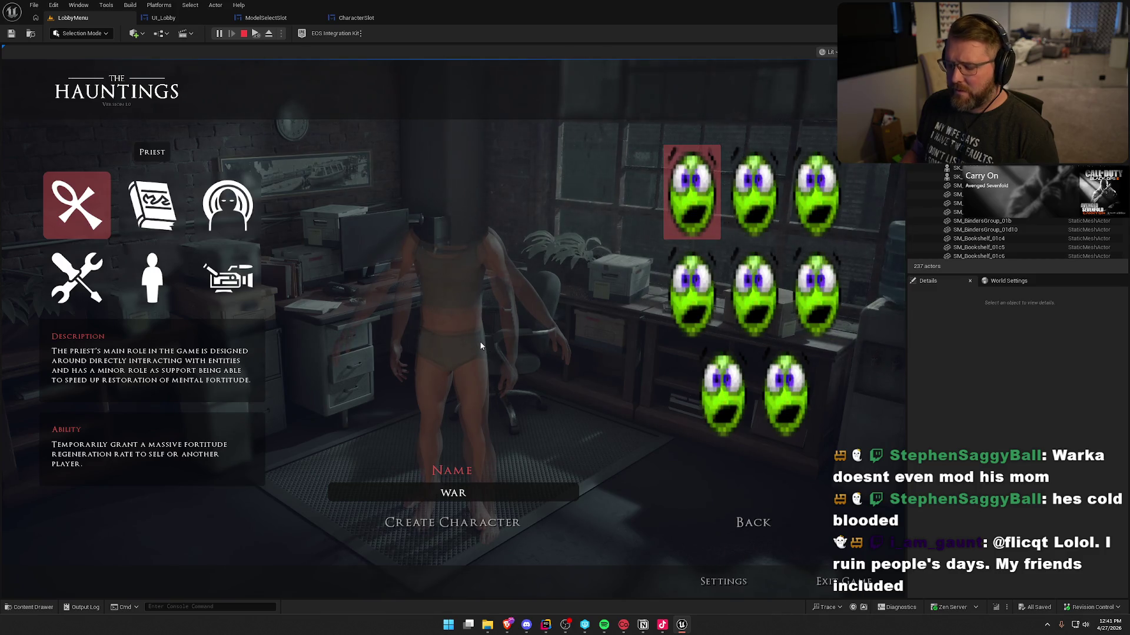
Create it as an Equipment Technician, return to the lobby, and stop the play session.
click(166, 225)
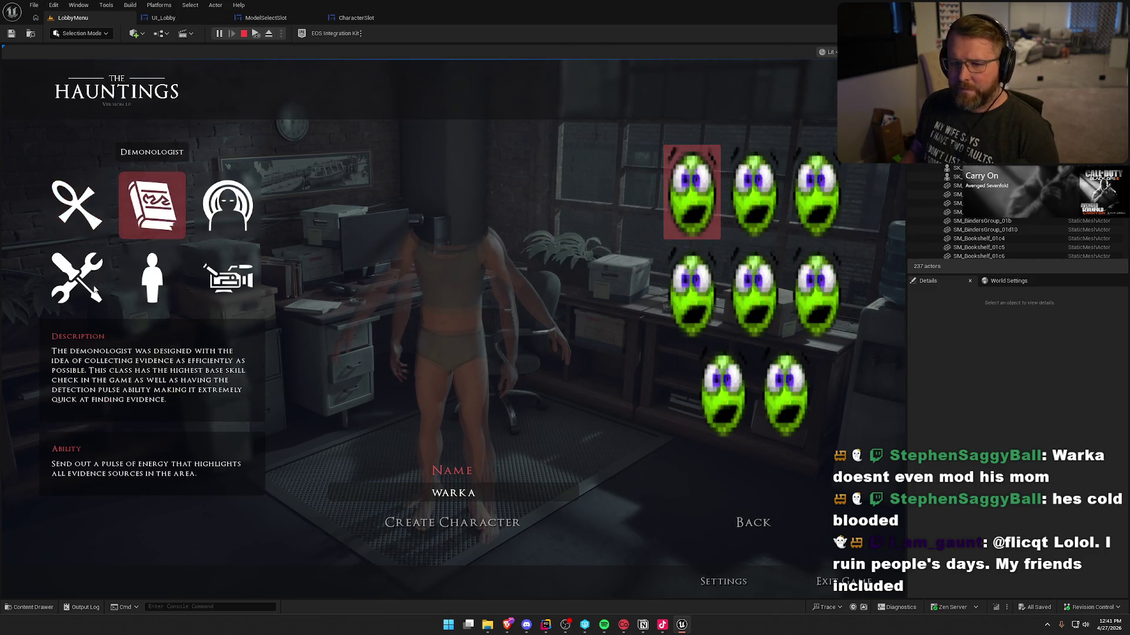
click(77, 276)
click(440, 522)
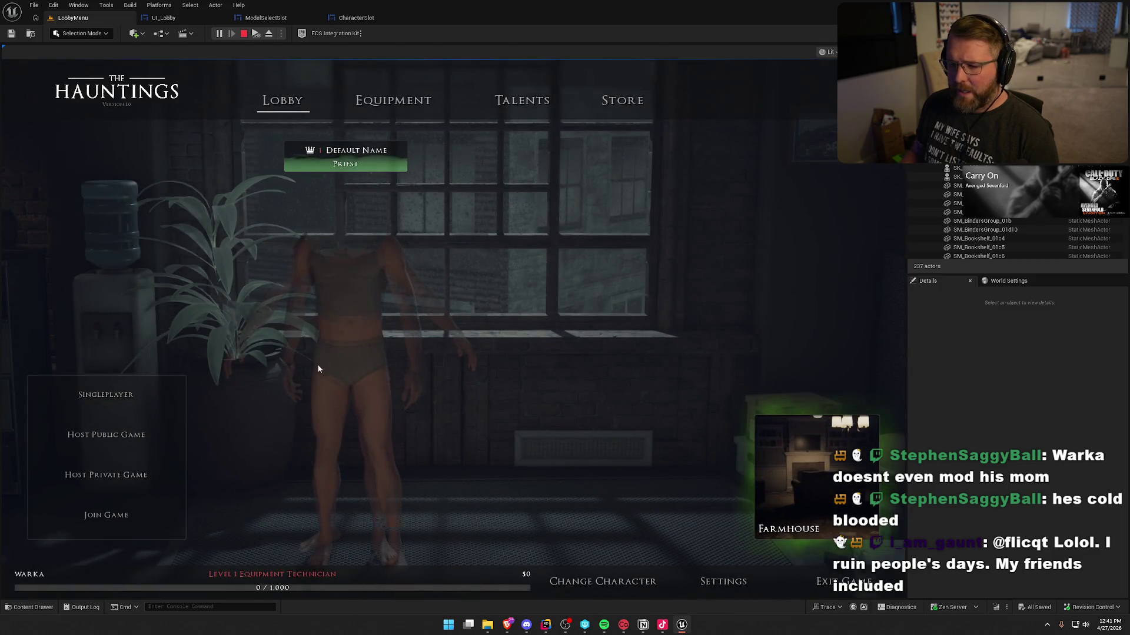
key(Escape)
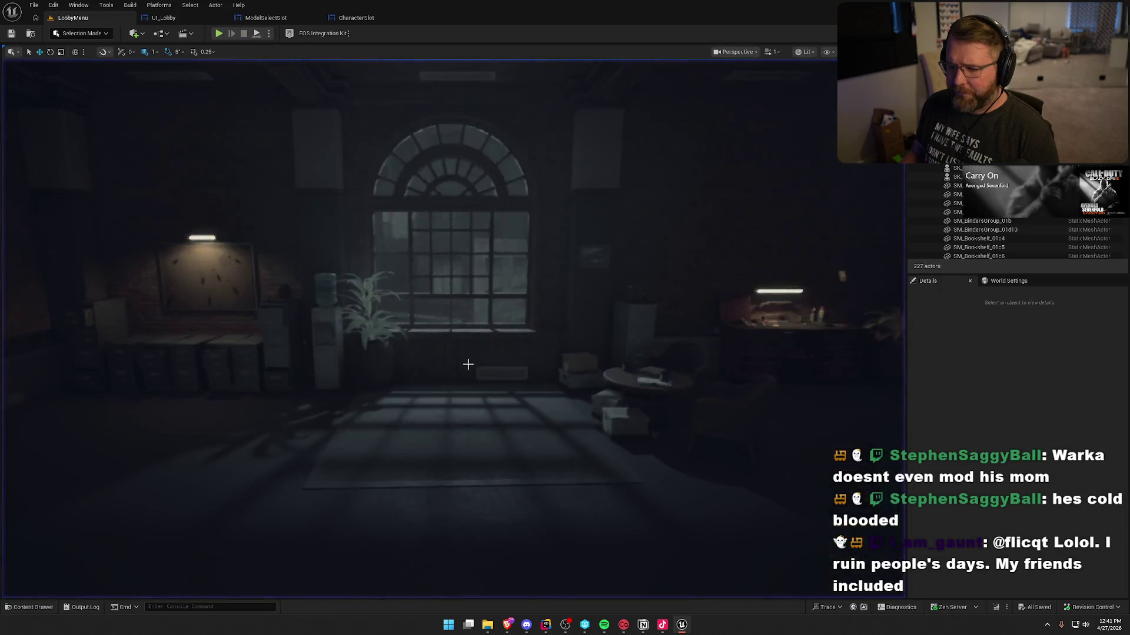
click(867, 412)
Switch to Rider and build the project with Ctrl+Shift+B until the build succeeds.
key(alt+Tab)
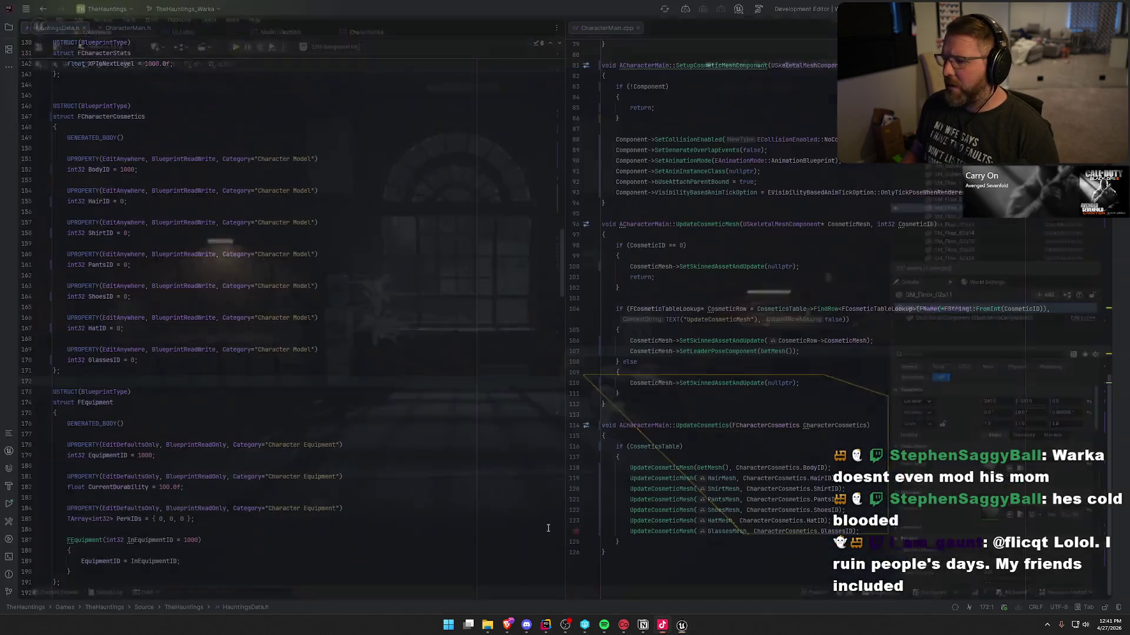
click(807, 352)
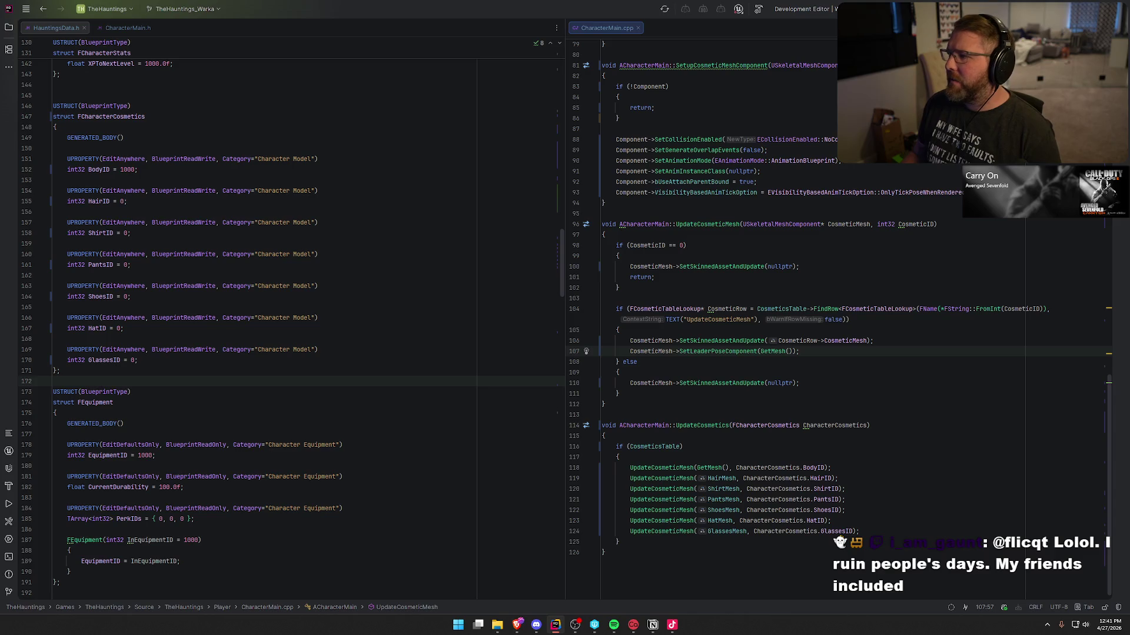
key(ctrl+shift+b)
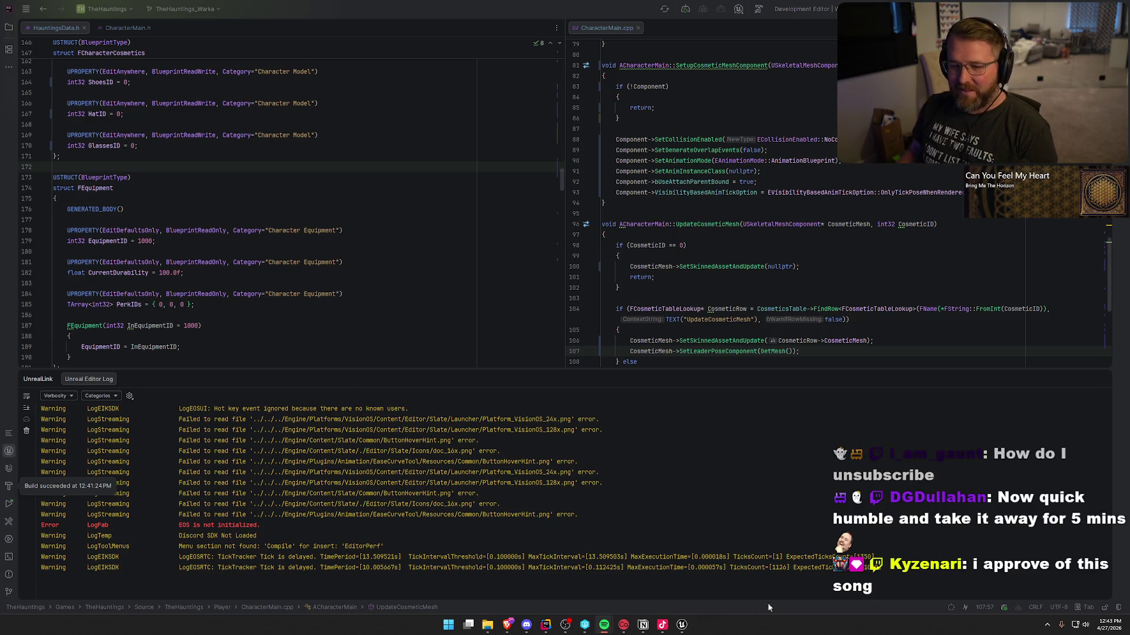
click(1106, 379)
Hide the build log and place the caret at UpdateCosmeticMesh's SetLeaderPoseComponent call.
click(1103, 379)
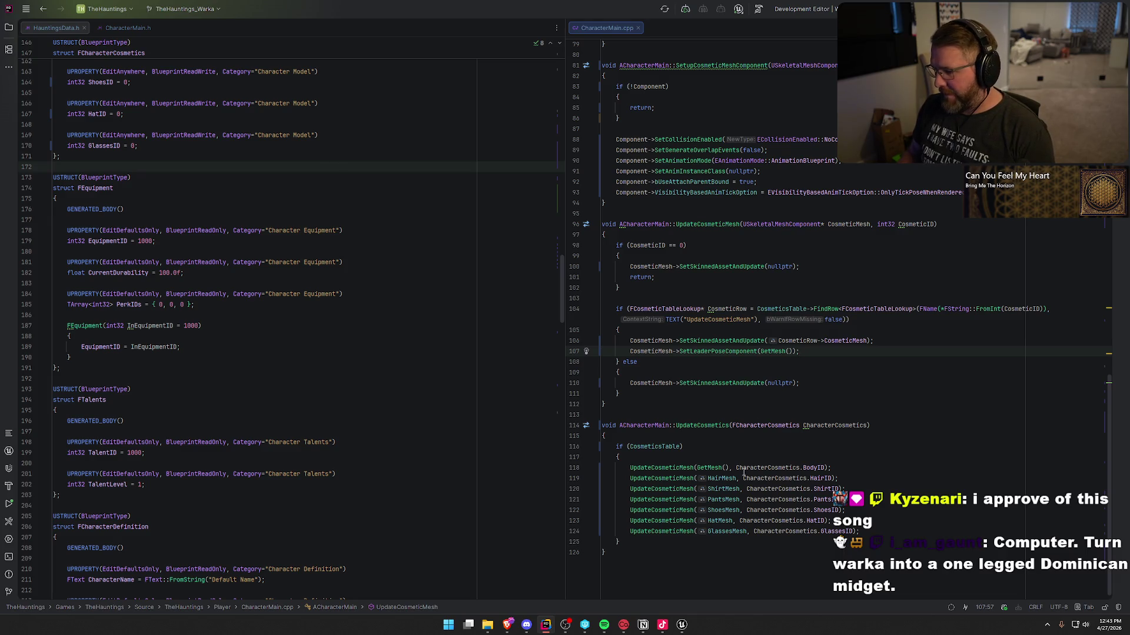
click(716, 343)
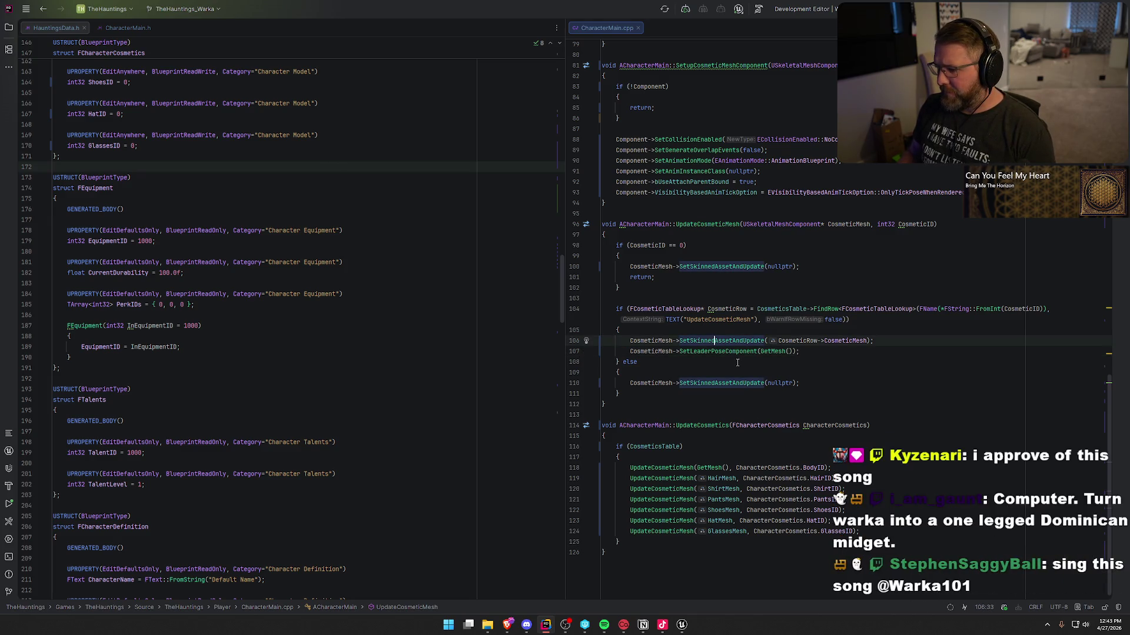
click(888, 343)
scroll(888, 342, up, 1)
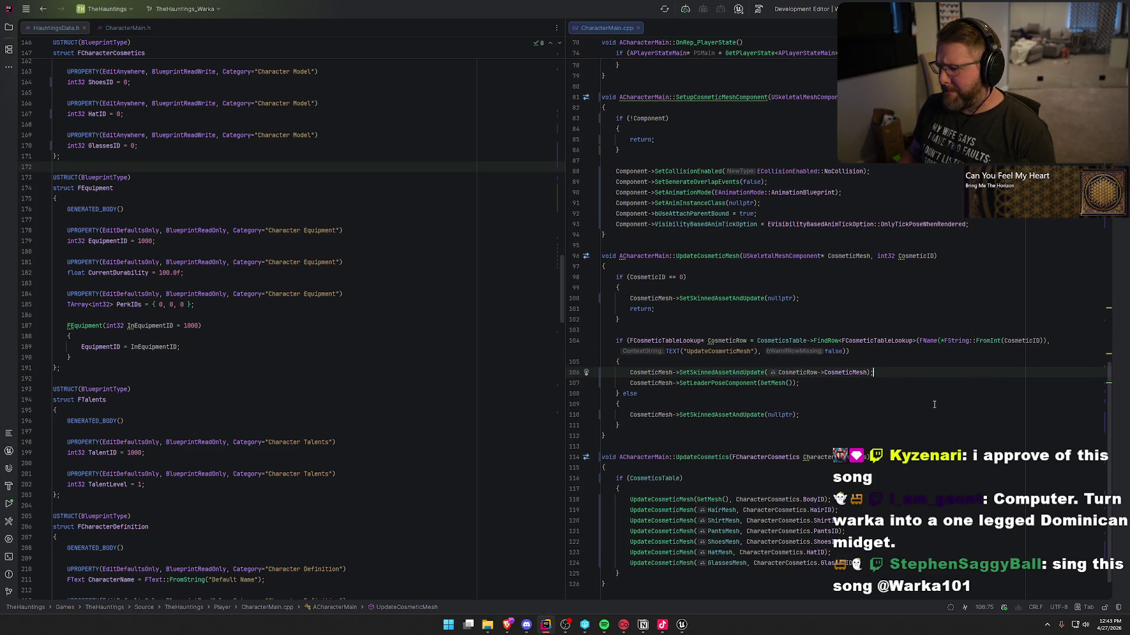
click(634, 383)
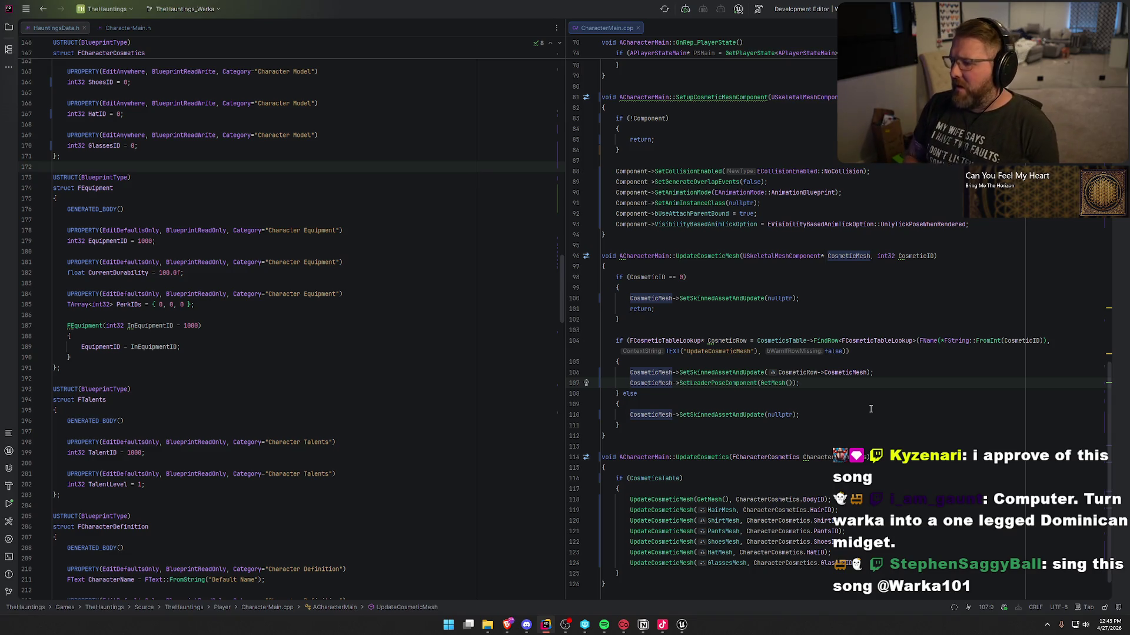
Add the condition if (CosmeticMesh != GetMesh()) with an opening brace above the leader pose call.
key(Return)
key(Up)
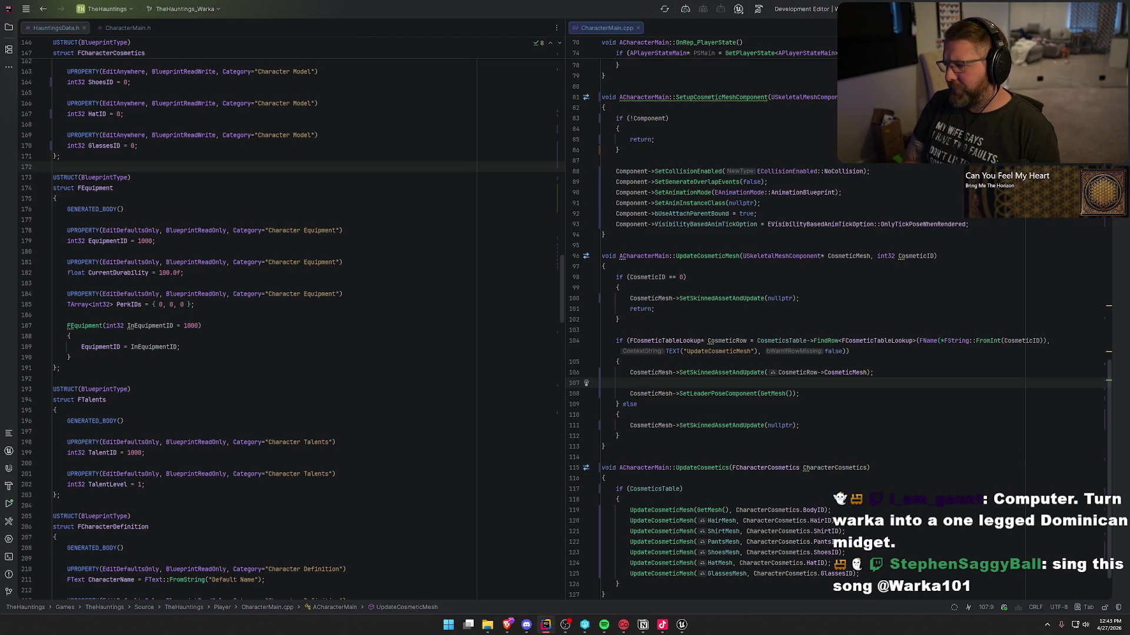
text(if (Co)
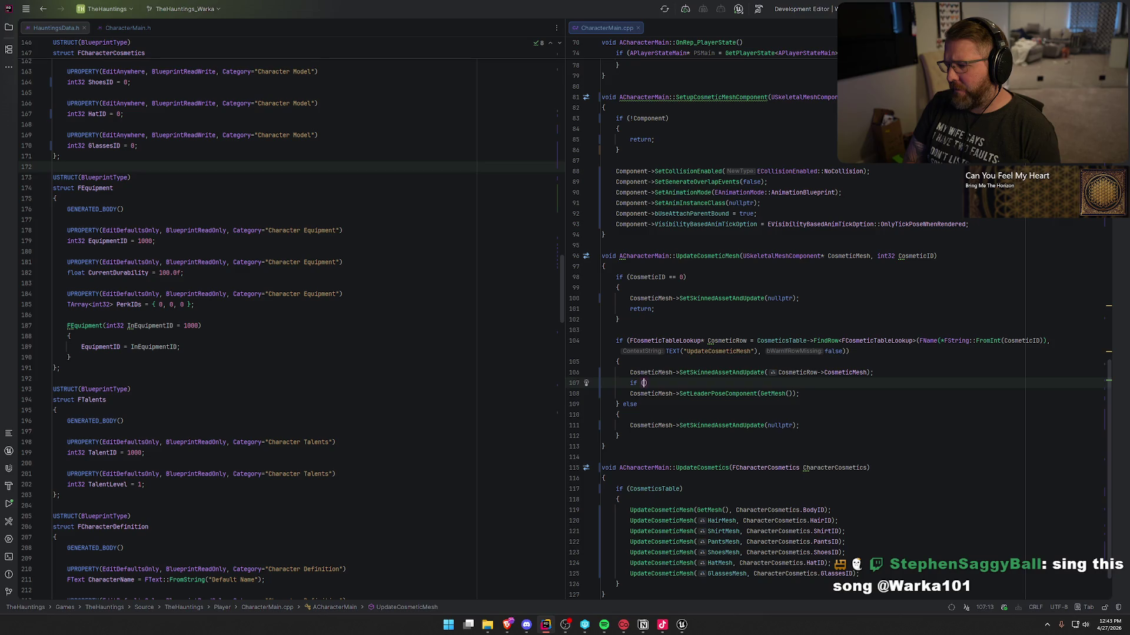
key(Down)
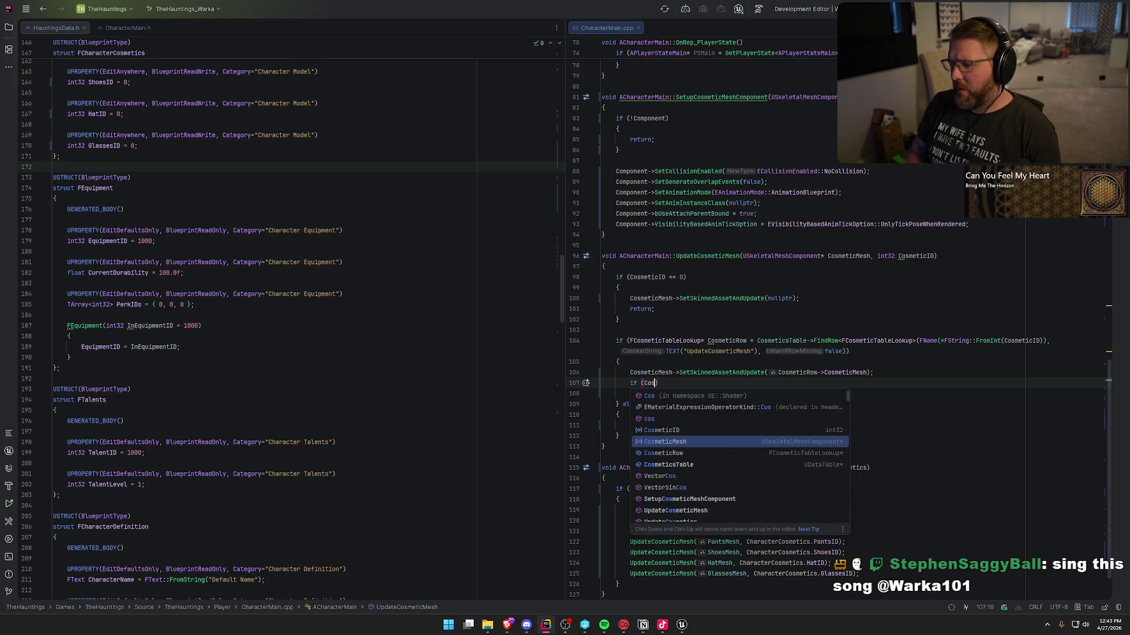
key(Return)
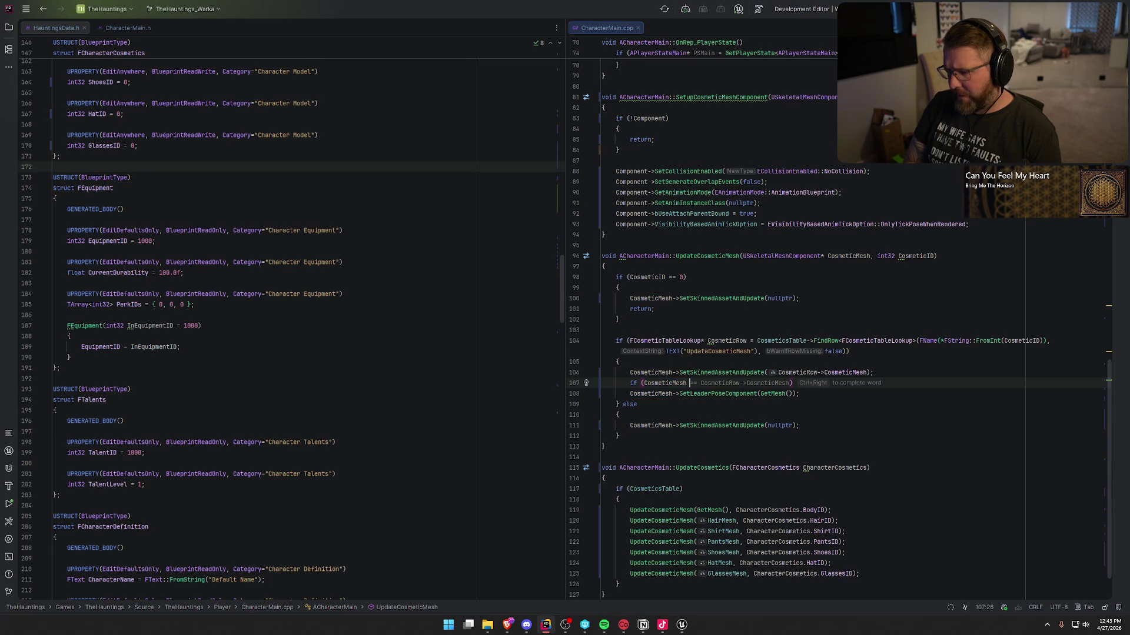
text(!= )
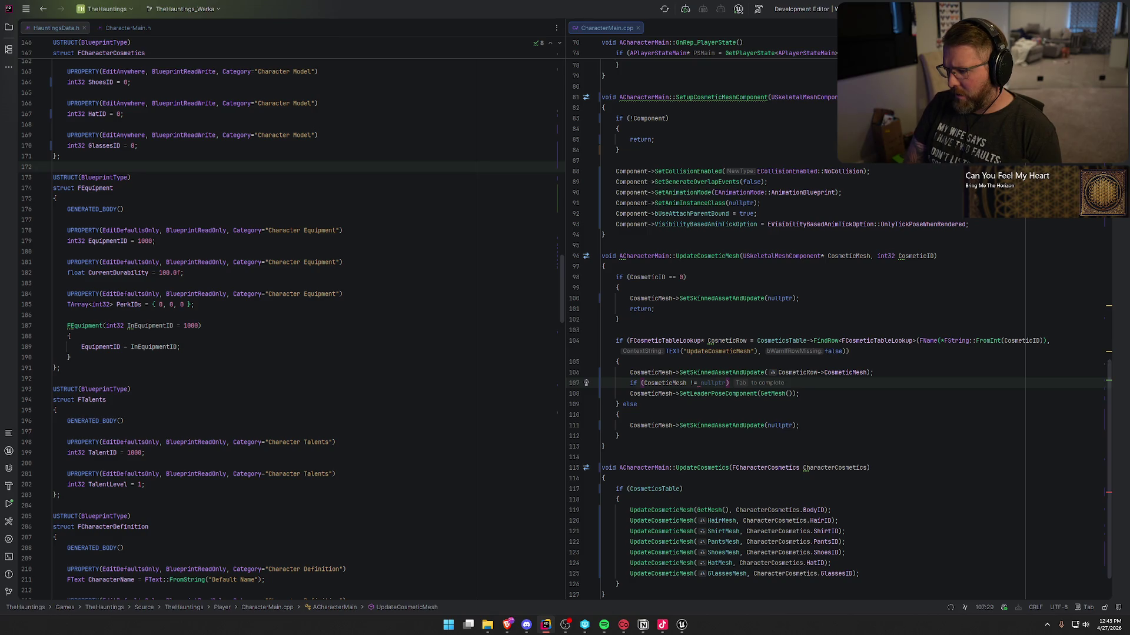
text(GetMesh)
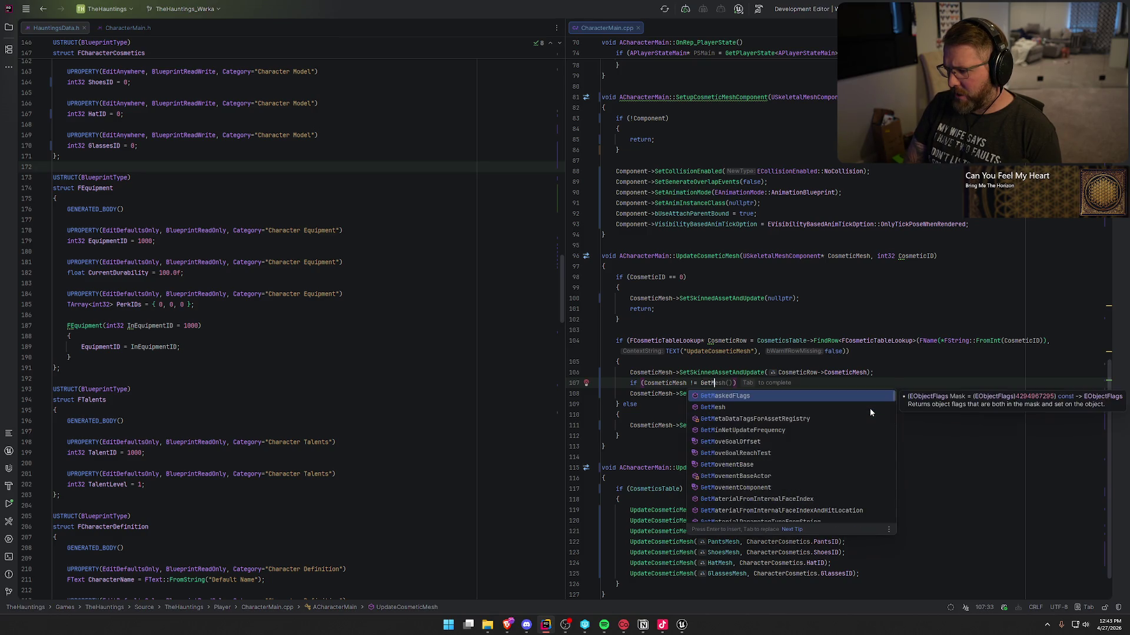
key(Return)
key(End)
key(Return)
text({)
Move the SetLeaderPoseComponent call inside the new if block and indent it.
key(Return)
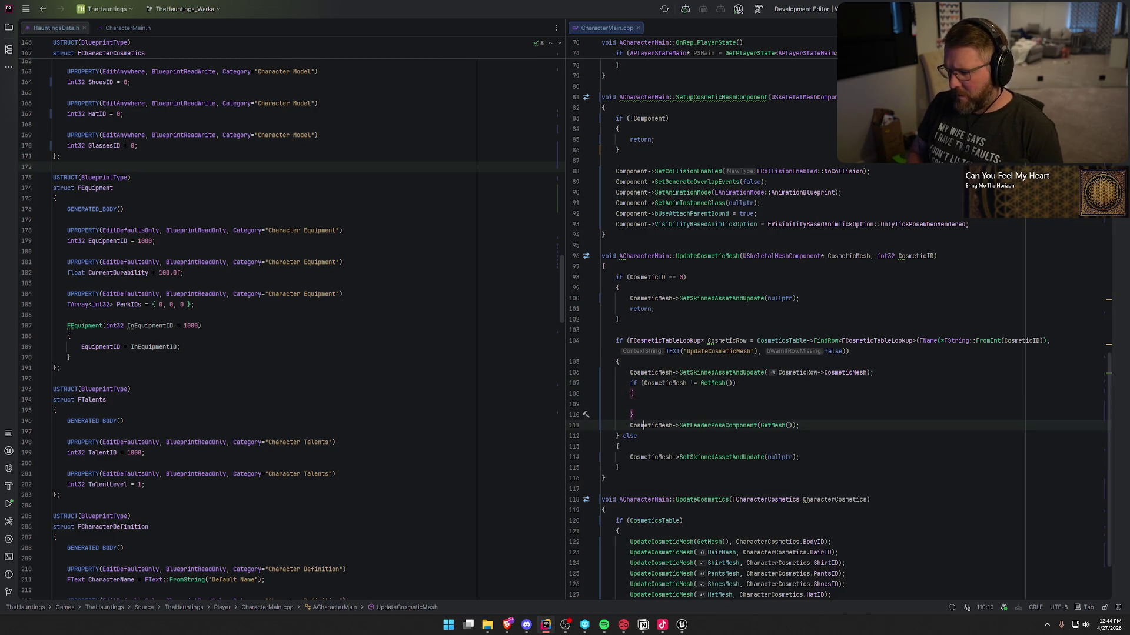
click(643, 404)
key(Home)
key(Tab)
key(End)
key(Delete)
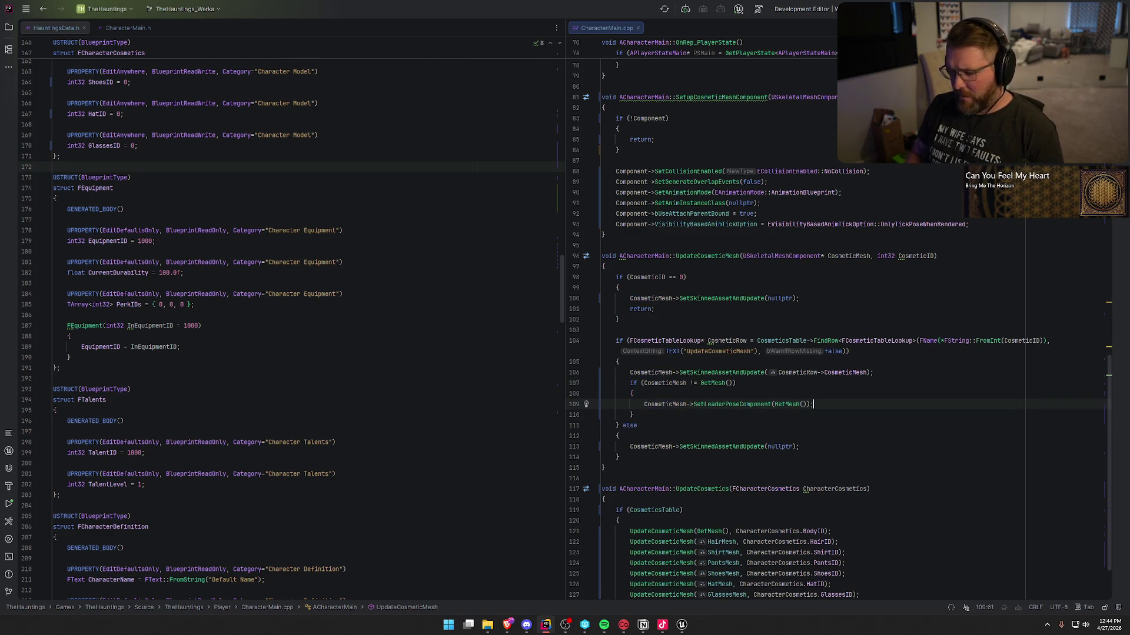
click(681, 624)
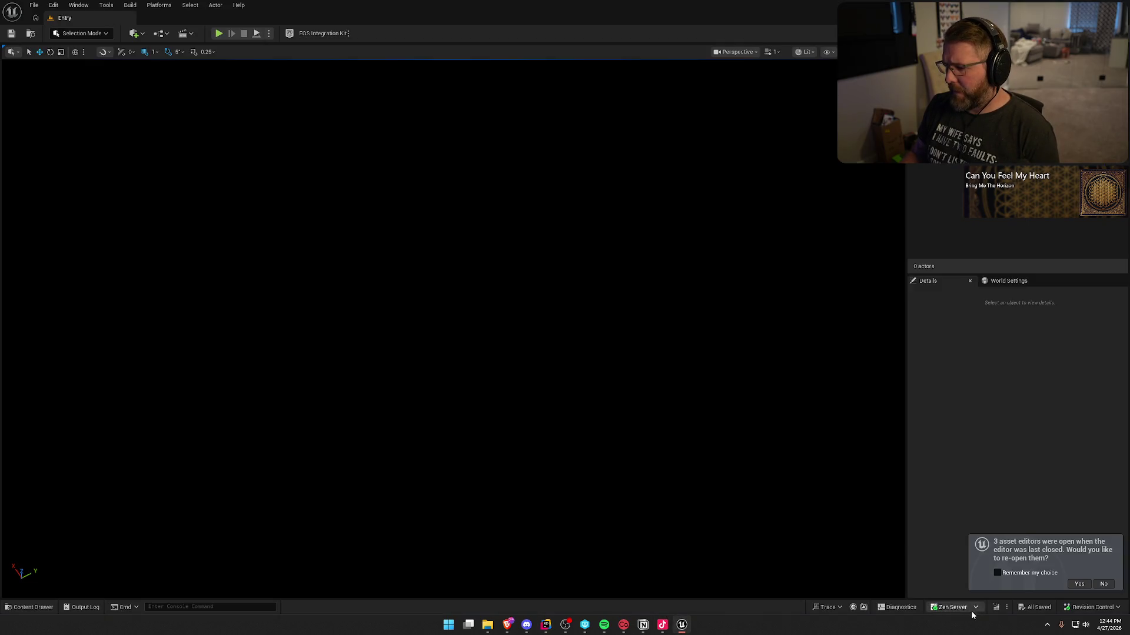
Skip reopening old asset editors, then run a Live Coding recompile and close its window.
click(1102, 585)
key(ctrl+alt+F11)
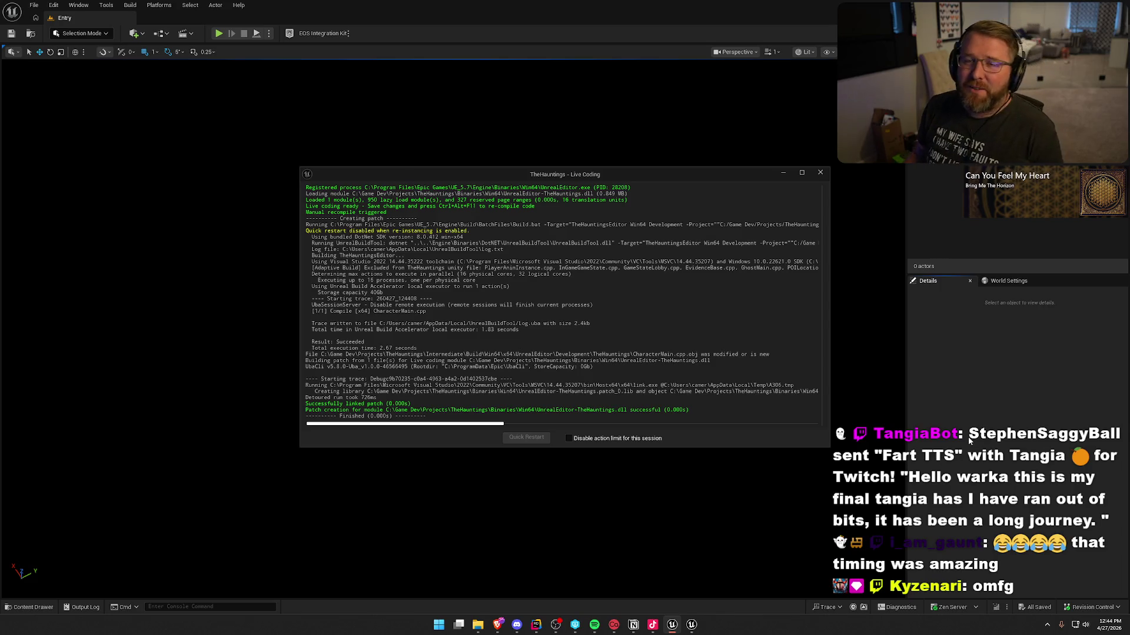
click(820, 172)
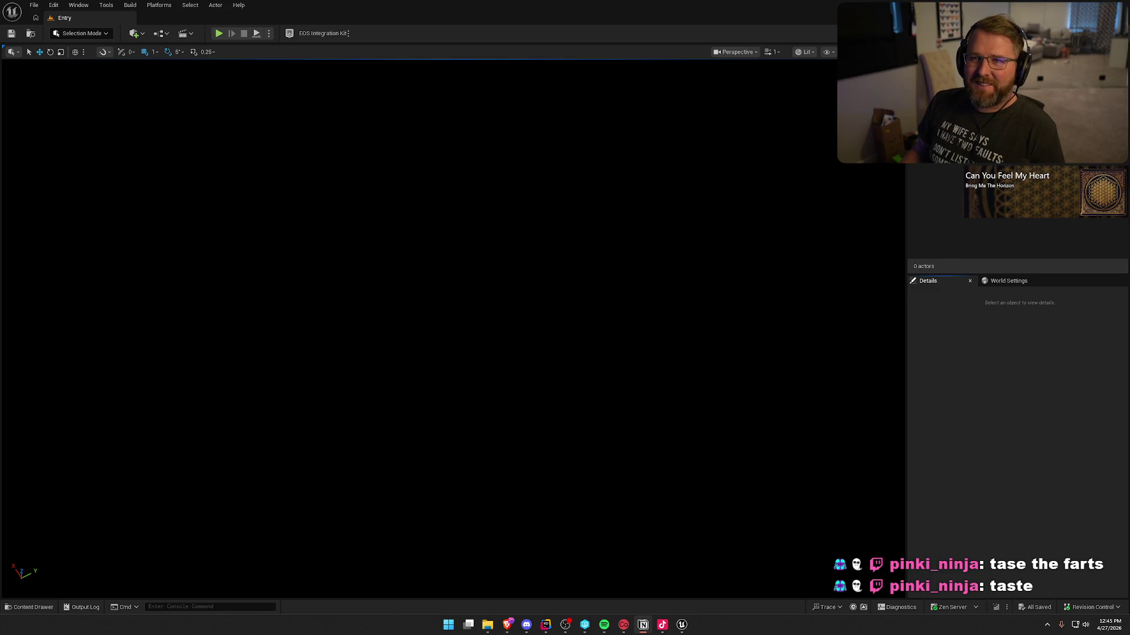
Open the Content Drawer and show the levels in the Maps folder.
click(1015, 386)
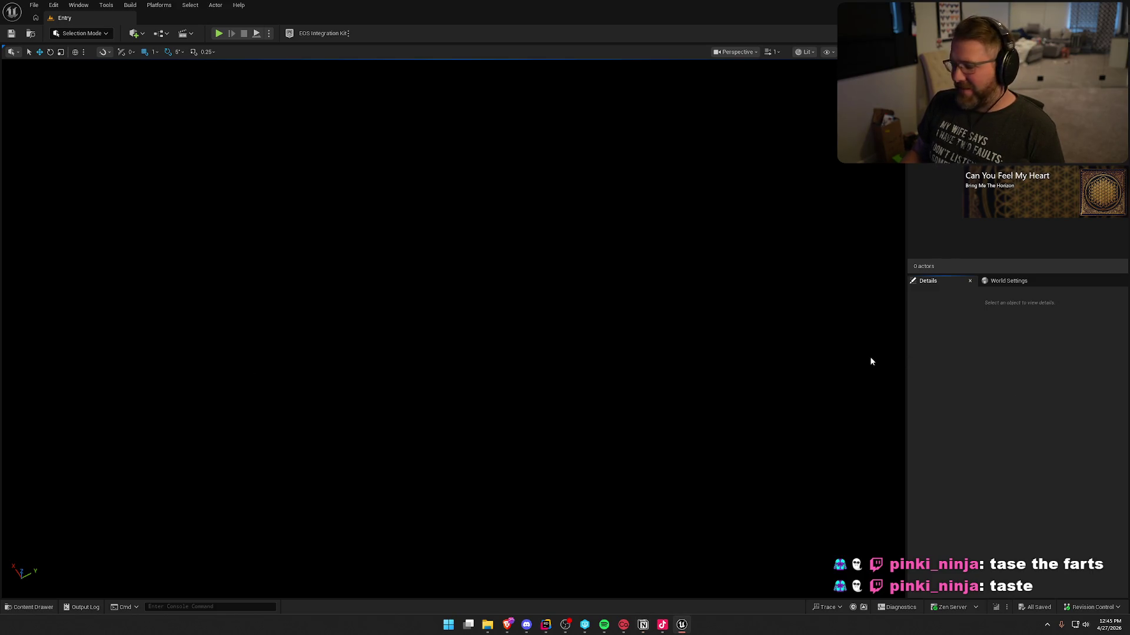
key(ctrl+space)
click(33, 438)
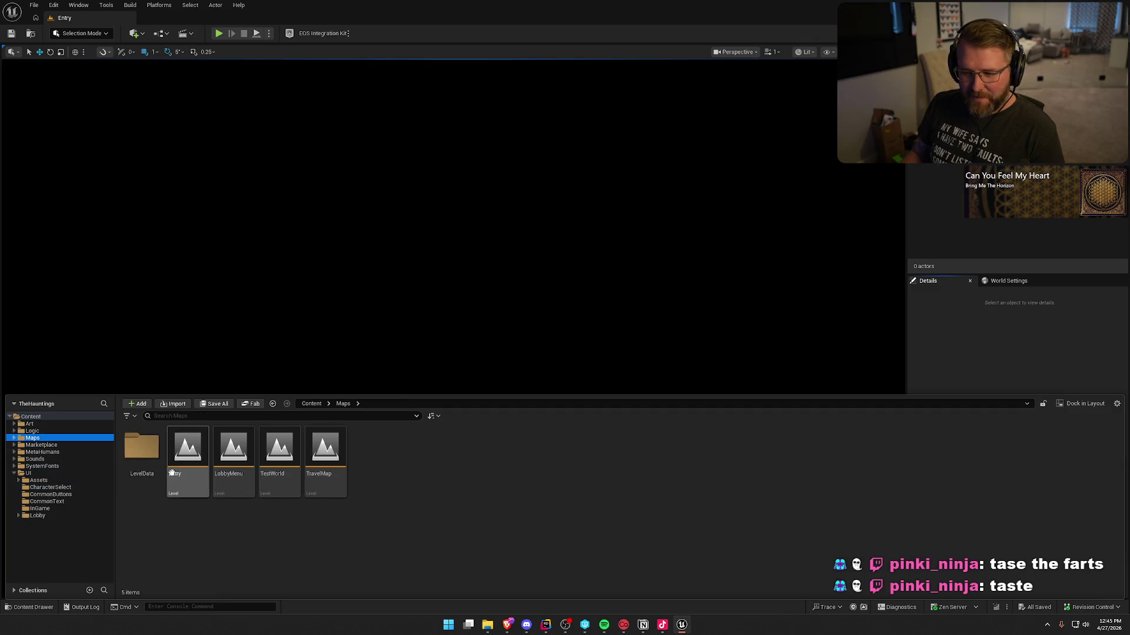
Open LobbyMenu, play it, and create a new character named 'W' from character select.
double_click(234, 453)
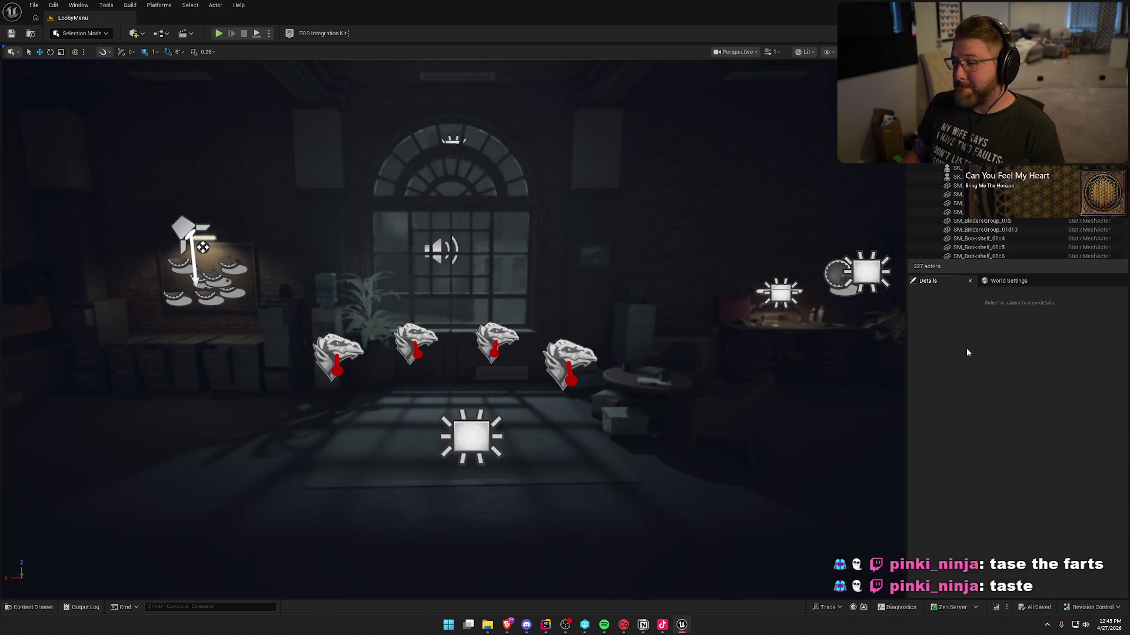
click(218, 33)
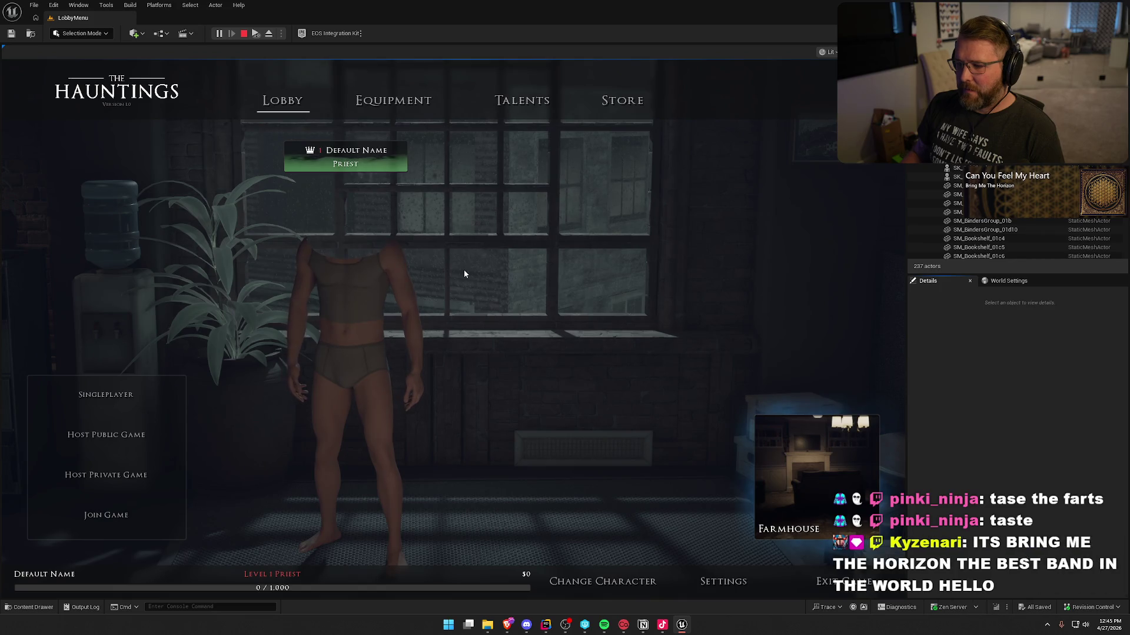
click(603, 583)
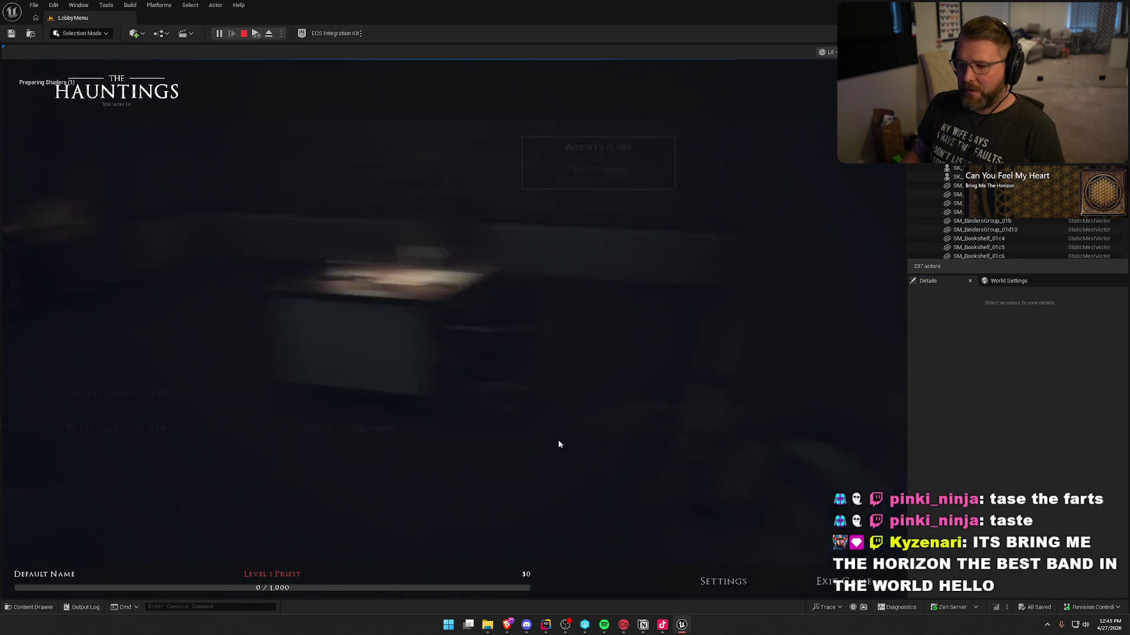
click(150, 476)
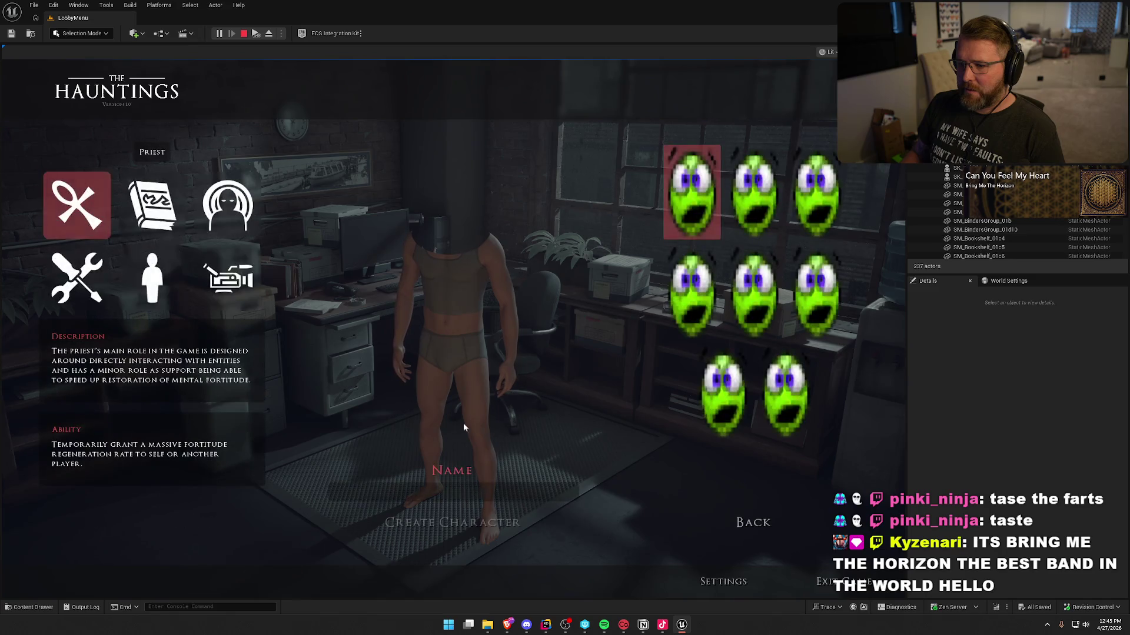
click(488, 492)
text(Warka)
click(477, 526)
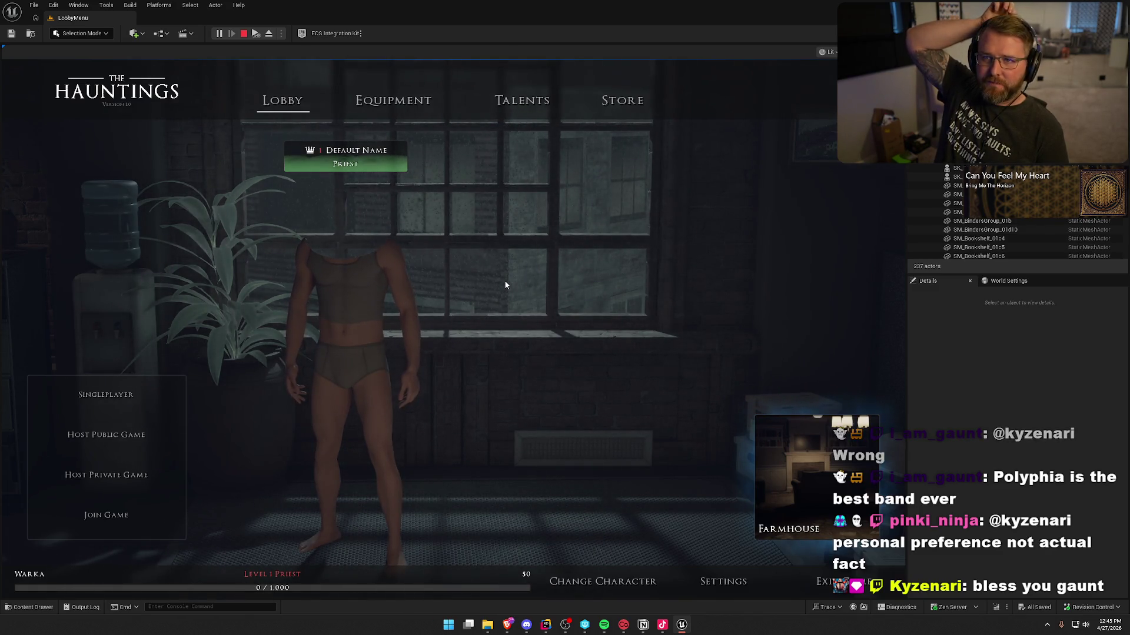
Set the lobby map location to Random and switch to a different character.
click(817, 471)
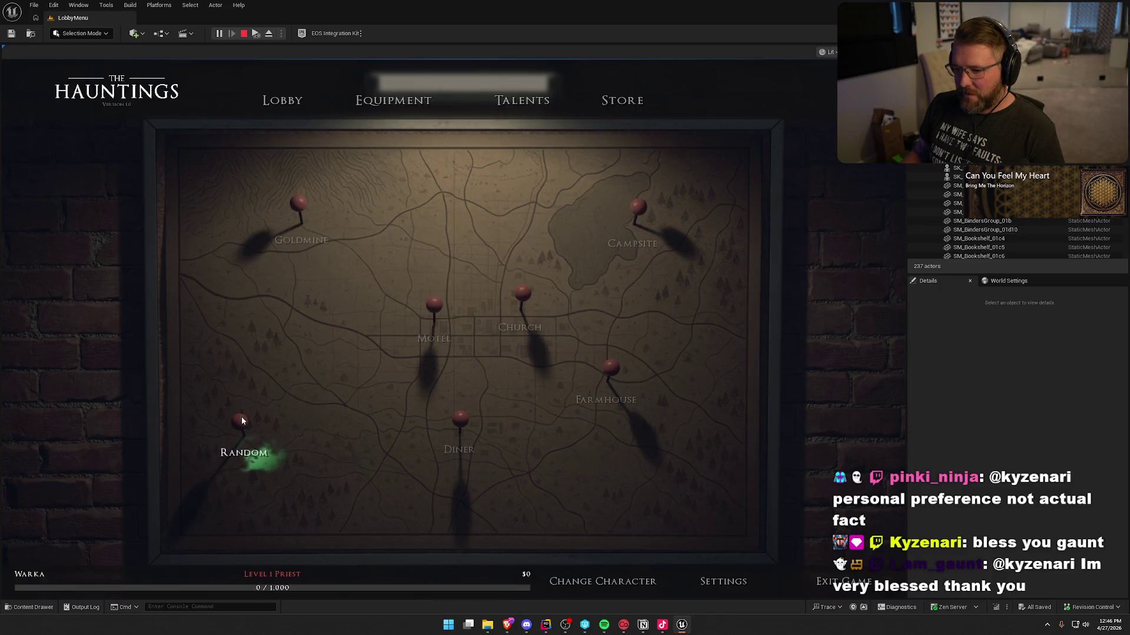
click(241, 418)
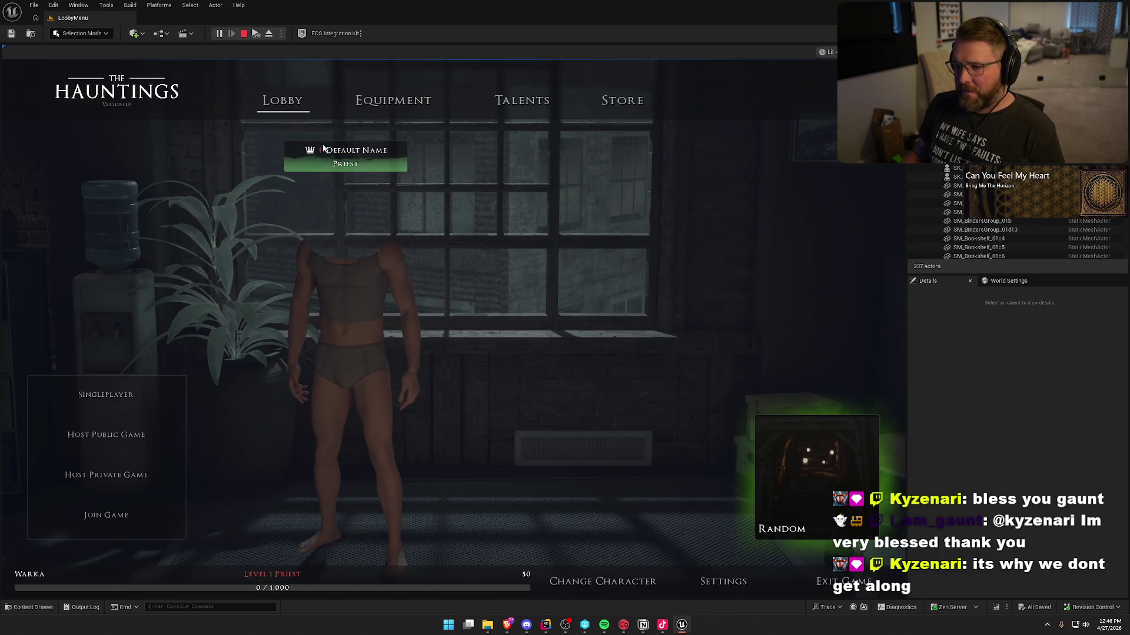
click(586, 583)
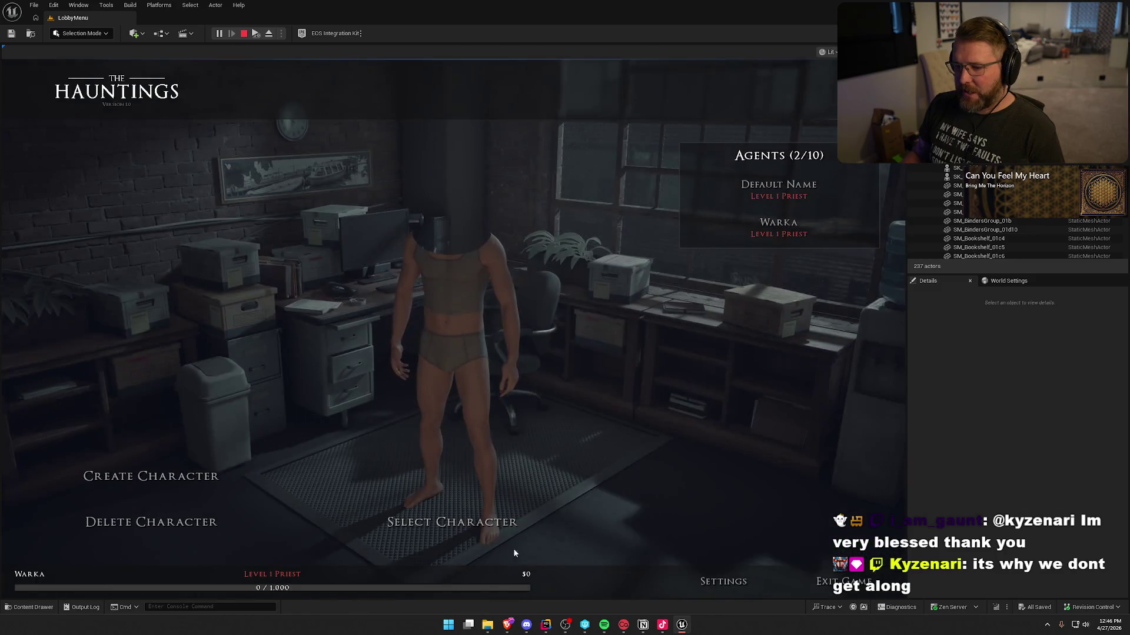
click(445, 522)
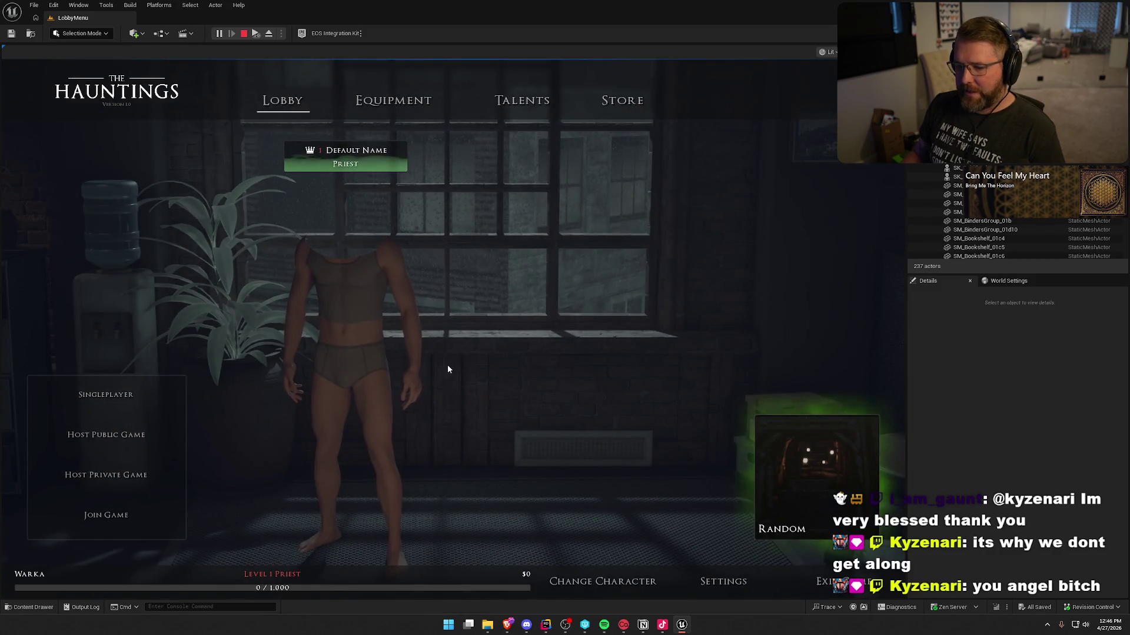
Change the character once more, then stop the Play-in-Editor session.
click(603, 581)
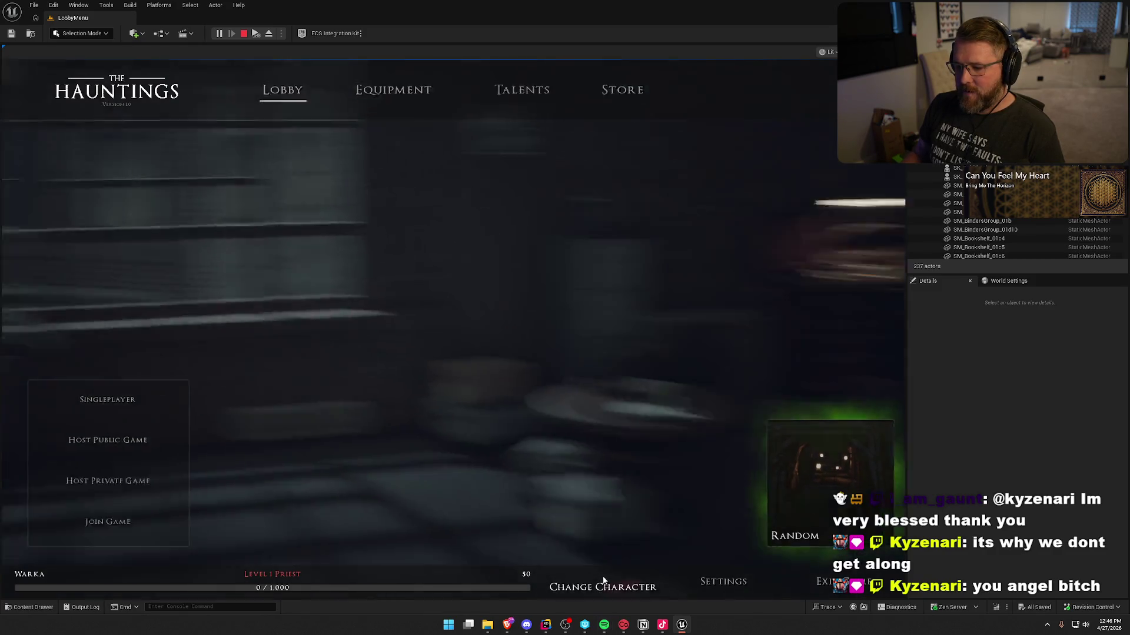
click(444, 523)
key(Escape)
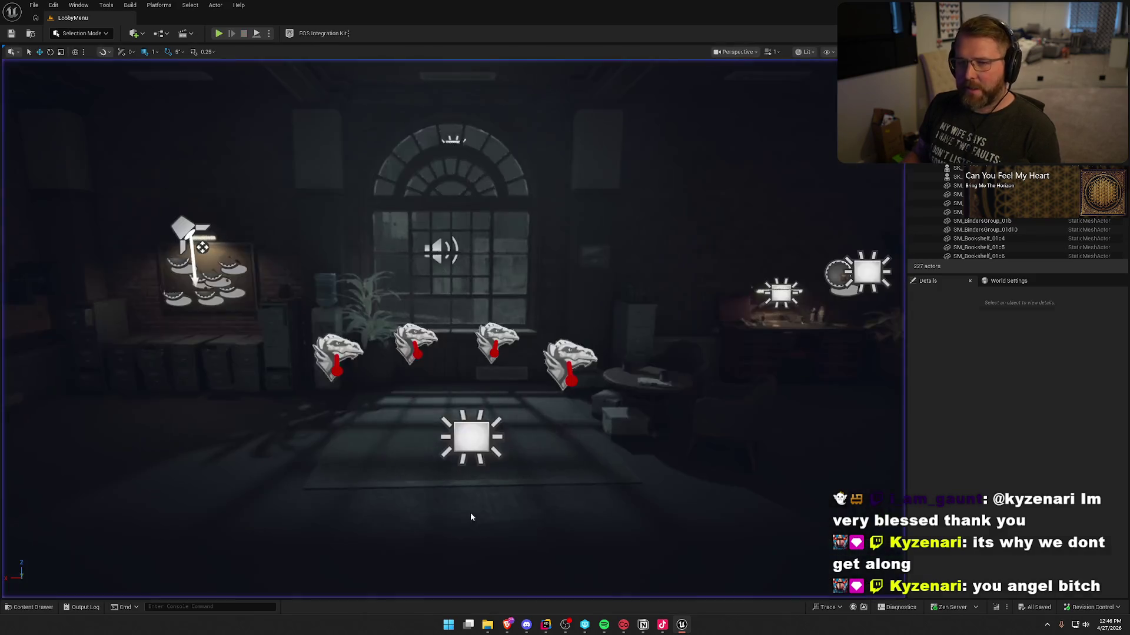
Open the UI_Lobby widget blueprint from the UI > Lobby folder.
key(ctrl+space)
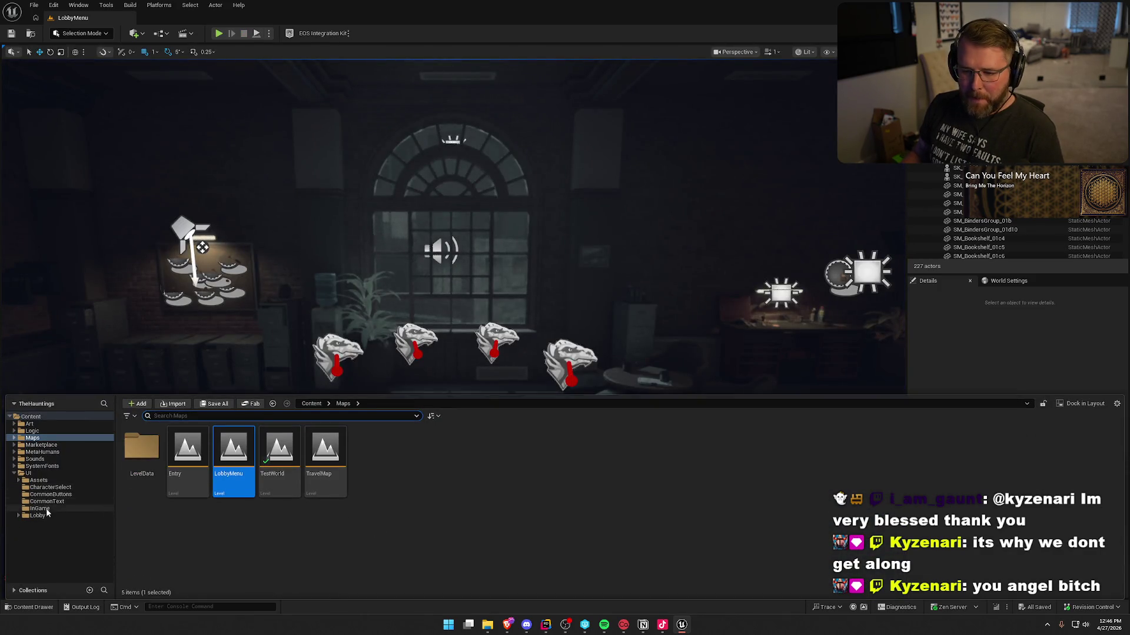
click(40, 515)
click(329, 454)
key(Return)
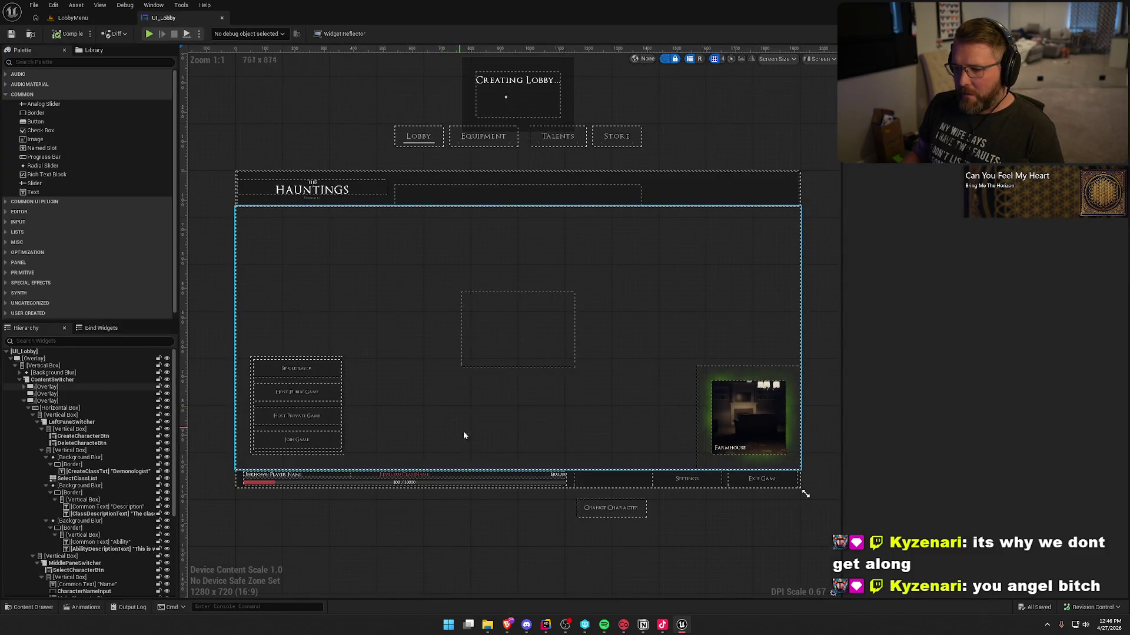
Filter the Hierarchy for 'selec' and open SelectCharacterBtn's On Clicked graph.
click(65, 340)
text(selec)
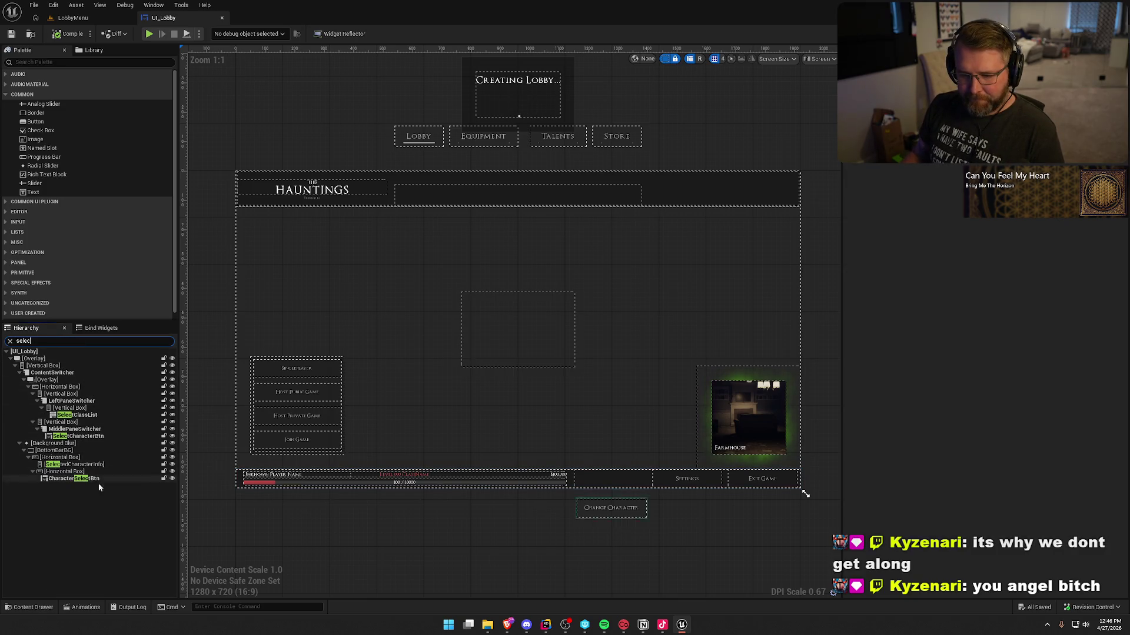
click(93, 479)
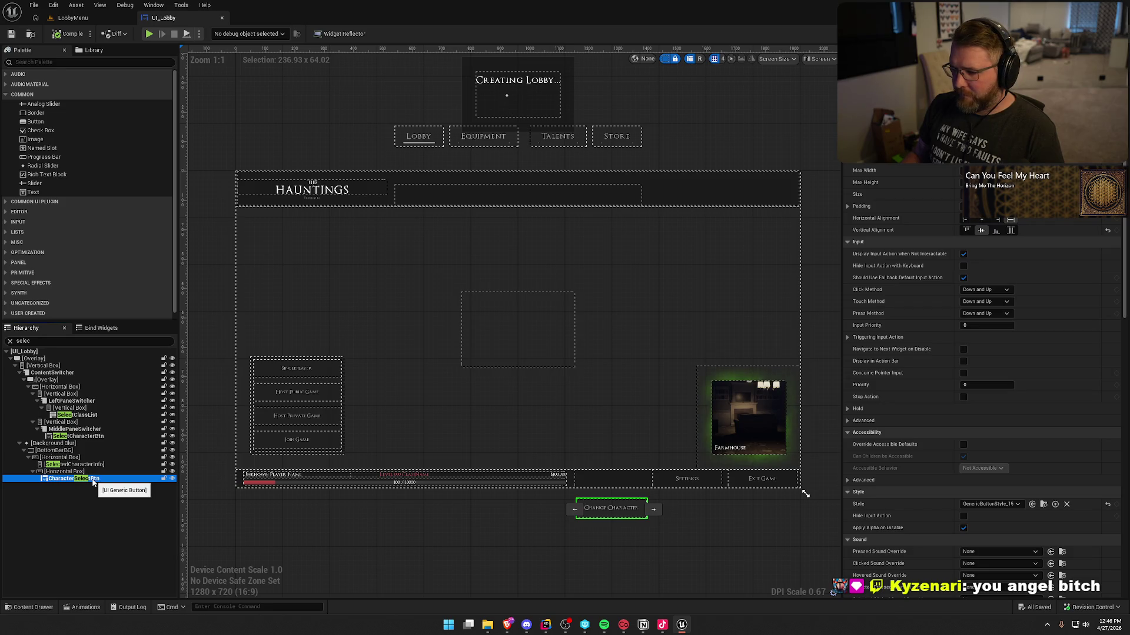
click(81, 436)
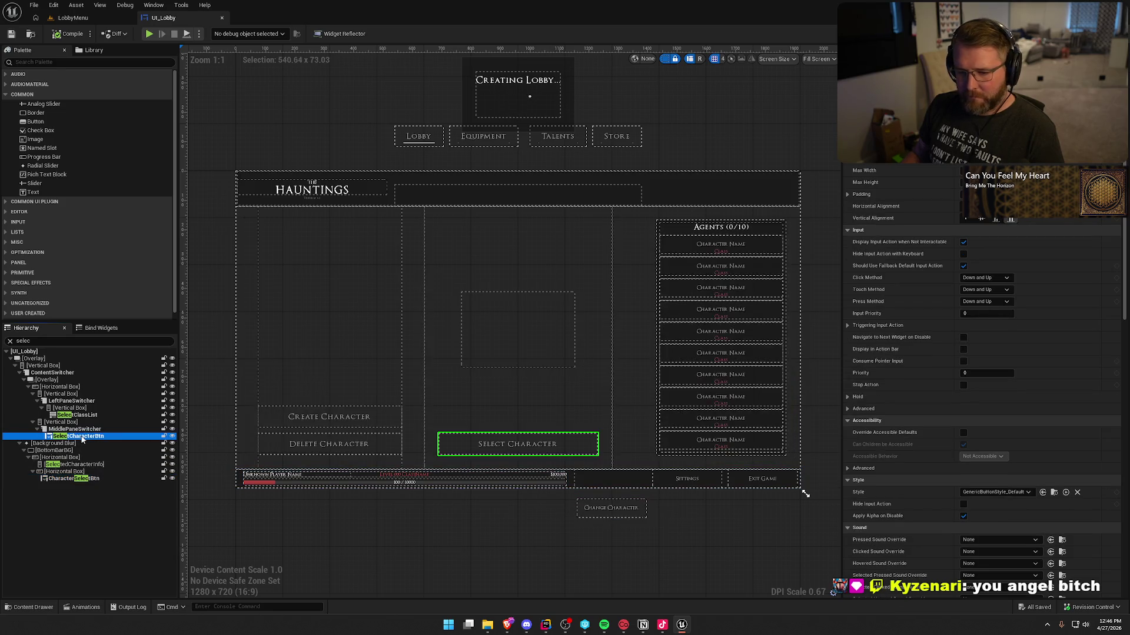
scroll(1021, 416, down, 15)
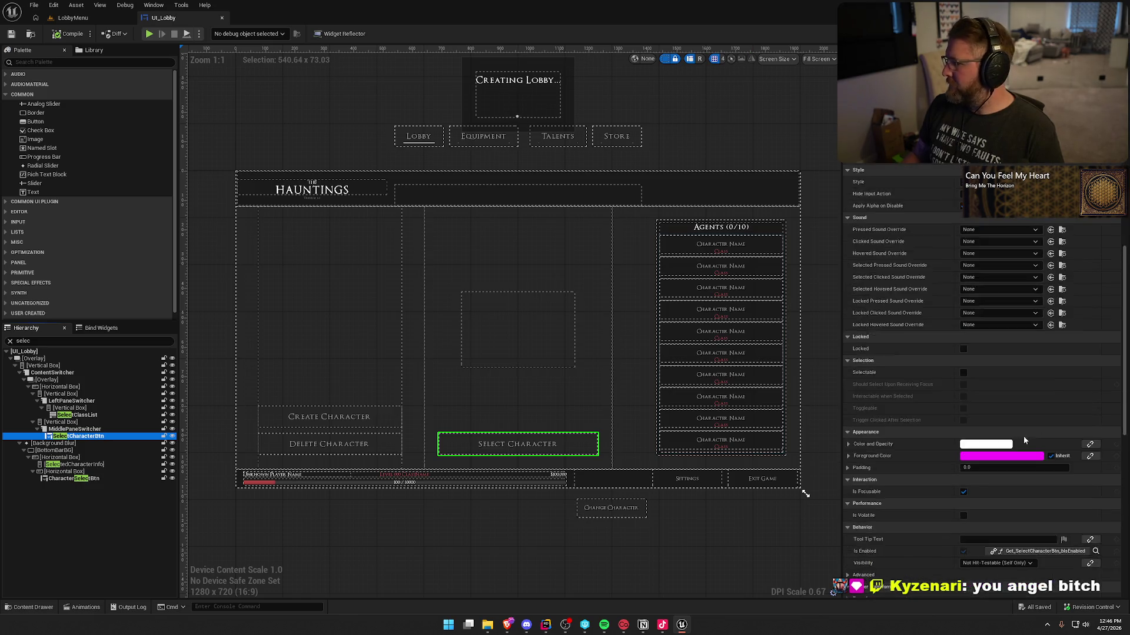
scroll(1015, 482, down, 5)
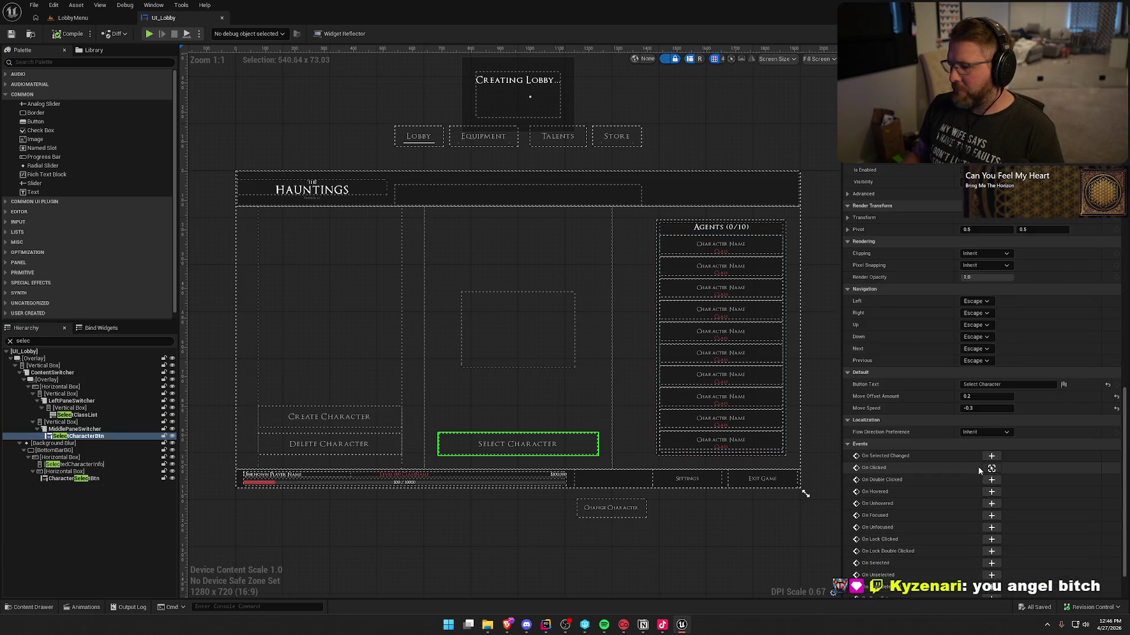
click(978, 466)
drag(897, 471, 565, 407)
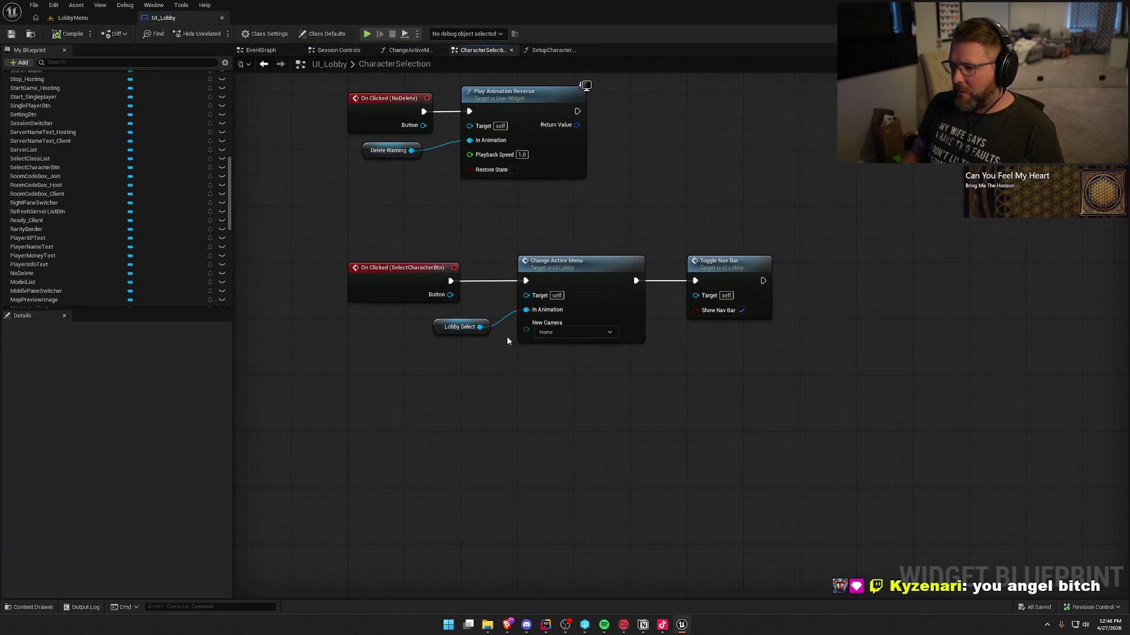
drag(712, 383, 668, 401)
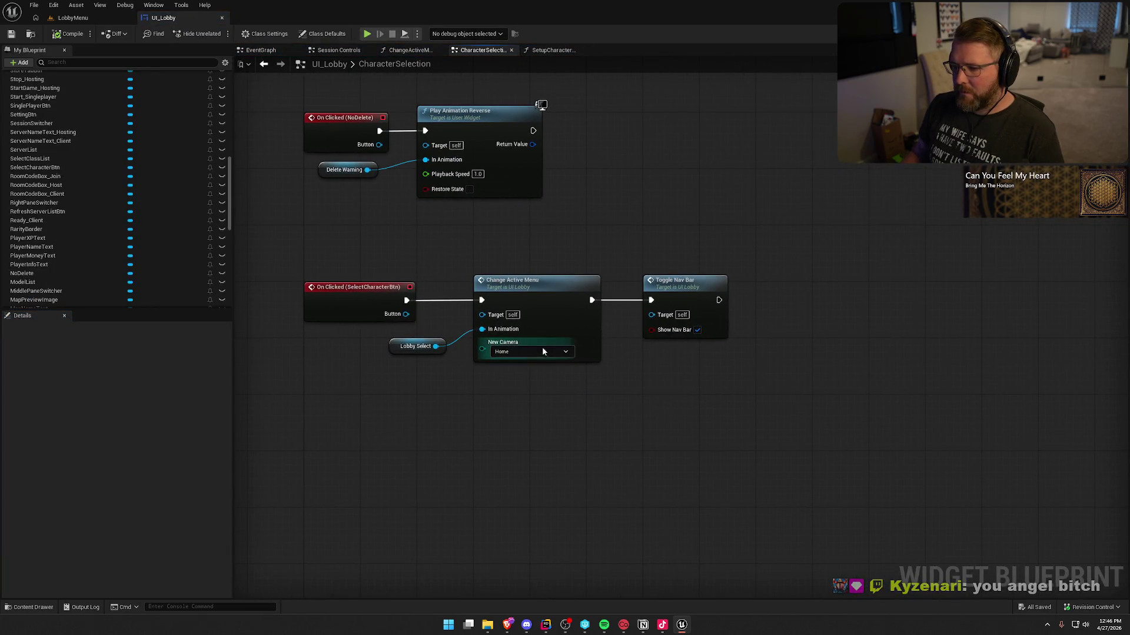
drag(633, 230, 636, 262)
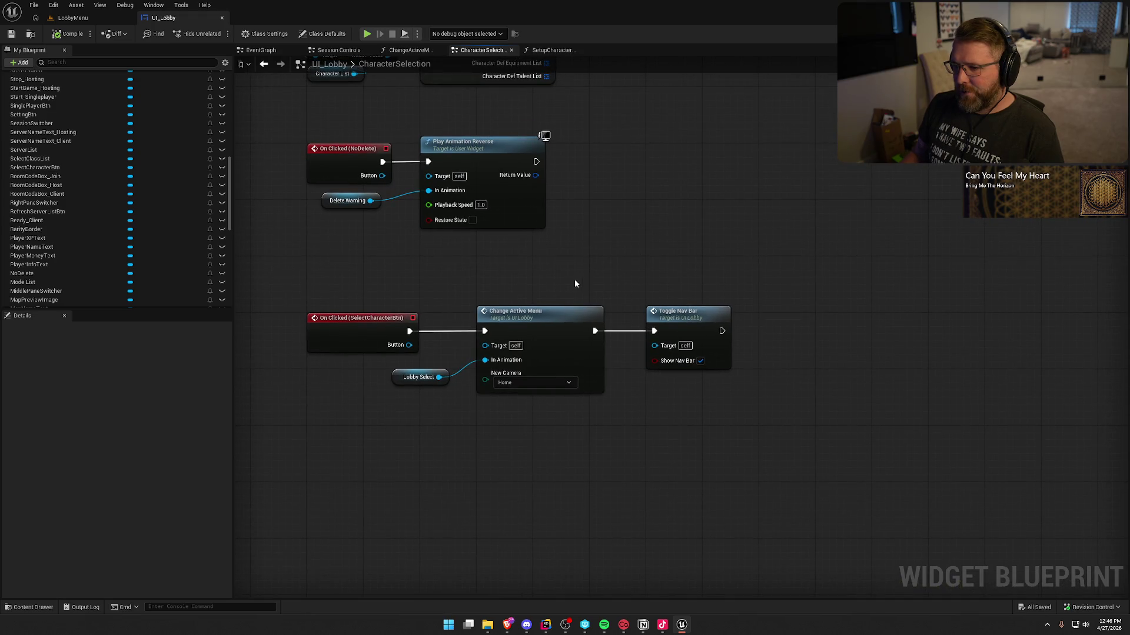
drag(576, 284, 620, 346)
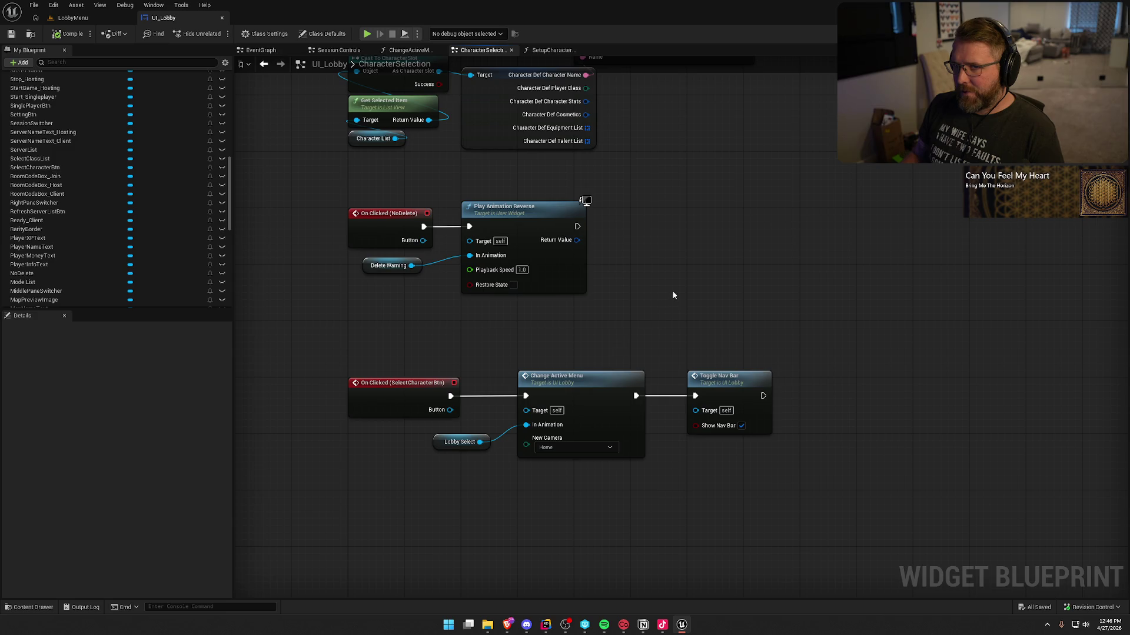
mouse_move(736, 272)
mouse_down()
mouse_move(742, 312)
mouse_move(663, 277)
mouse_move(650, 333)
mouse_move(680, 386)
mouse_move(663, 289)
mouse_up()
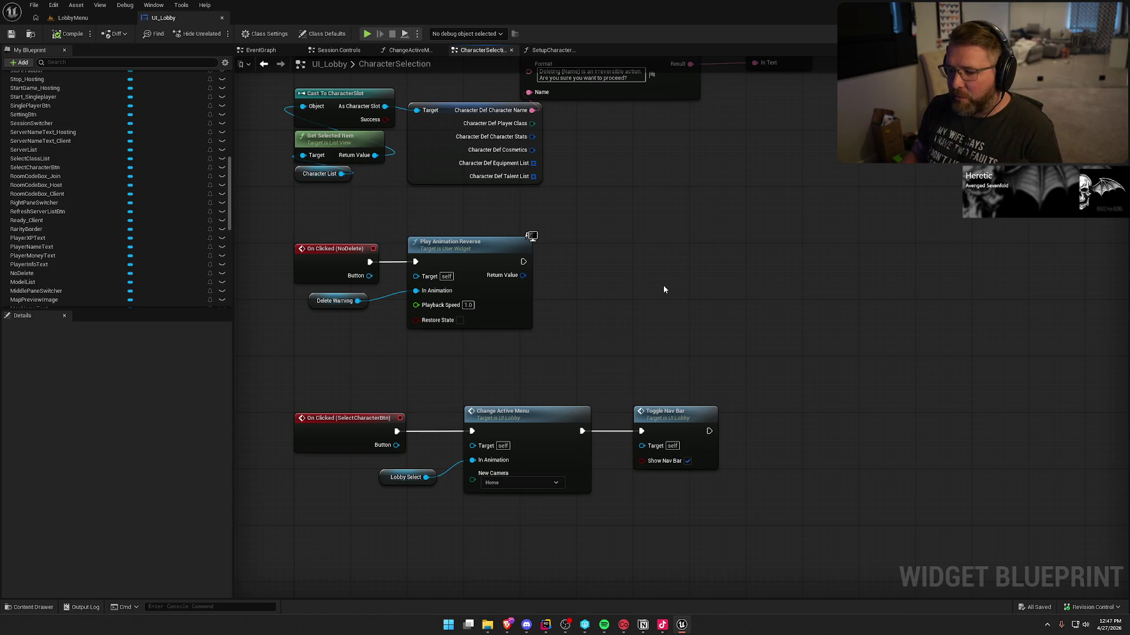
mouse_move(638, 293)
mouse_down()
mouse_move(649, 231)
mouse_move(672, 264)
mouse_up()
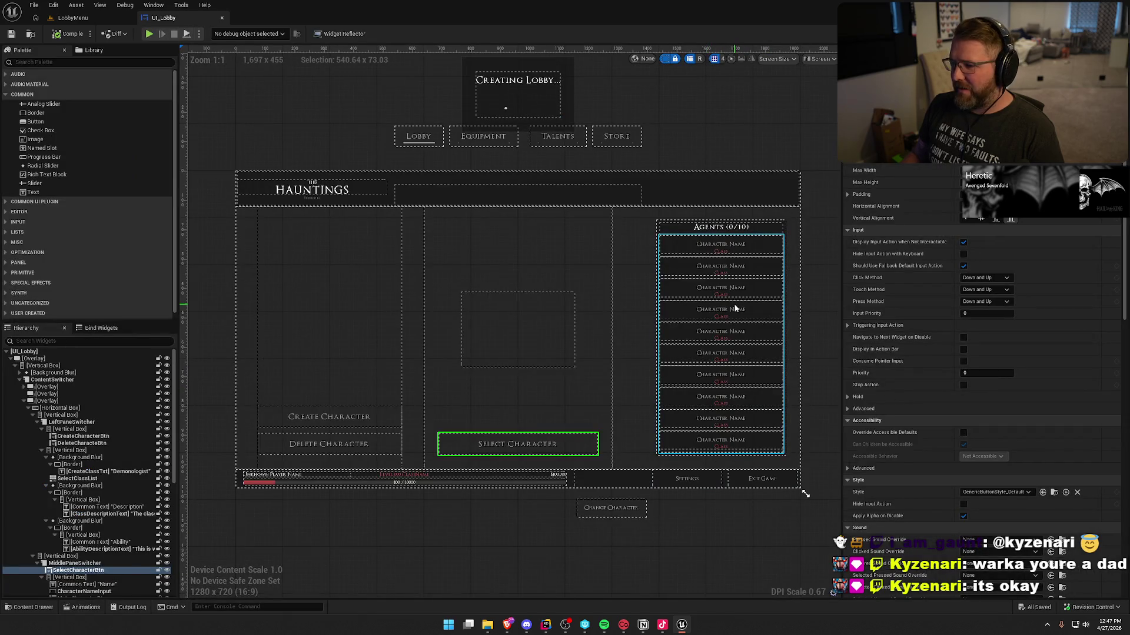
Select CharacterList in the layout and locate its CharacterSlot entry widget asset.
click(734, 308)
scroll(915, 396, down, 10)
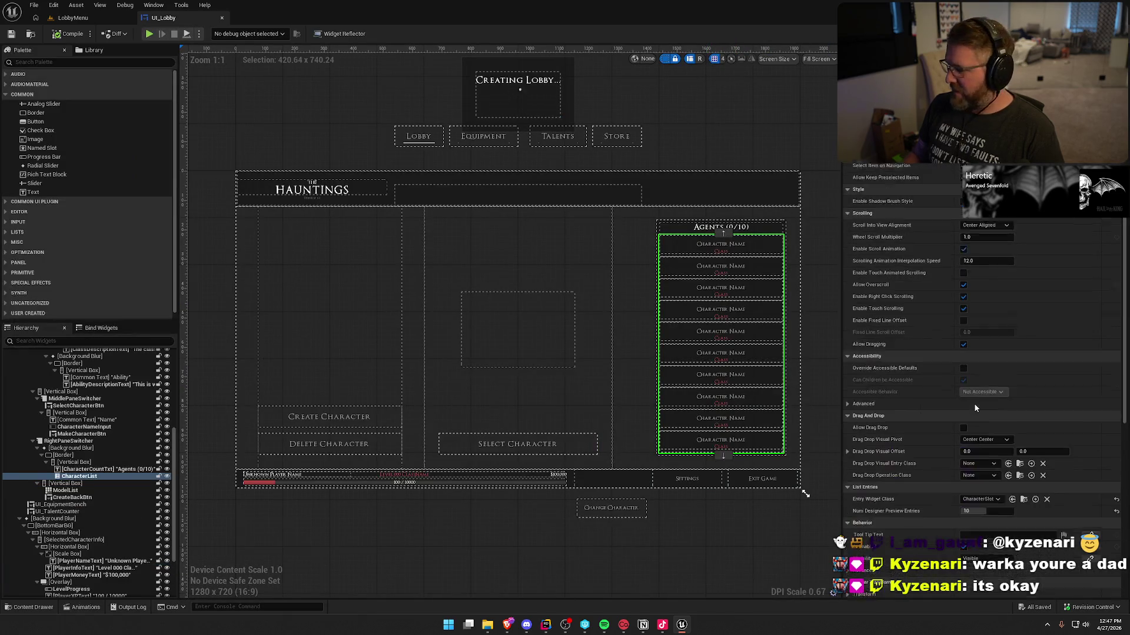
scroll(975, 403, down, 10)
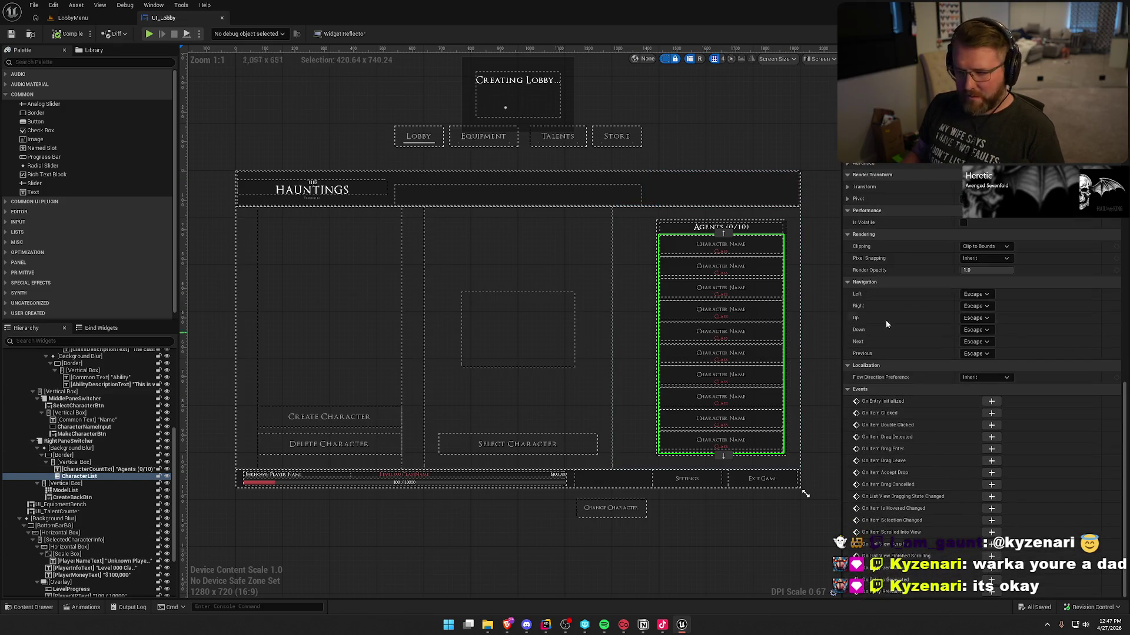
scroll(947, 379, up, 3)
scroll(946, 377, up, 6)
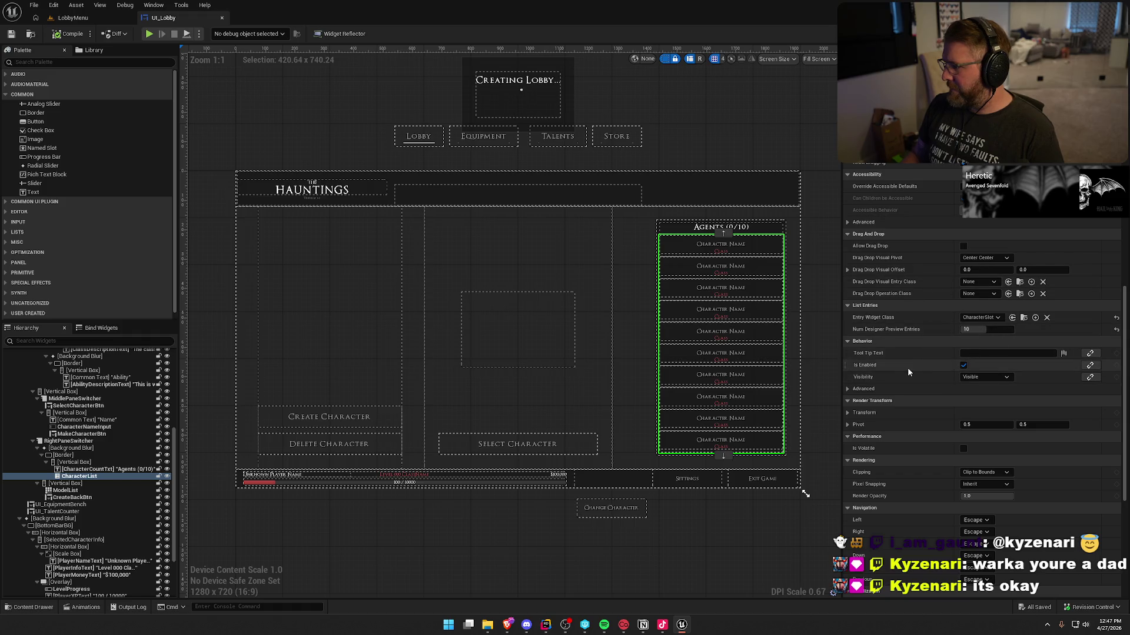
click(1024, 318)
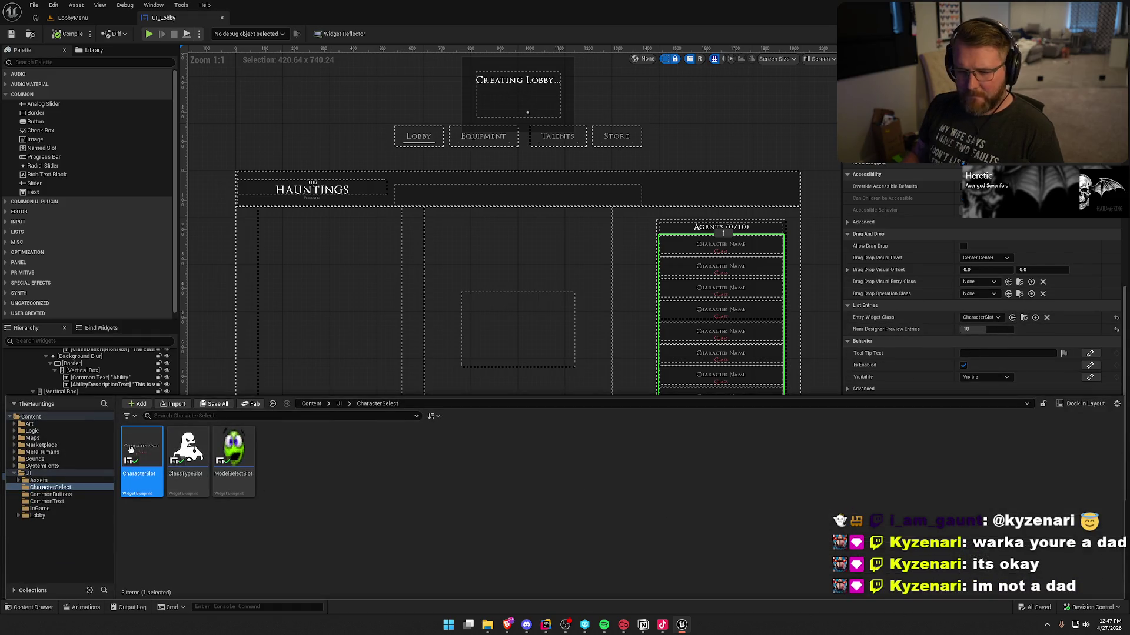
Open the CharacterSlot widget blueprint and view its EventGraph.
double_click(141, 462)
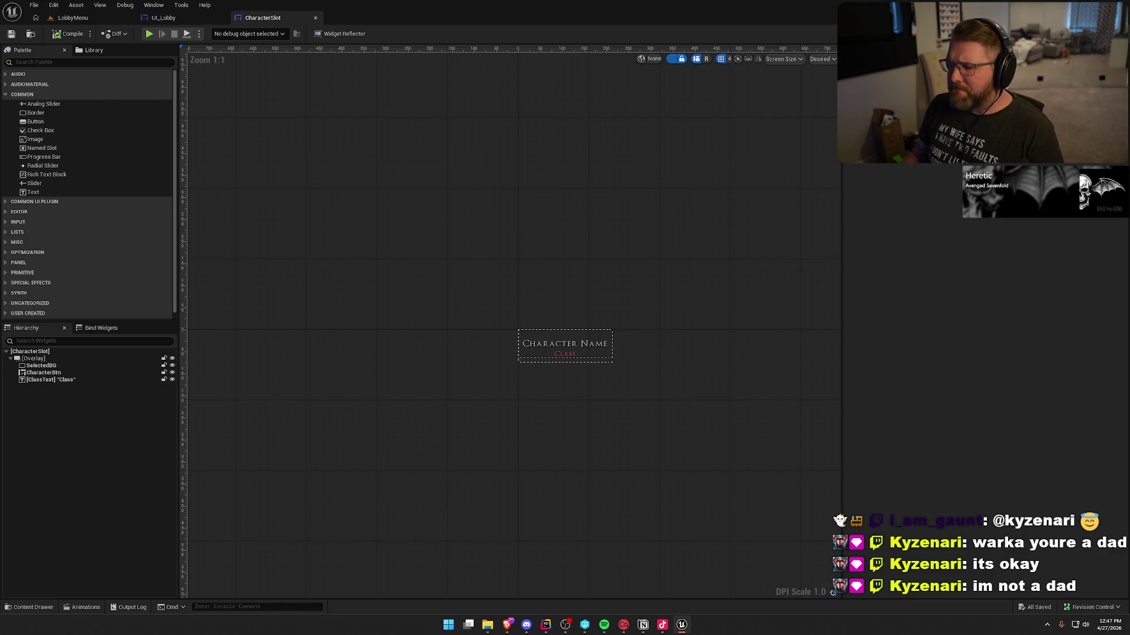
click(1099, 34)
scroll(829, 375, up, 2)
mouse_move(830, 376)
mouse_down()
mouse_move(1039, 372)
mouse_move(950, 220)
mouse_up()
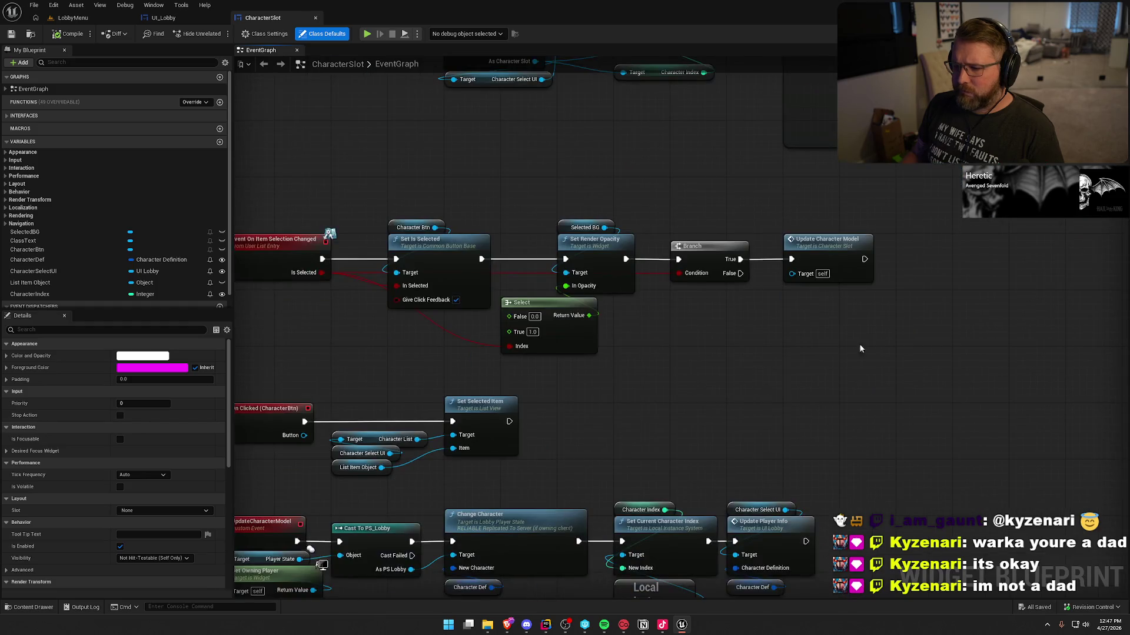
drag(664, 425, 708, 335)
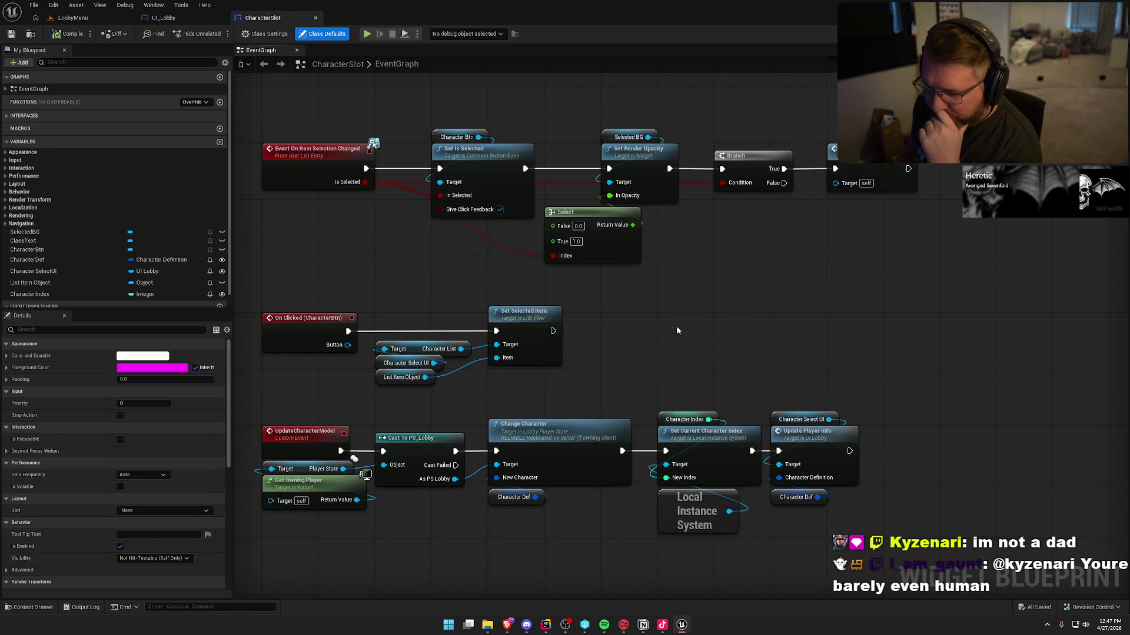
drag(676, 326, 674, 267)
click(540, 271)
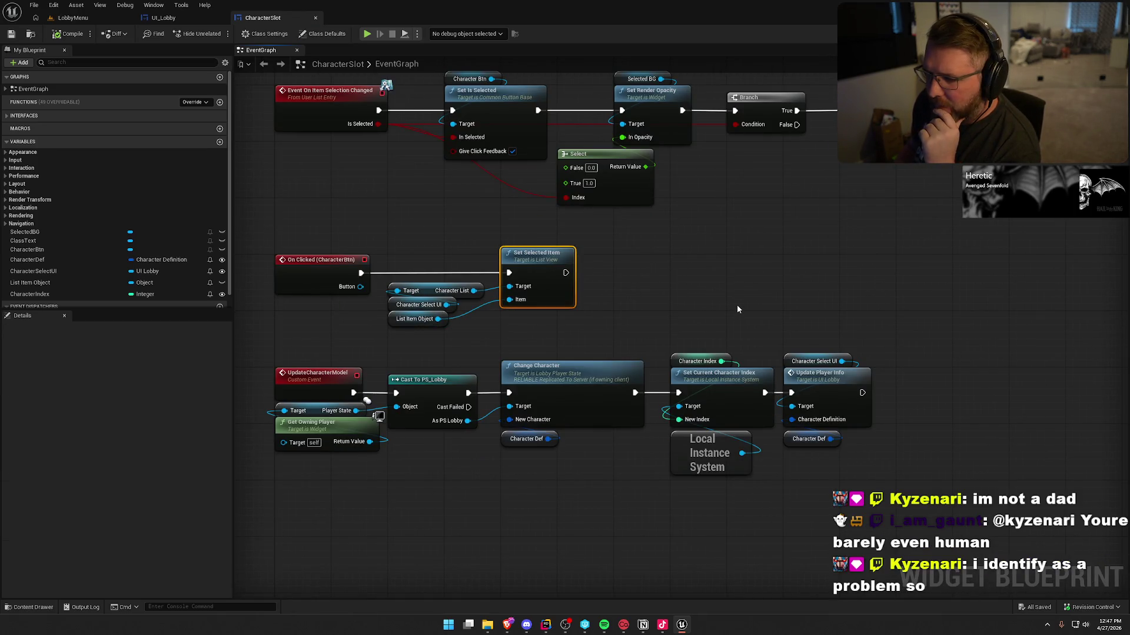
drag(736, 304, 744, 386)
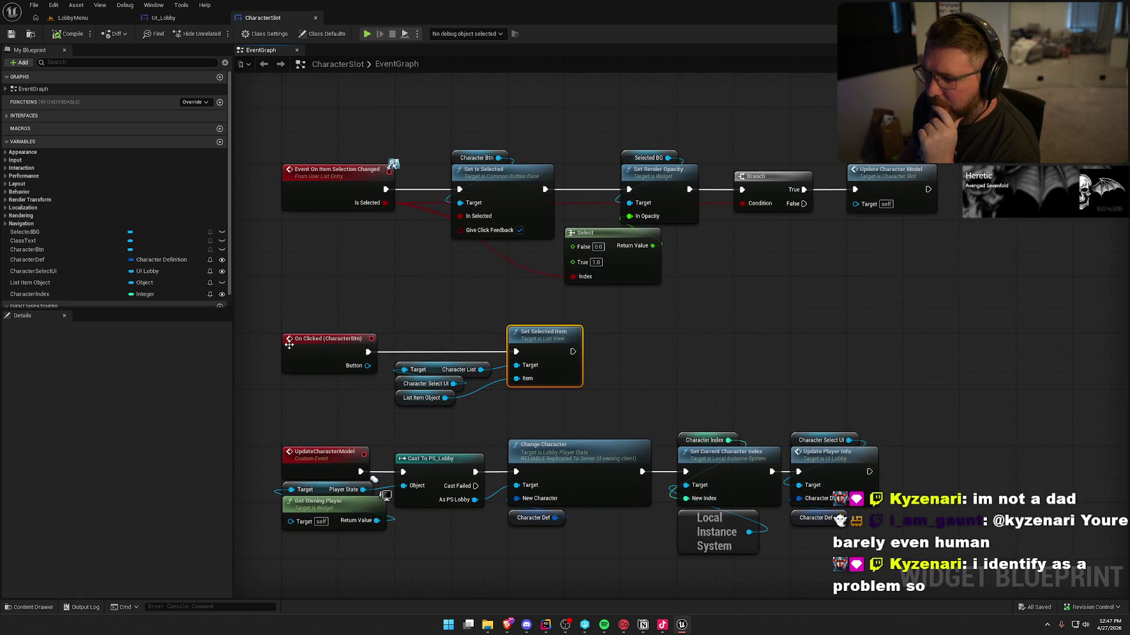
drag(653, 367, 645, 255)
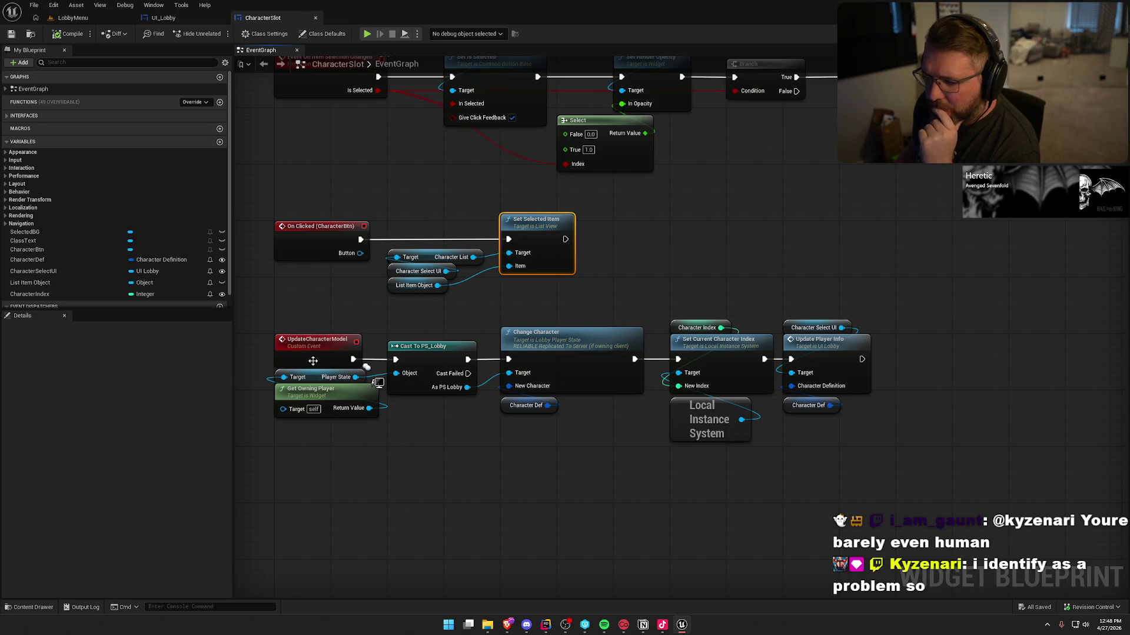
click(558, 382)
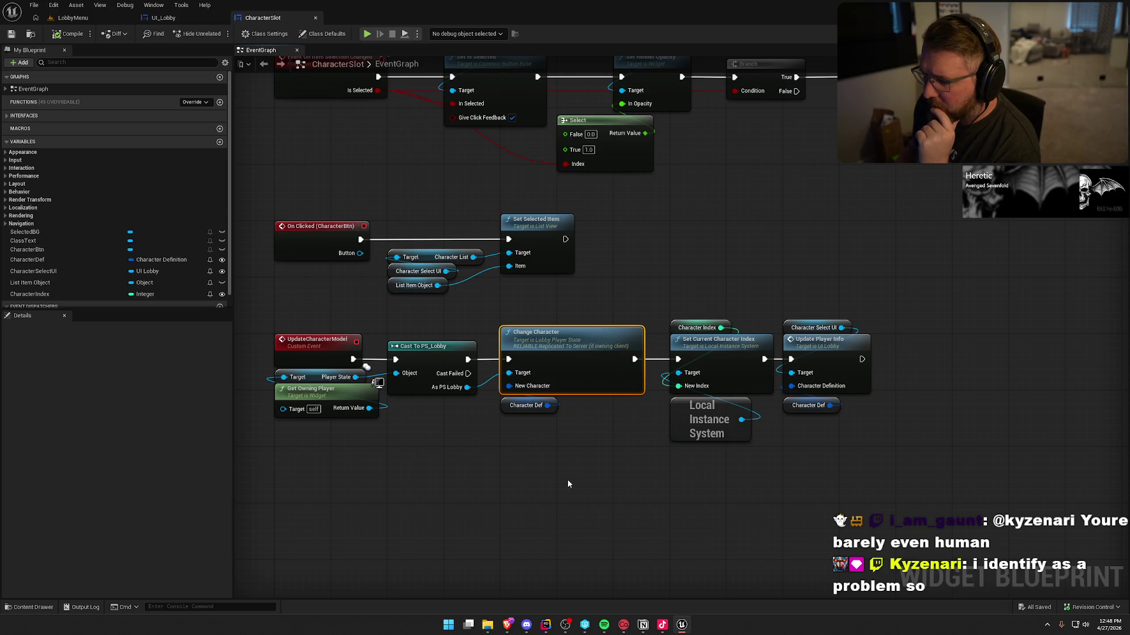
drag(567, 484, 429, 400)
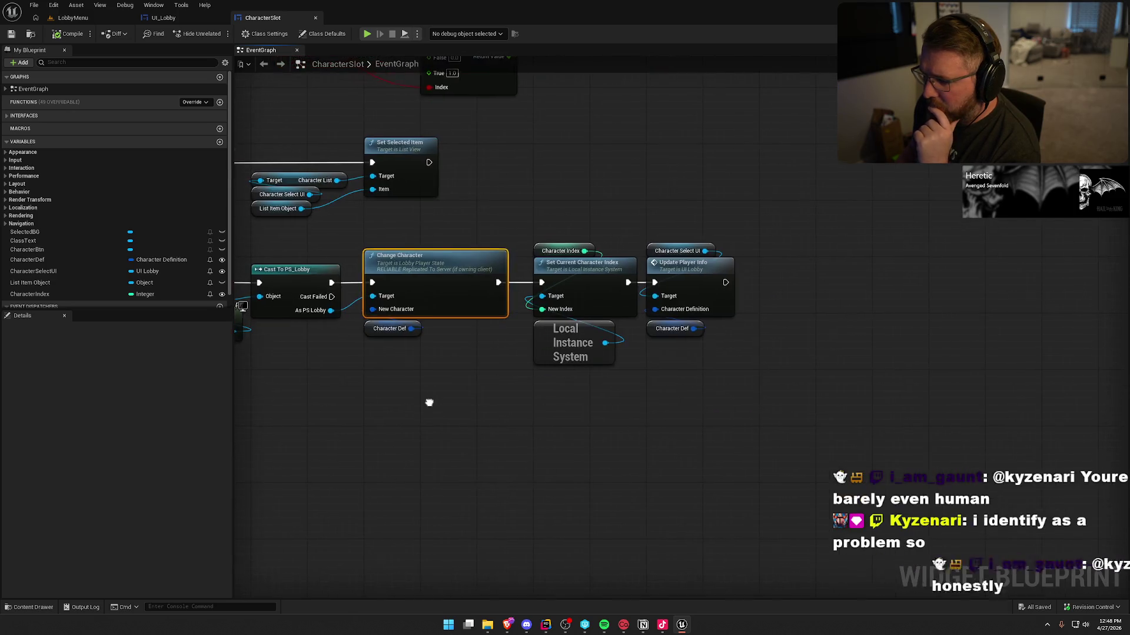
click(691, 277)
double_click(691, 276)
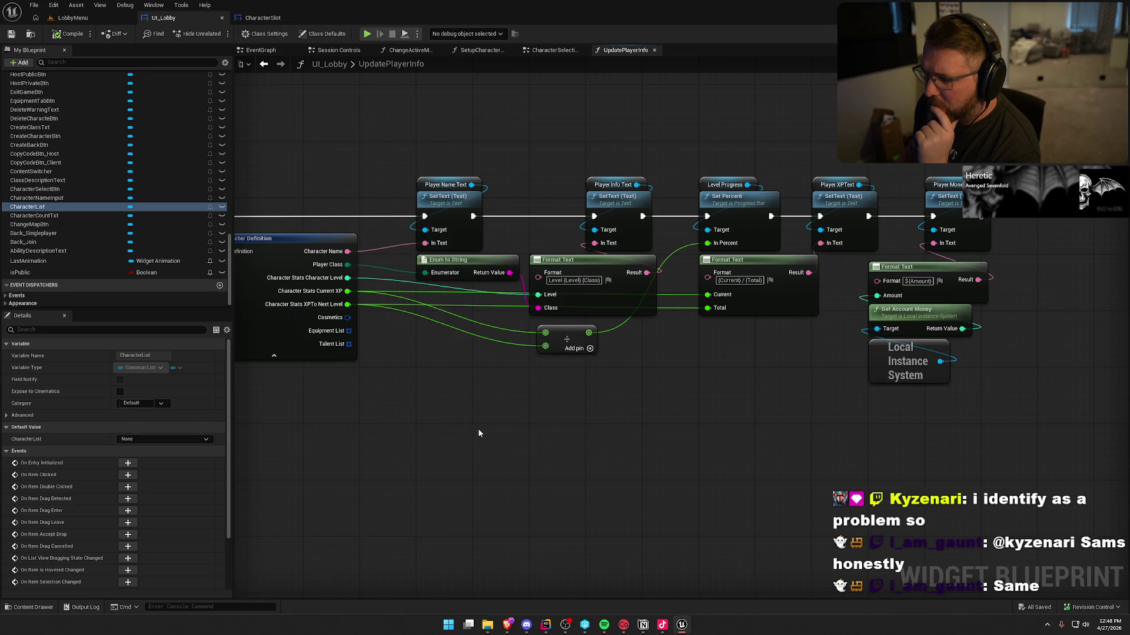
Review the UpdatePlayerInfo function graph, then return to the CharacterSlot blueprint.
mouse_move(581, 407)
mouse_down()
mouse_move(971, 396)
mouse_move(629, 411)
mouse_move(739, 420)
mouse_move(536, 424)
mouse_move(686, 412)
mouse_move(863, 426)
mouse_up()
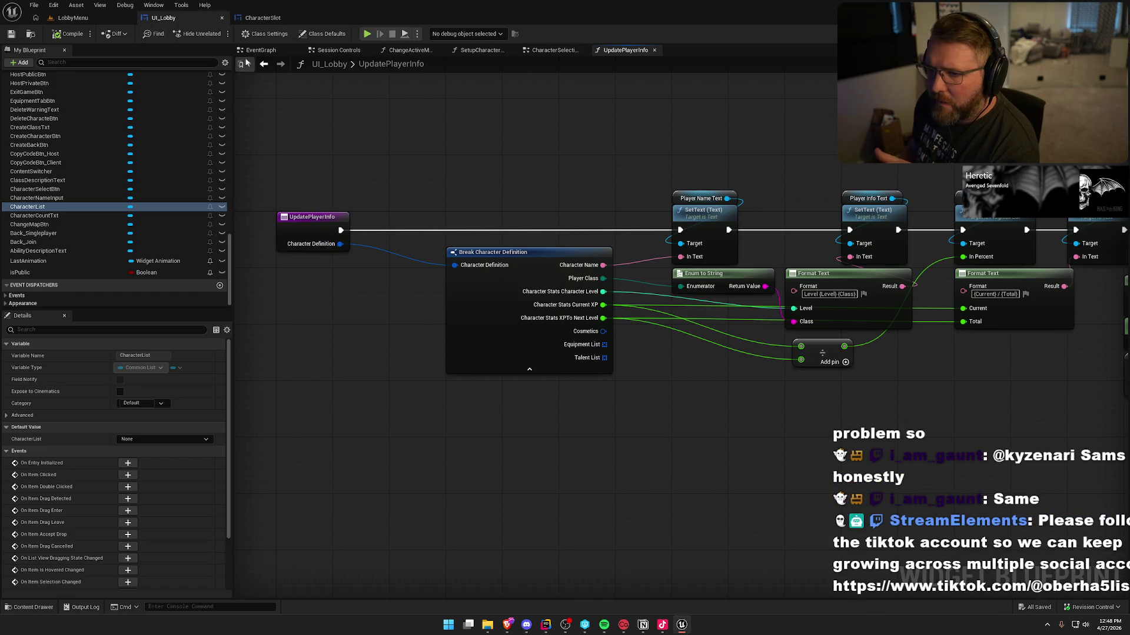
key(alt+Left)
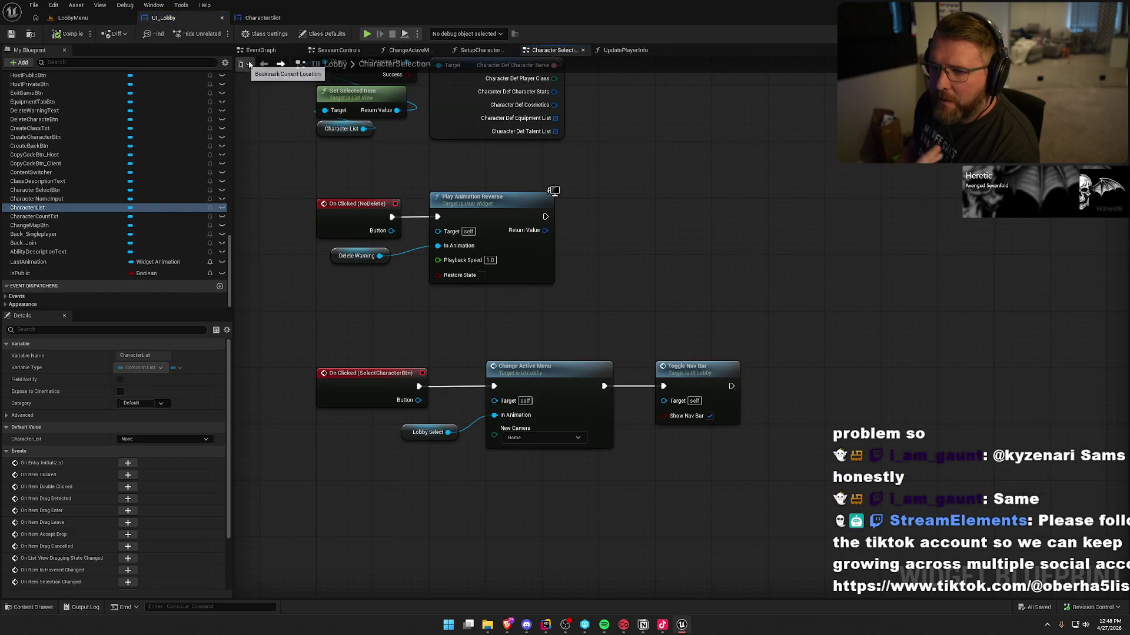
click(281, 63)
click(547, 50)
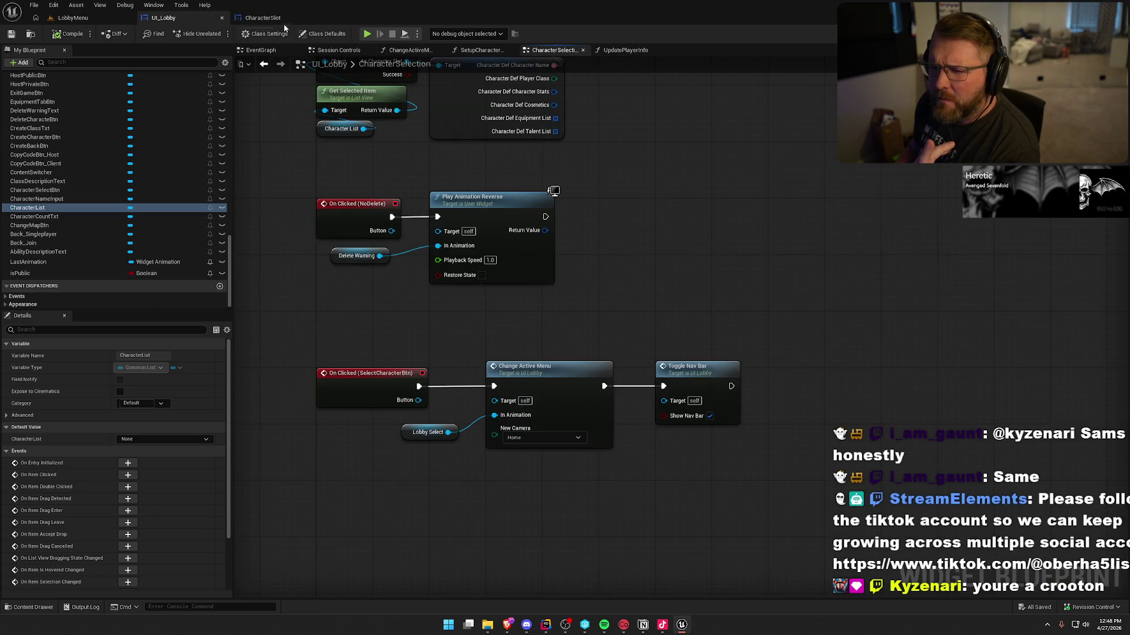
click(263, 17)
Open the Change Character node's C++ code in Rider.
mouse_move(703, 144)
mouse_down()
mouse_move(802, 380)
mouse_move(777, 356)
mouse_up()
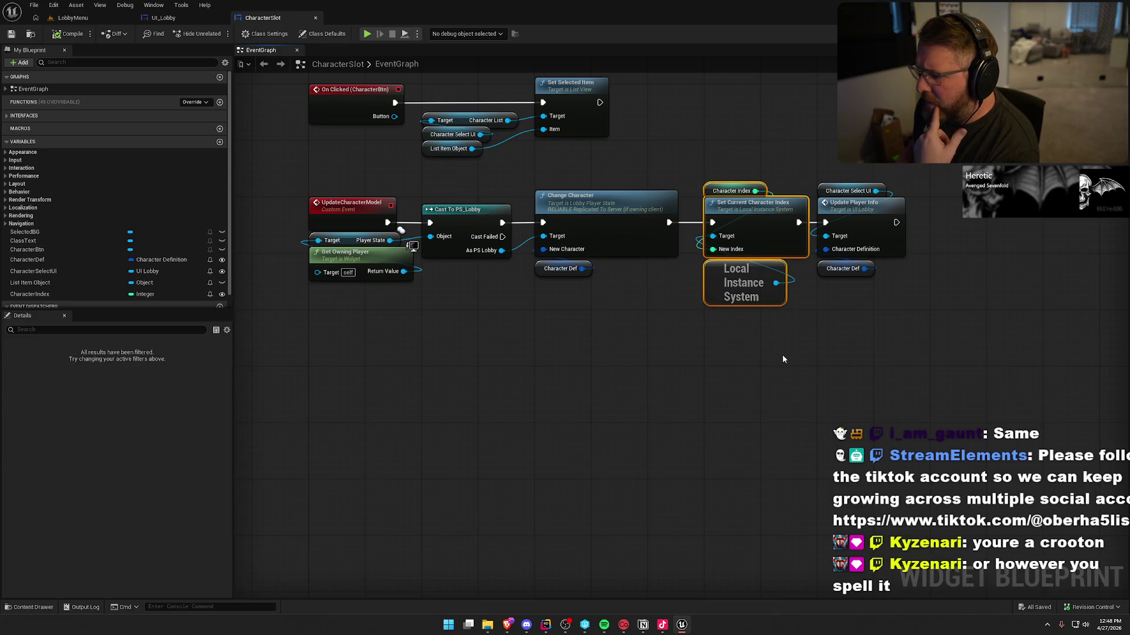
click(782, 354)
click(581, 213)
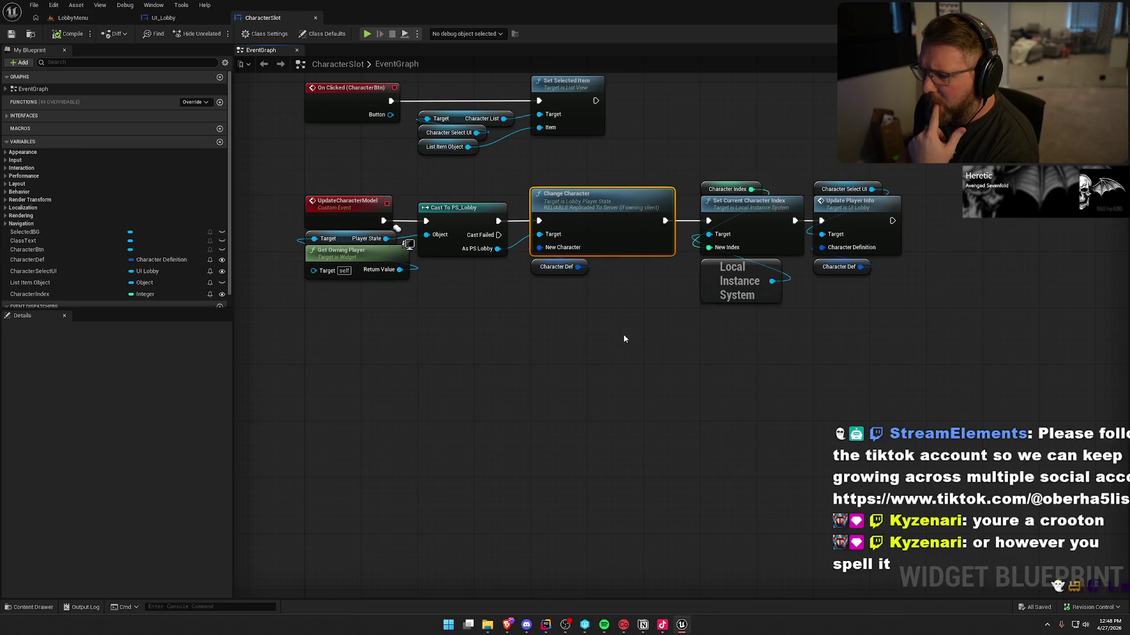
double_click(624, 247)
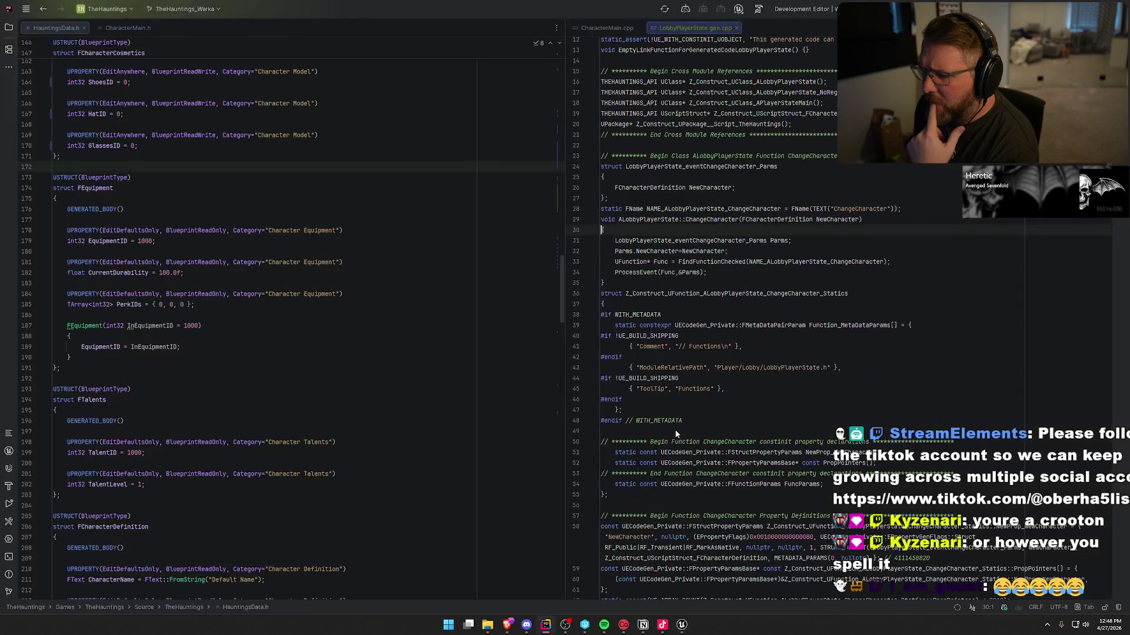
Close the gen.cpp file and open LobbyPlayerState.cpp at ChangeCharacter's CharacterDefinition assignment.
middle_click(698, 28)
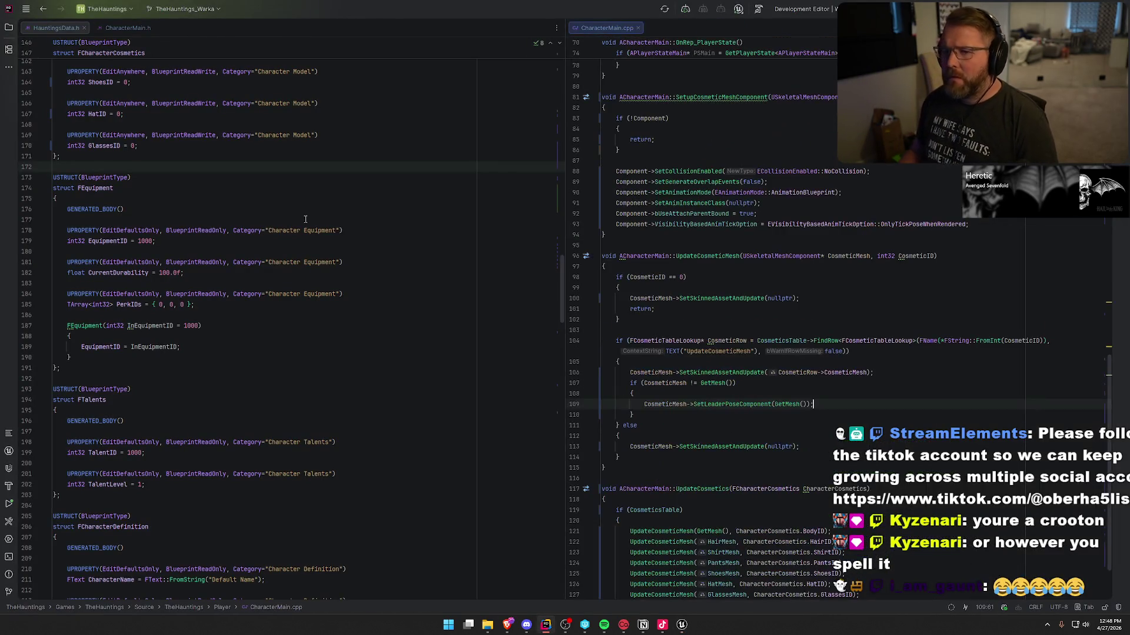
click(9, 27)
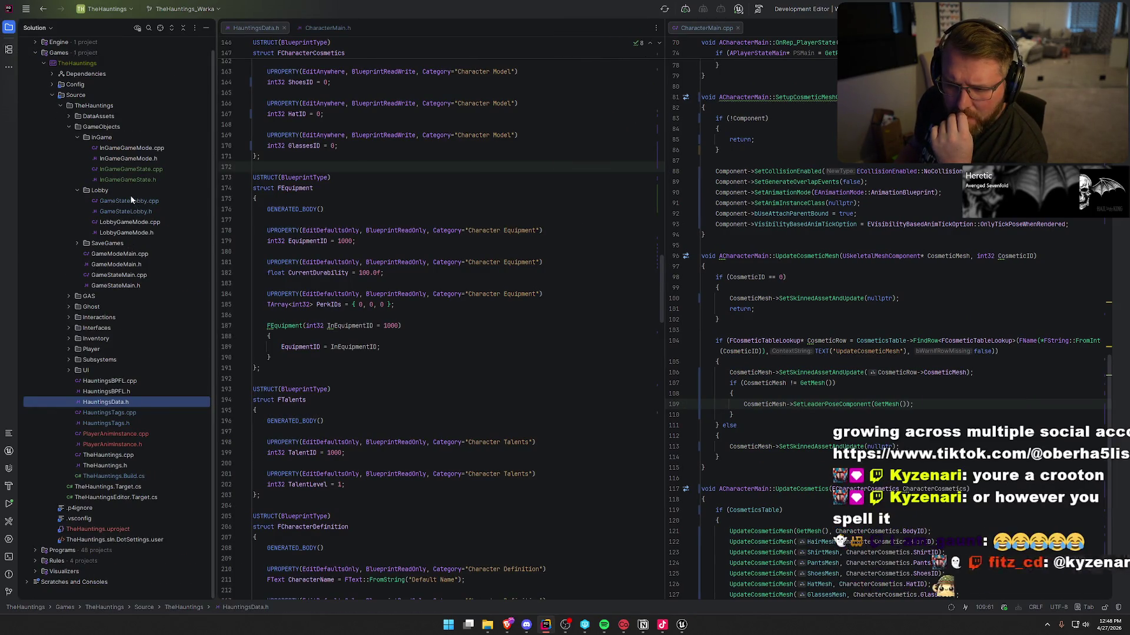
click(69, 350)
click(77, 370)
double_click(147, 423)
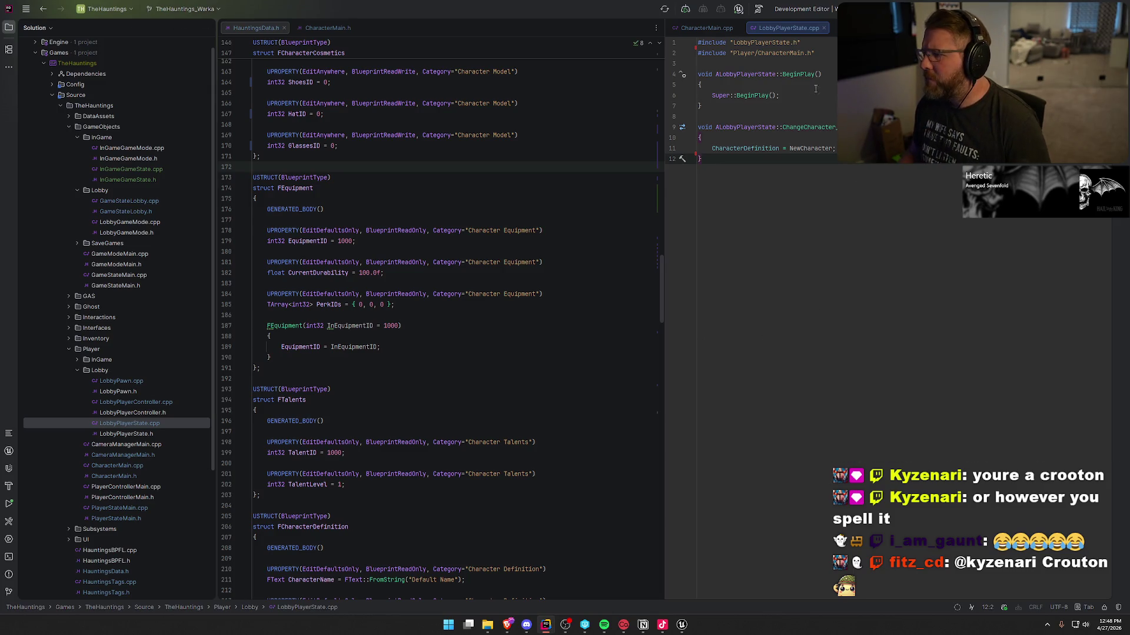
click(726, 149)
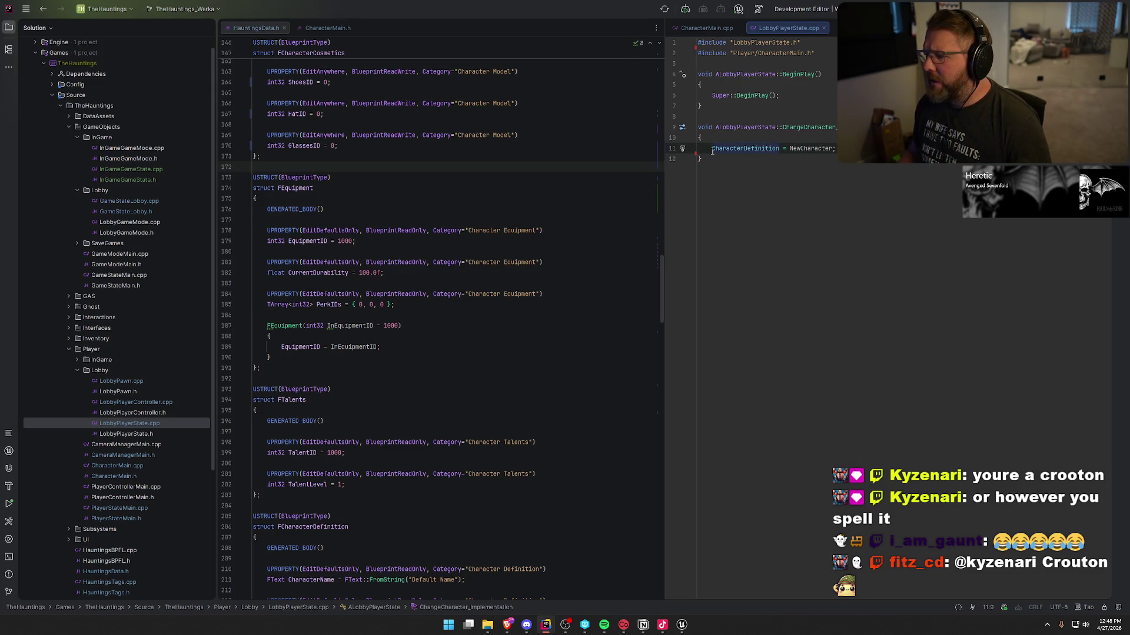
key(shift+End)
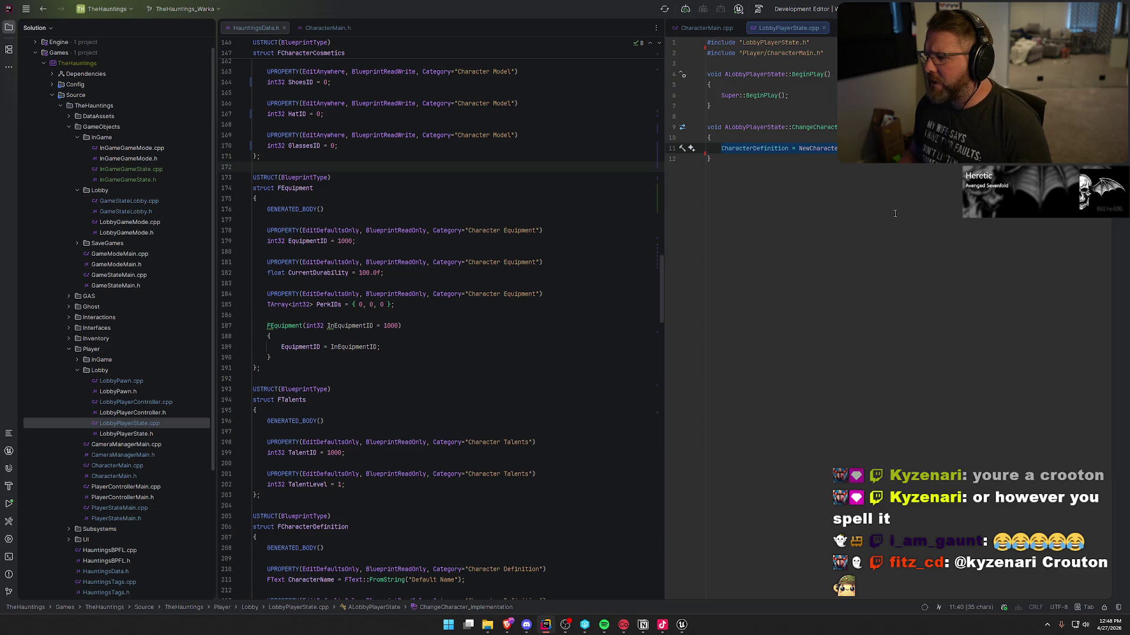
key(Up)
key(Up)
Trace OnRep_CharacterDef to UpdateCosmetics in the left pane, beside LobbyPlayerState.cpp's ChangeCharacter.
ctrl+click(804, 76)
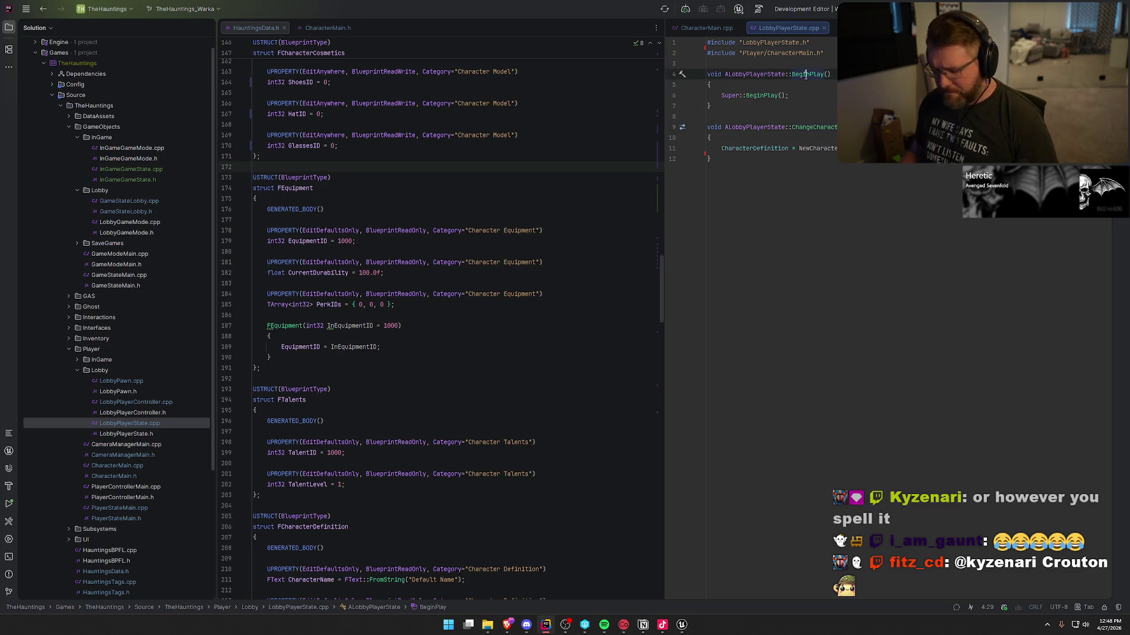
drag(865, 28, 415, 59)
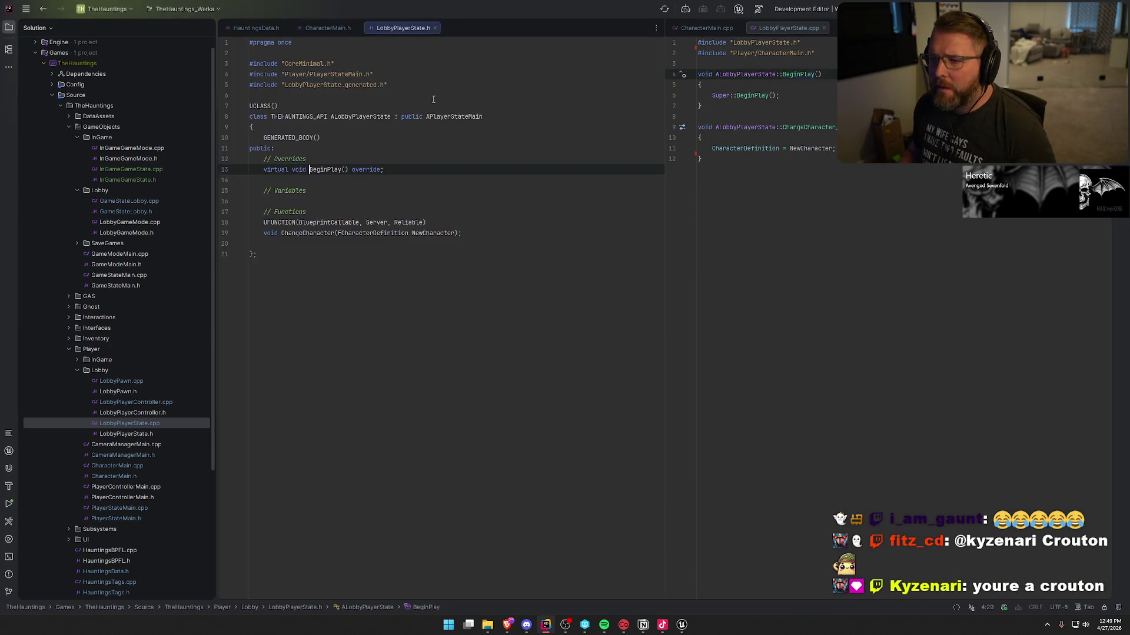
ctrl+click(338, 171)
ctrl+click(312, 313)
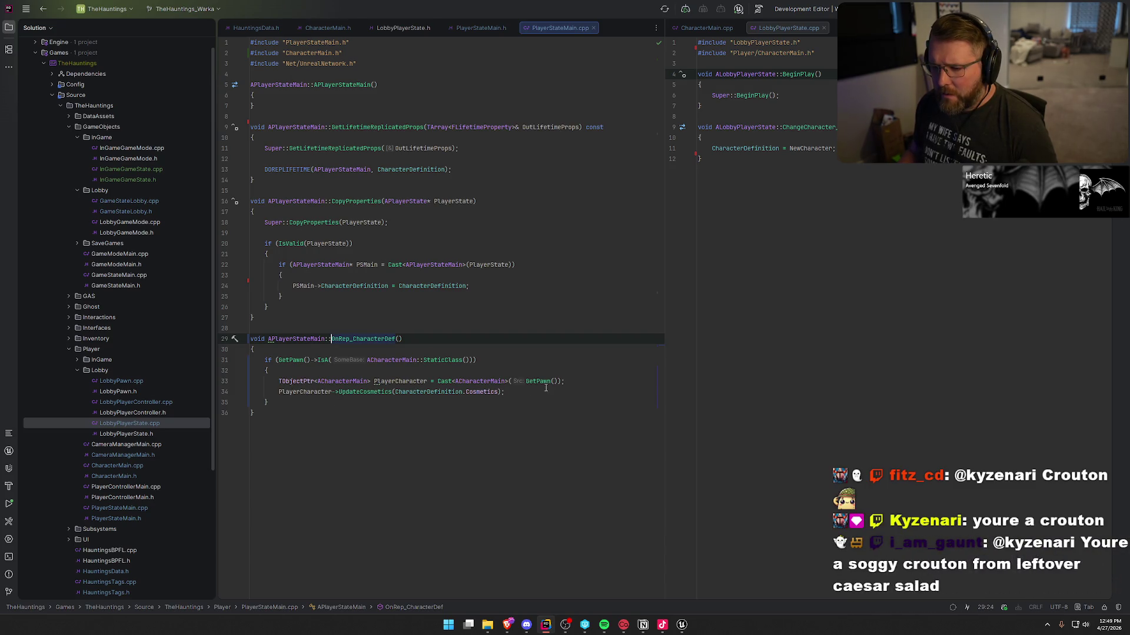
click(374, 391)
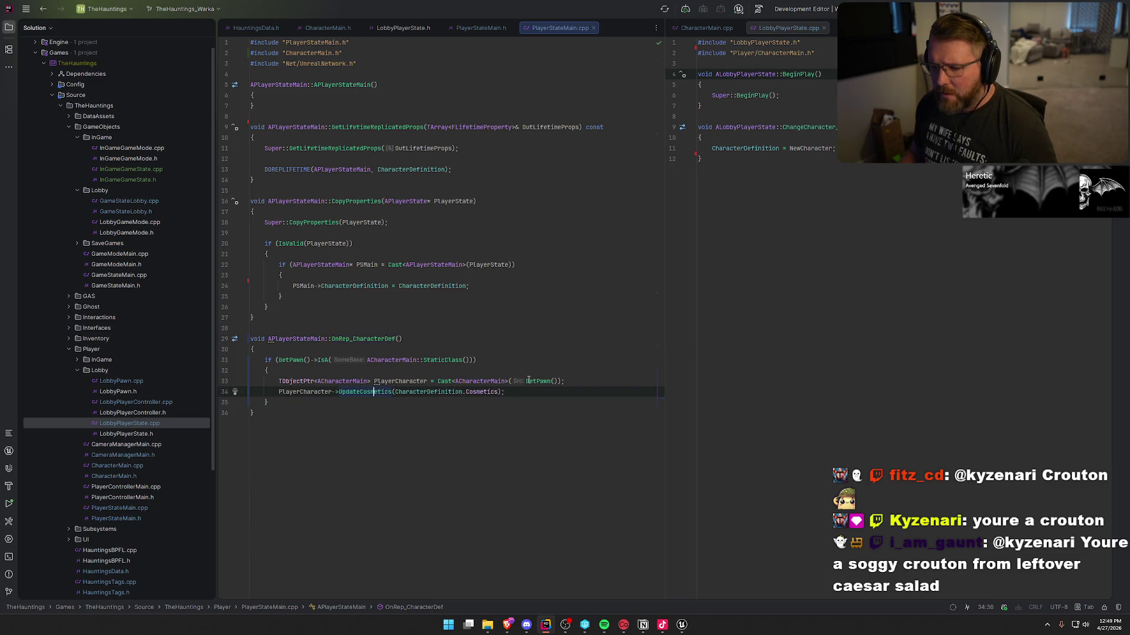
key(F12)
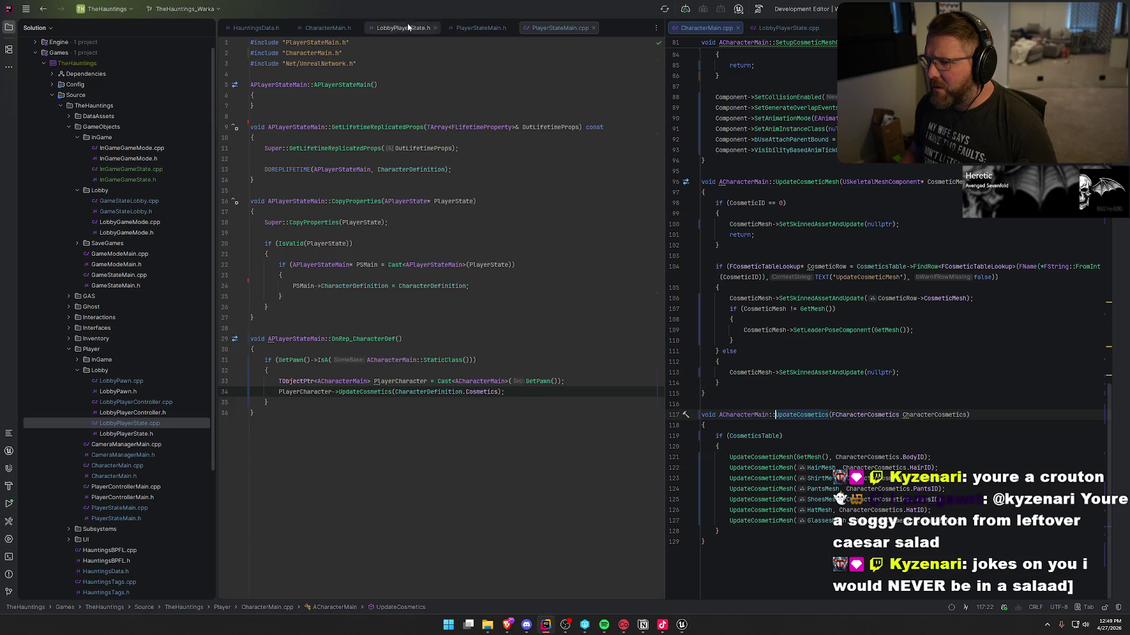
click(788, 28)
click(870, 148)
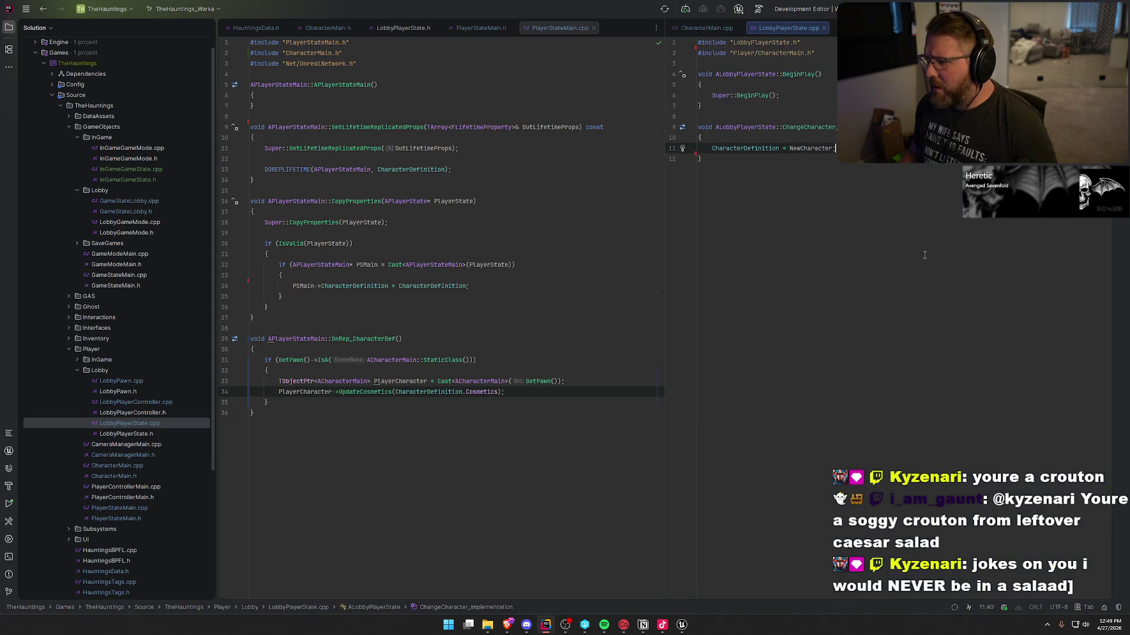
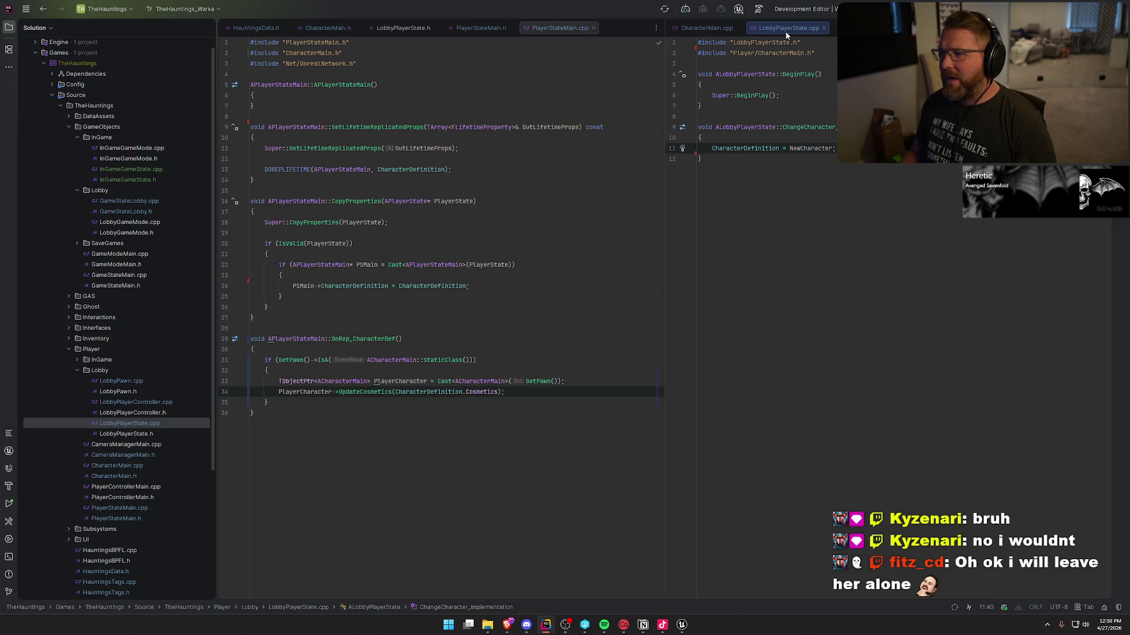
Split PlayerStateMain.h (left) and PlayerStateMain.cpp (right), close HauntingsData.h, and return to Unreal.
click(552, 27)
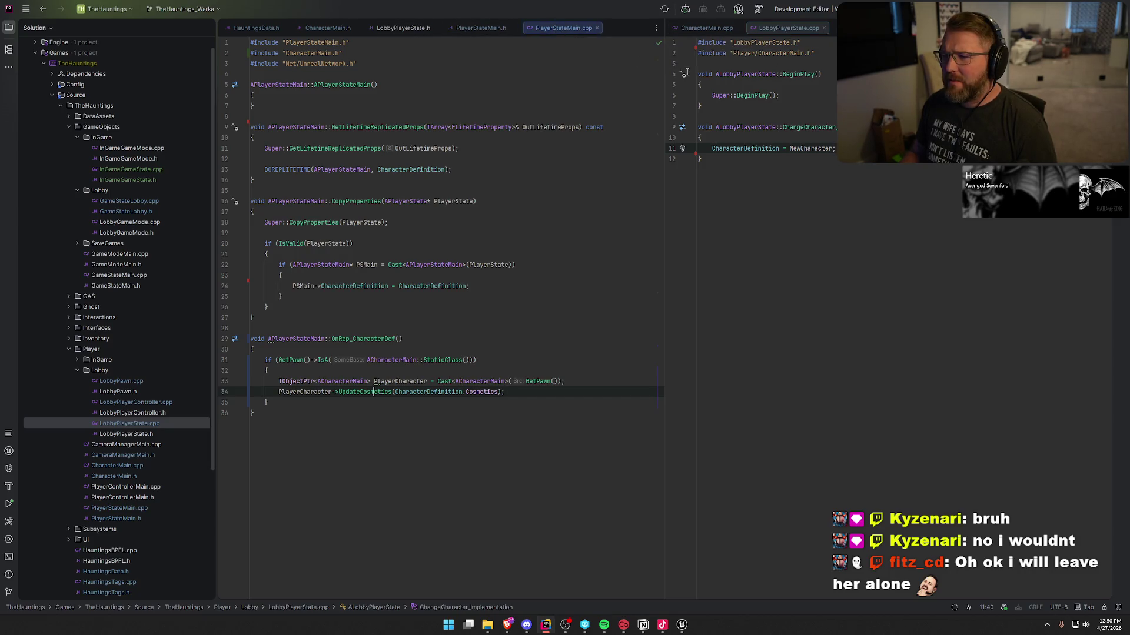
drag(686, 71, 772, 40)
drag(481, 27, 388, 28)
middle_click(252, 27)
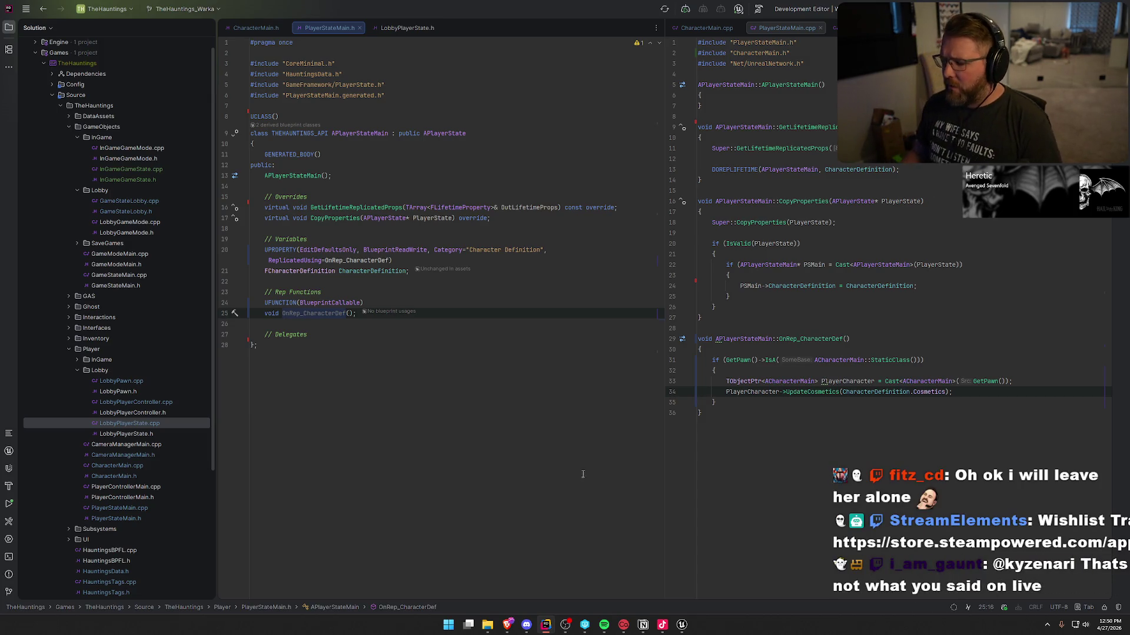
click(683, 626)
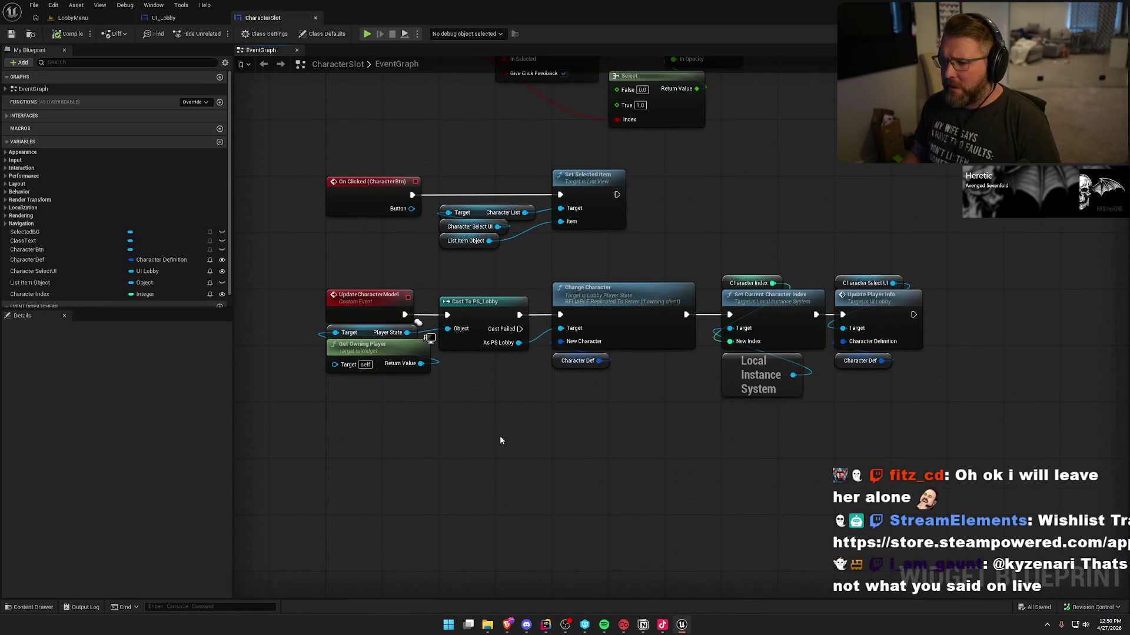
Look over the UI_Lobby and CharacterSlot graphs, then return to the LobbyMenu level.
click(163, 18)
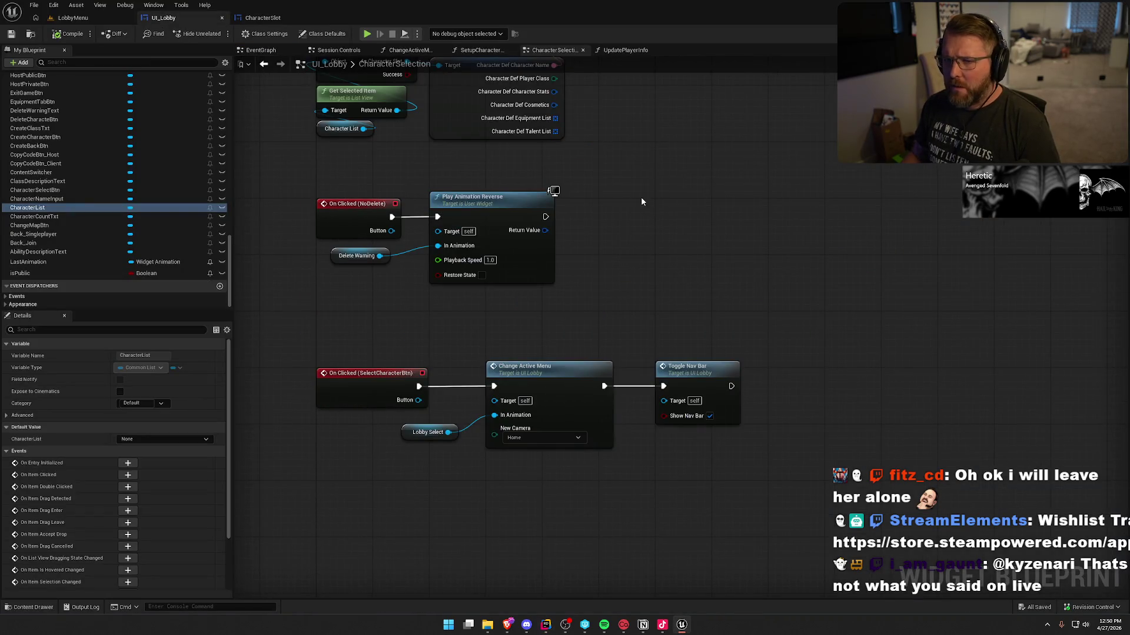
drag(656, 187, 684, 216)
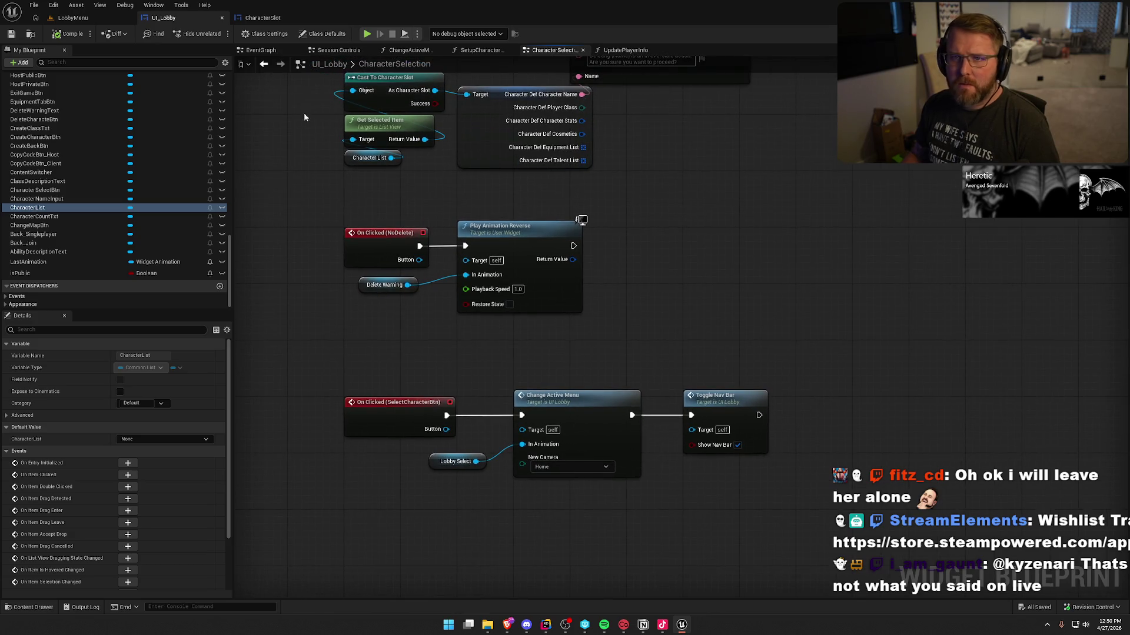
click(262, 18)
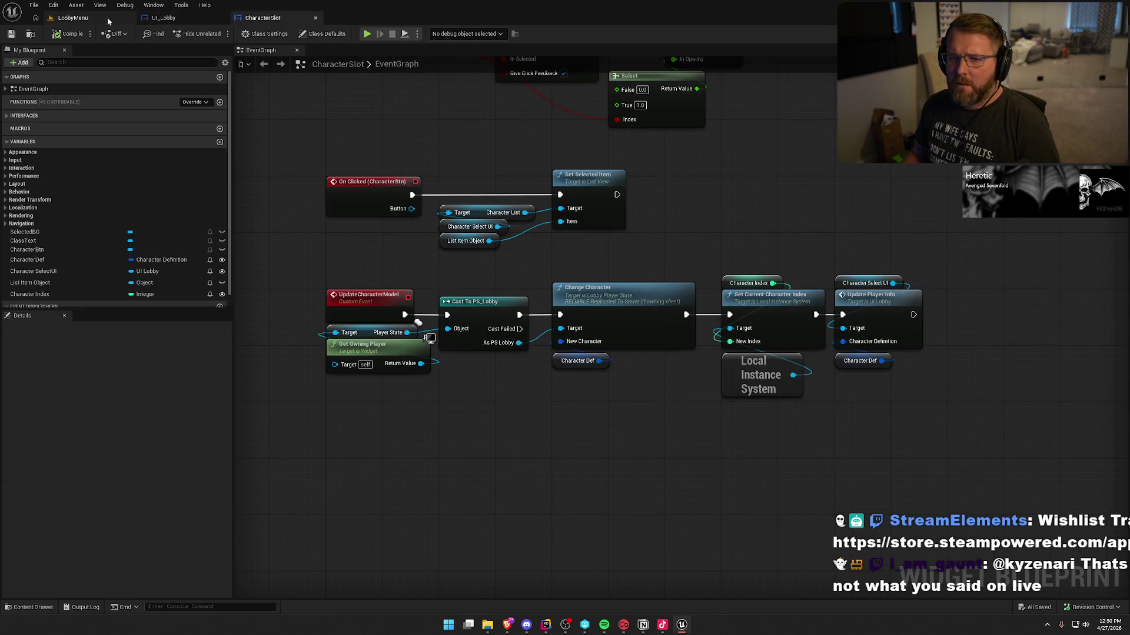
click(108, 21)
Open the UI_PlayerLabel widget blueprint from Content/UI/Lobby in the Content Drawer.
key(ctrl+space)
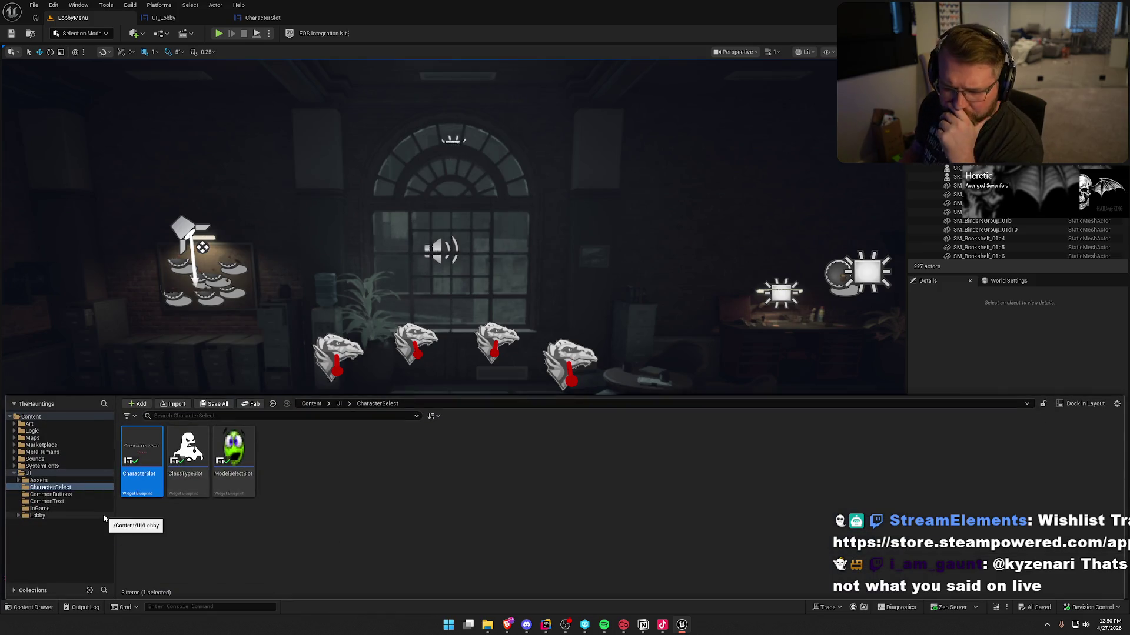
click(42, 516)
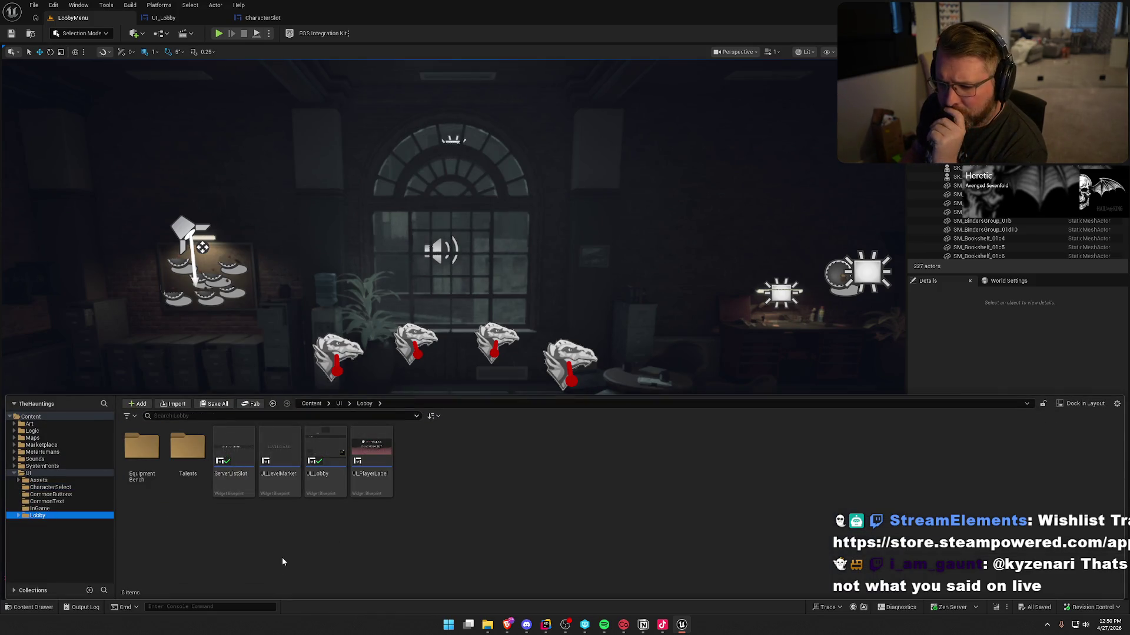
double_click(384, 467)
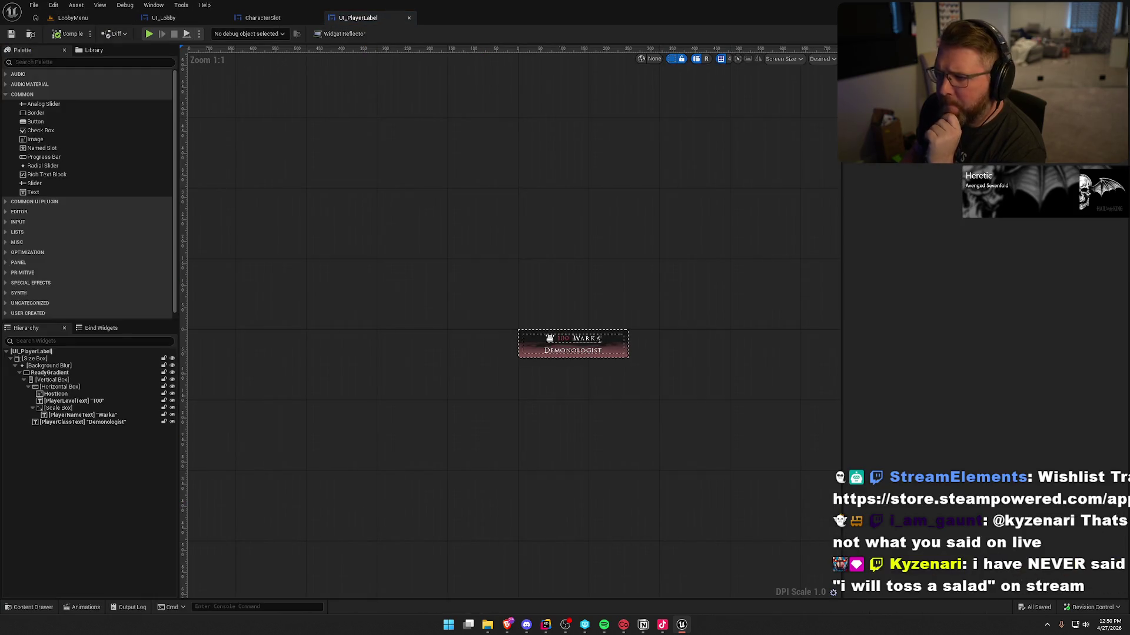
In UI_PlayerLabel's graph, run Find References on the InitPlayerLabel event to reach bp_LobbyCharacter.
click(1109, 34)
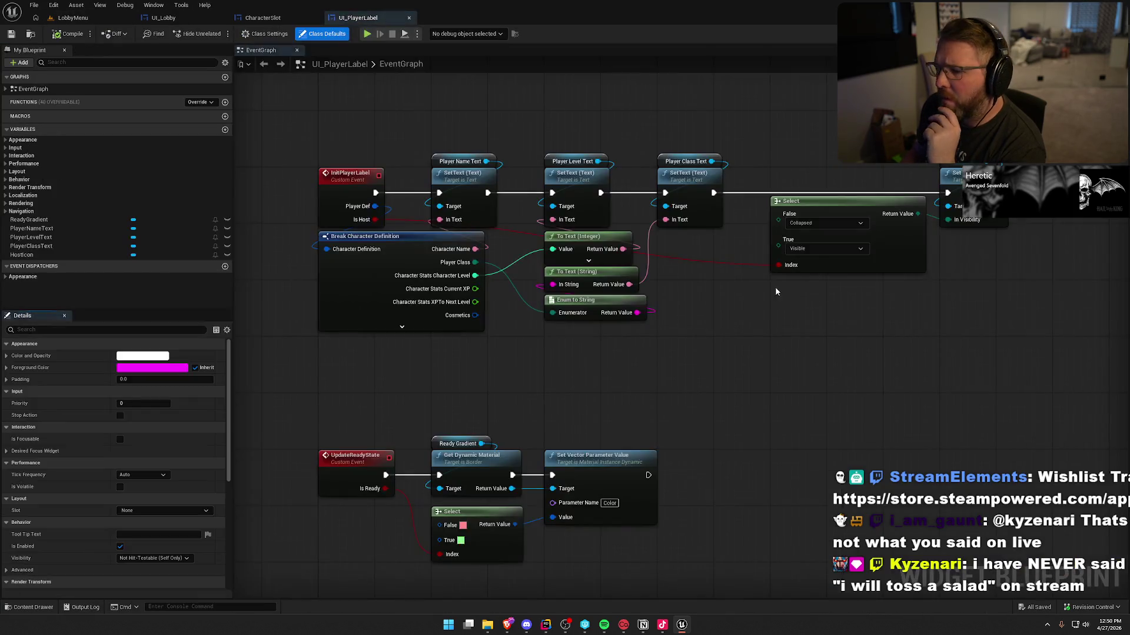
click(373, 205)
drag(396, 399, 528, 417)
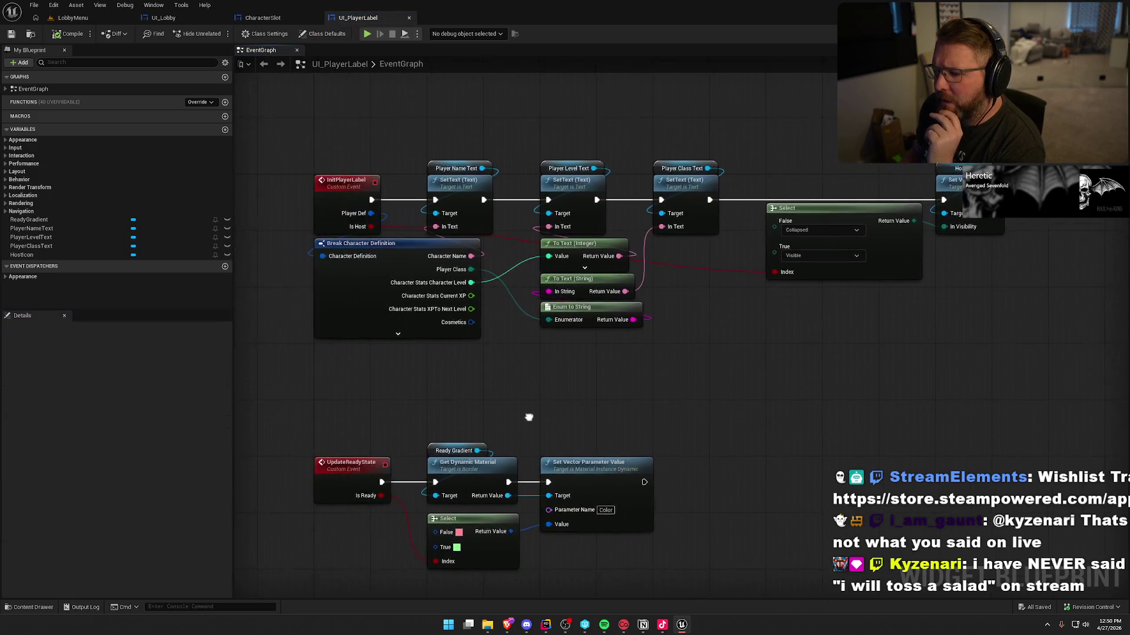
scroll(478, 396, down, 2)
drag(285, 202, 906, 390)
click(654, 361)
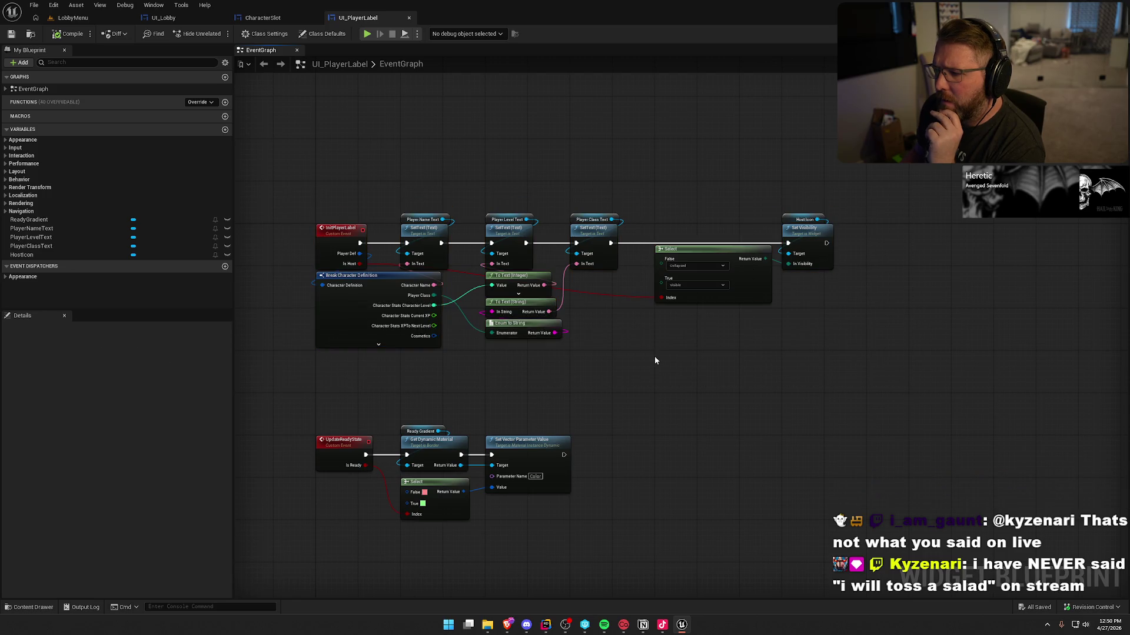
right_click(336, 236)
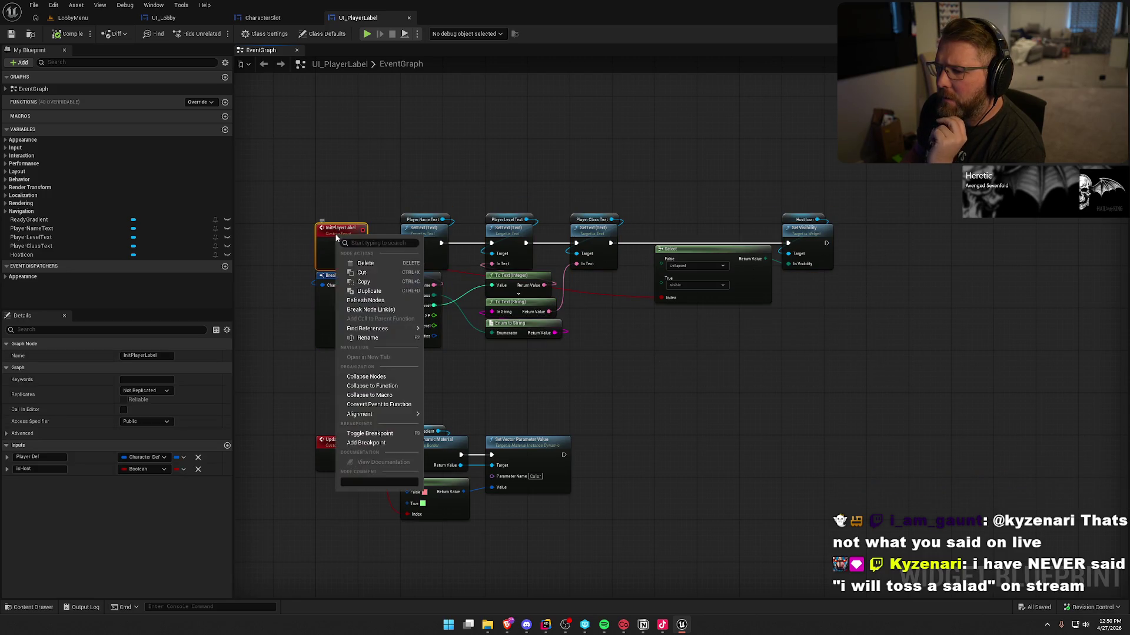
click(539, 381)
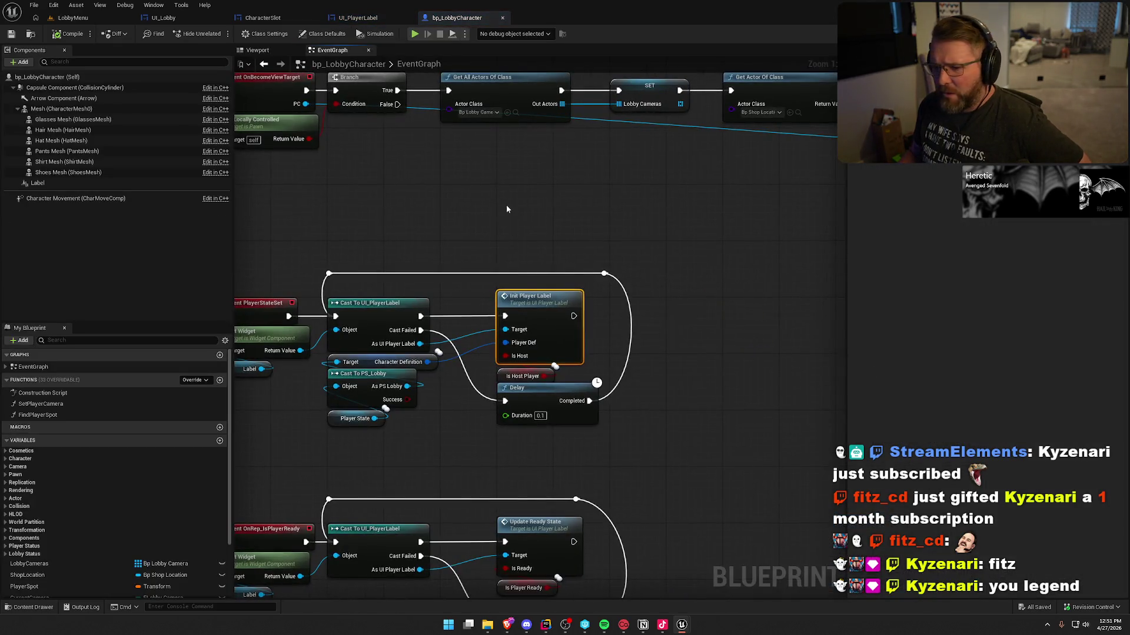
Inspect the PlayerStateSet nodes and follow Init Player Label to its event chain in UI_PlayerLabel.
drag(297, 197, 788, 405)
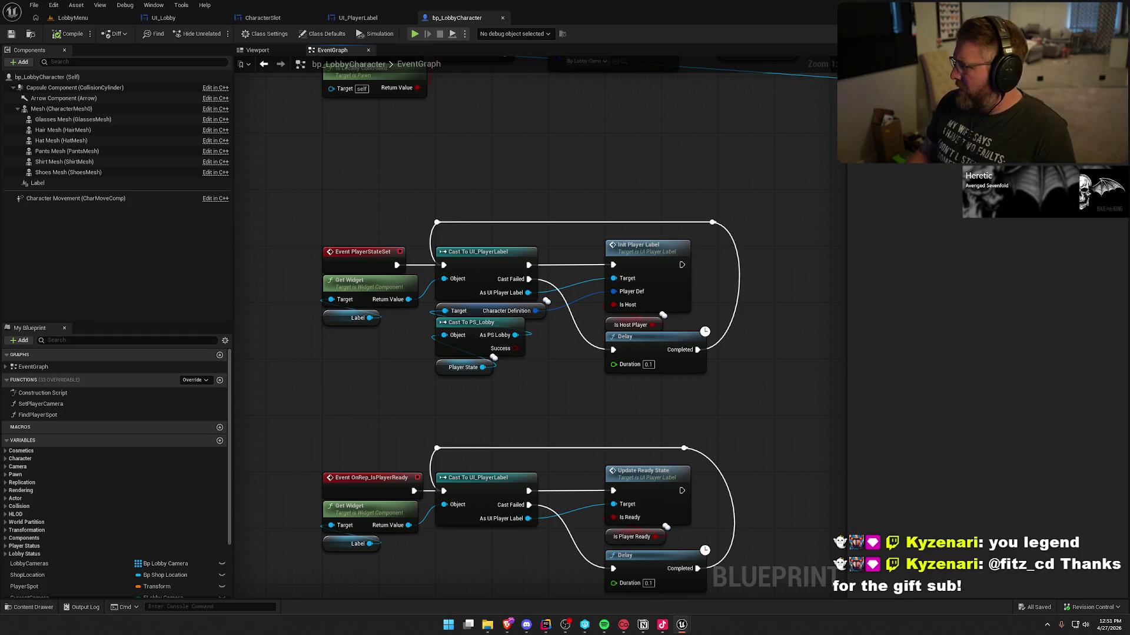
double_click(641, 245)
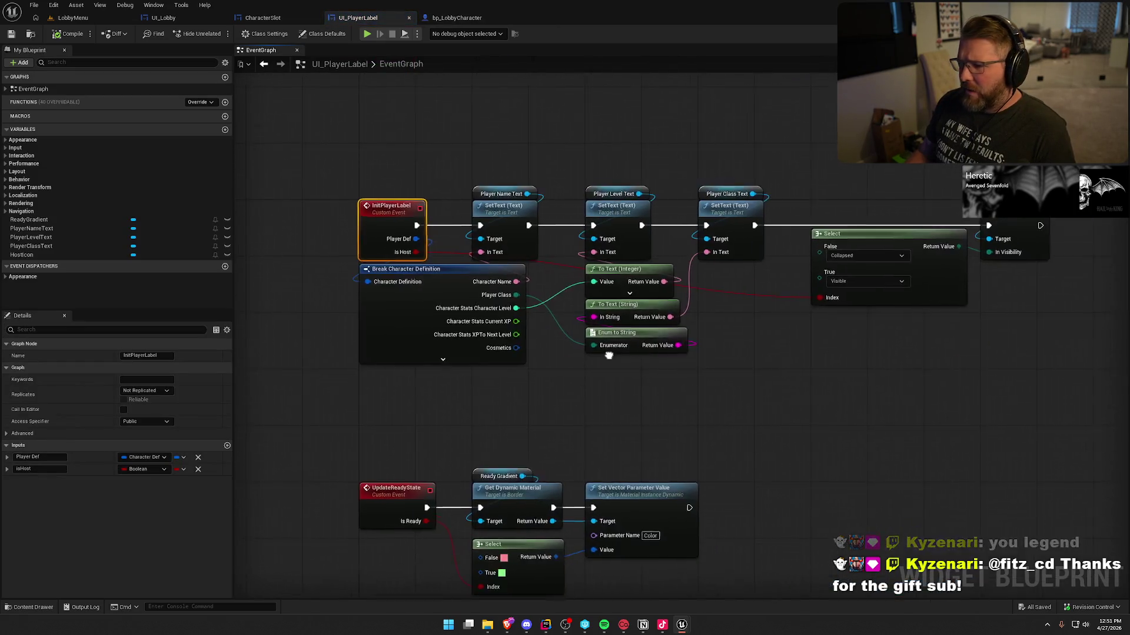
drag(720, 331, 917, 329)
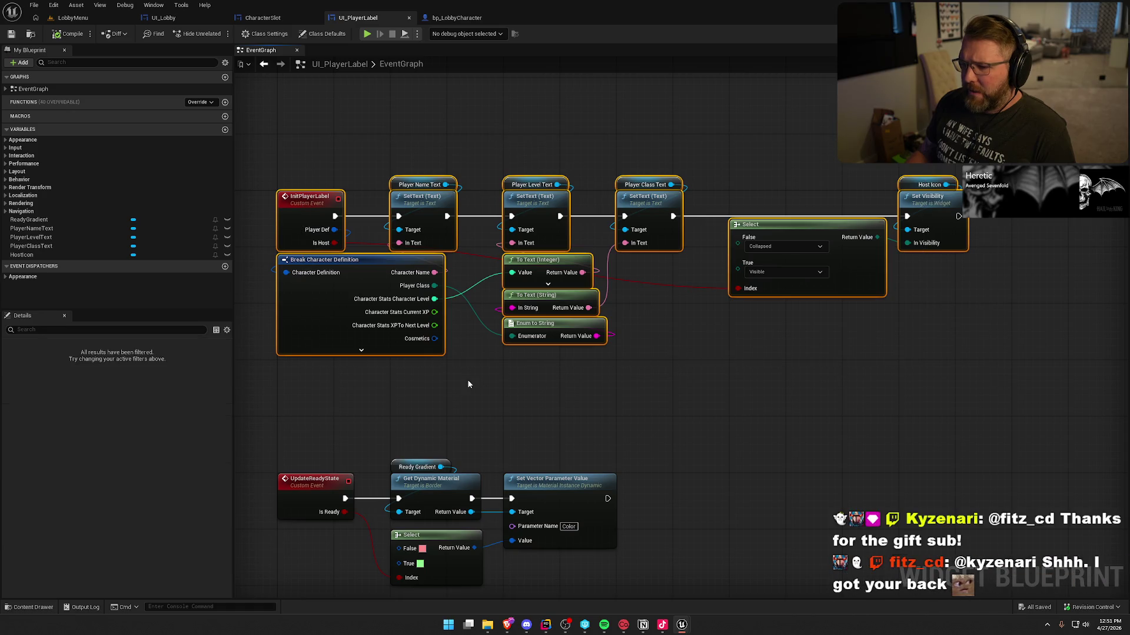
click(490, 379)
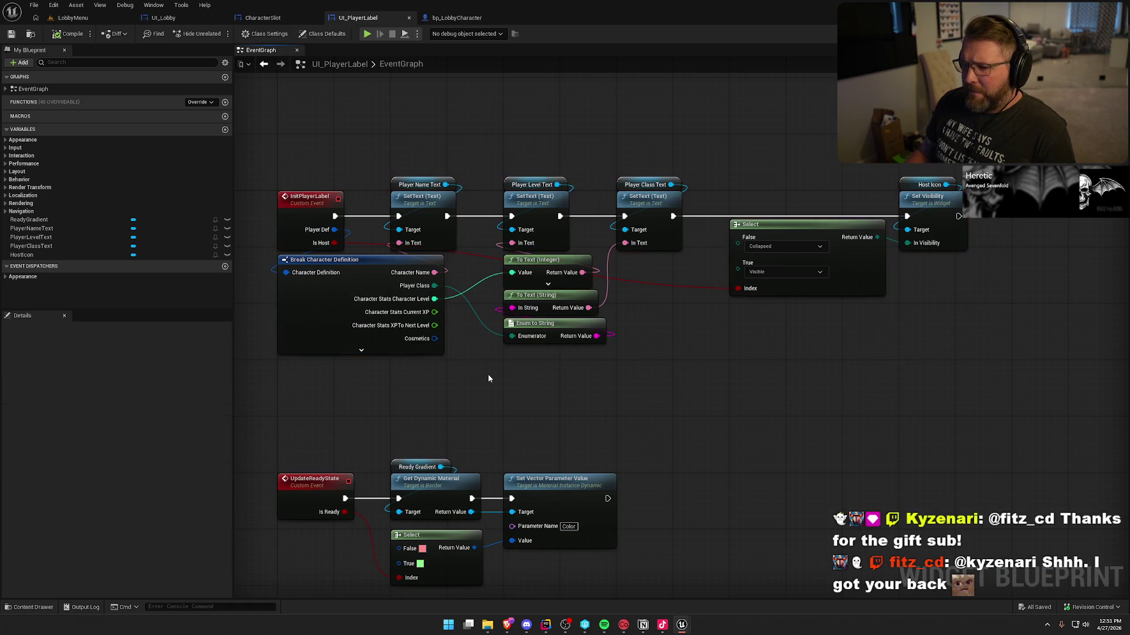
click(306, 203)
click(575, 389)
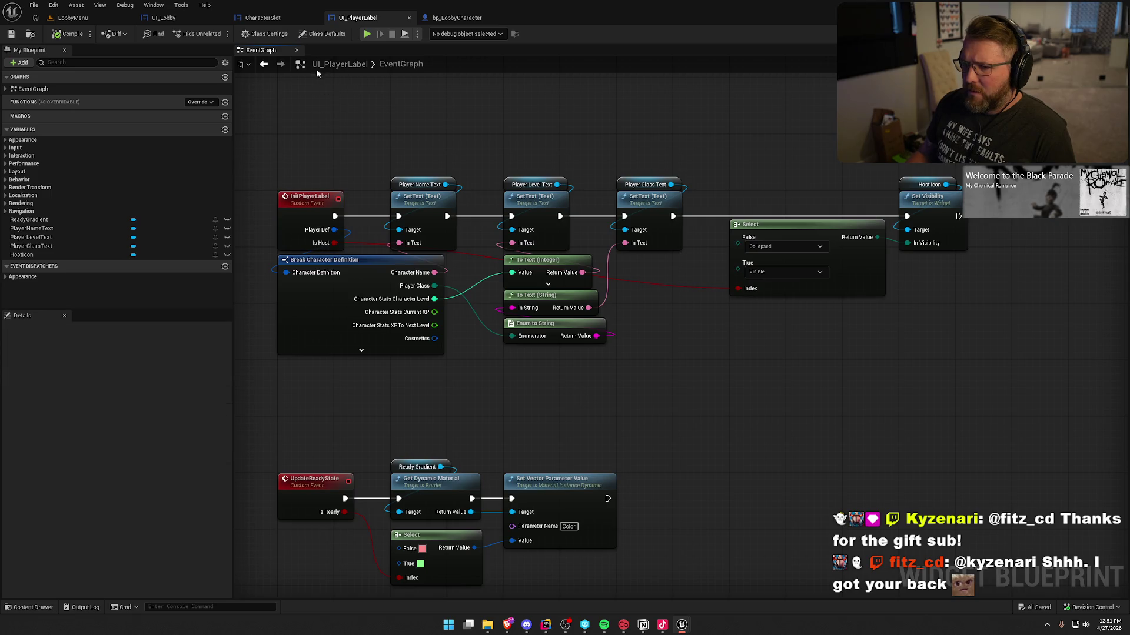
Review the PlayerStateSet chains in bp_LobbyCharacter once more, then switch back to Rider.
click(457, 18)
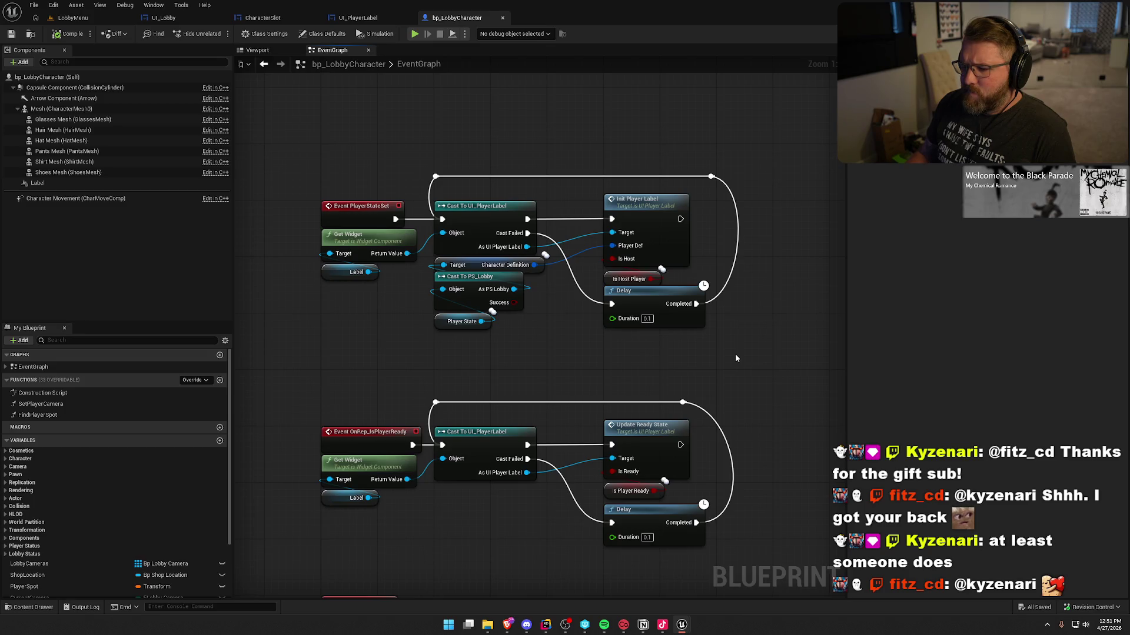
mouse_move(511, 355)
mouse_down()
mouse_move(320, 229)
mouse_move(537, 379)
mouse_up()
drag(300, 159, 803, 348)
click(767, 357)
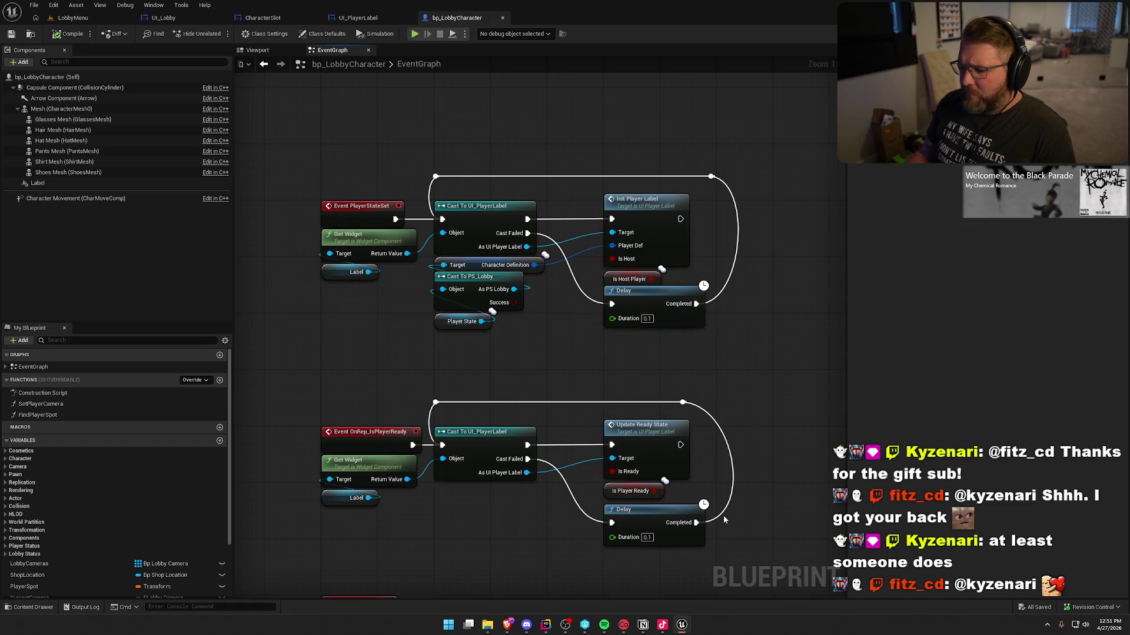
drag(310, 199, 400, 363)
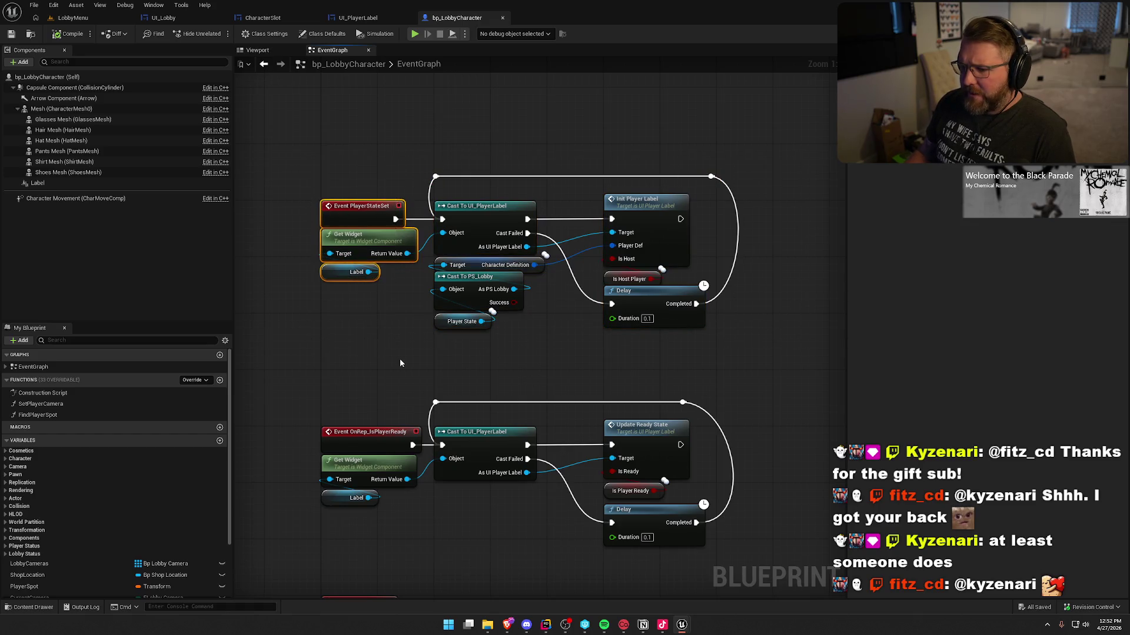
click(400, 363)
click(546, 624)
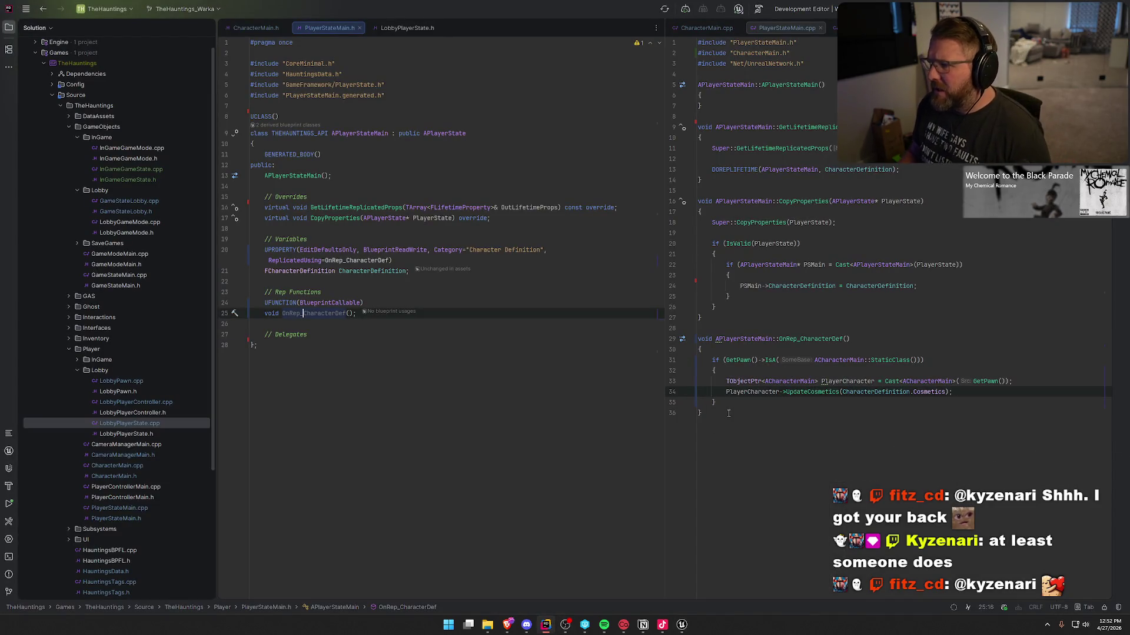
Open LobbyPlayerState.h, check the APlayerStateMain and OnRep_CharacterDef definitions, and place the cursor after BeginPlay.
click(838, 28)
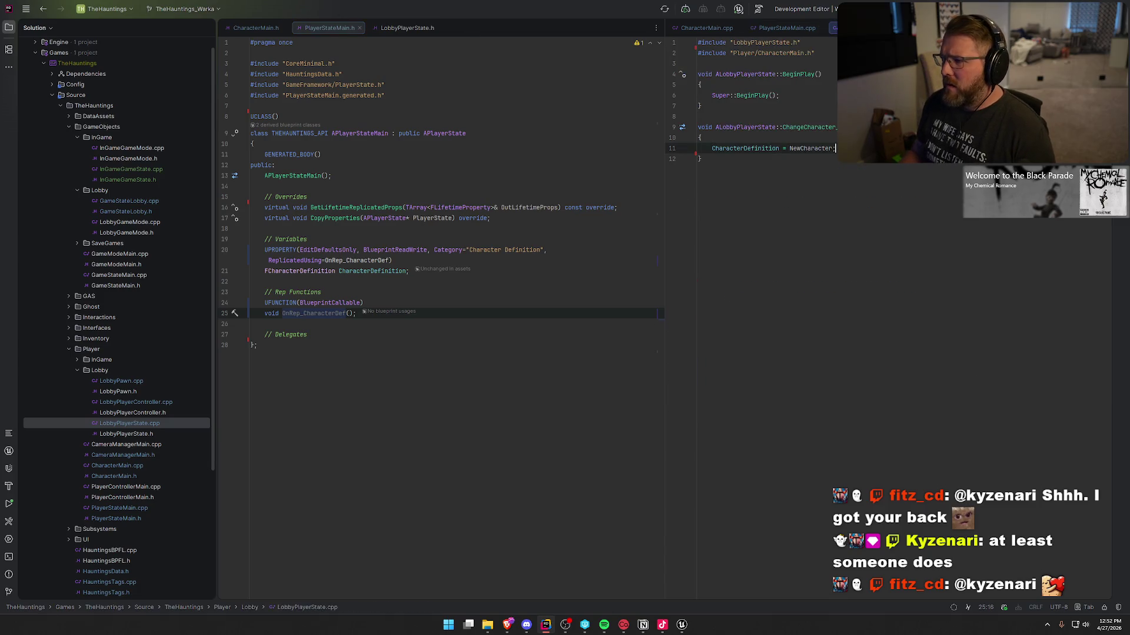
click(682, 127)
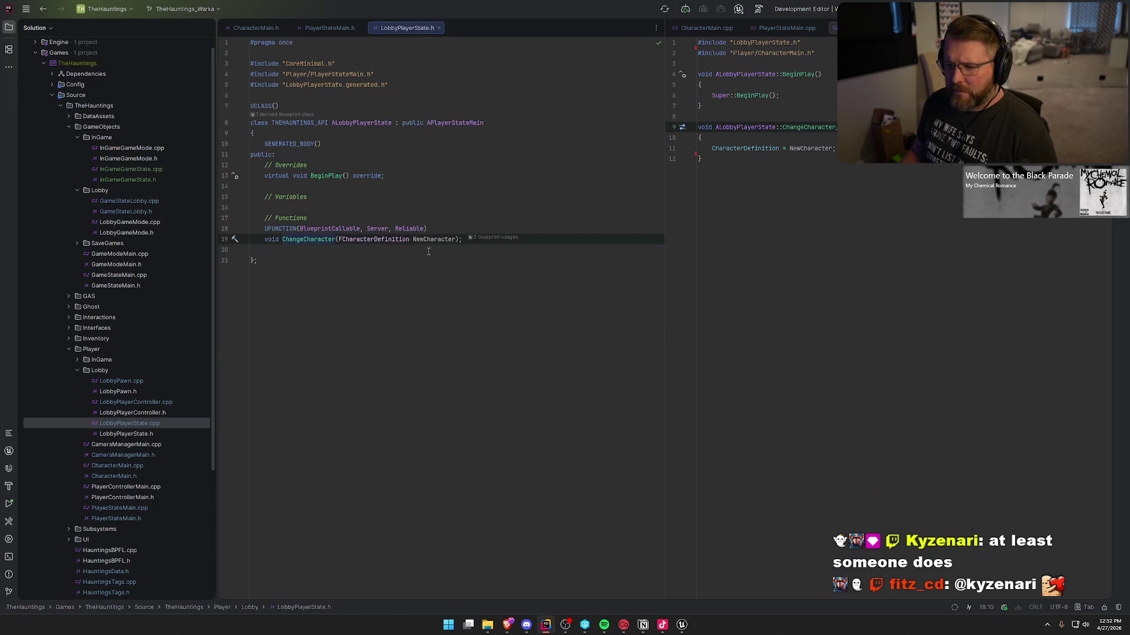
ctrl+click(459, 125)
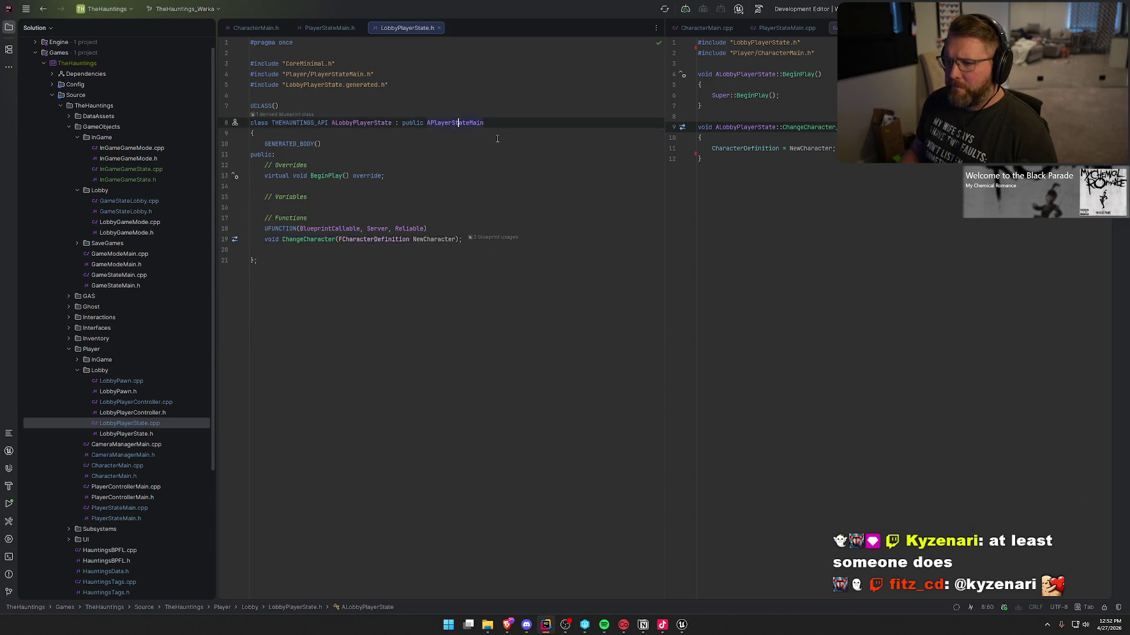
ctrl+click(307, 316)
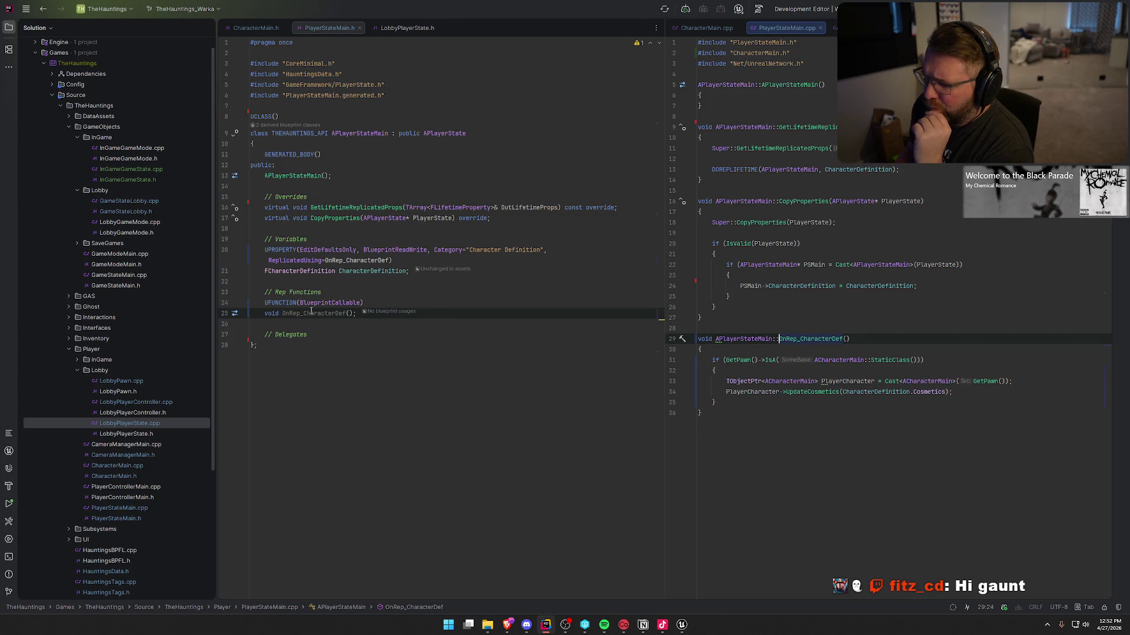
click(396, 30)
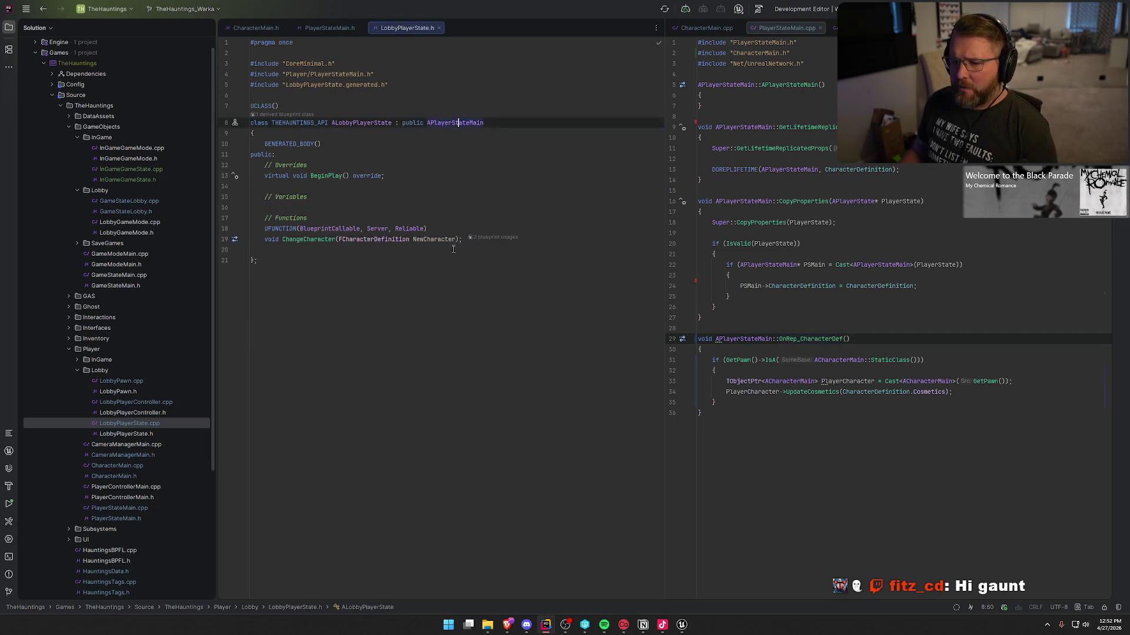
click(410, 169)
click(410, 172)
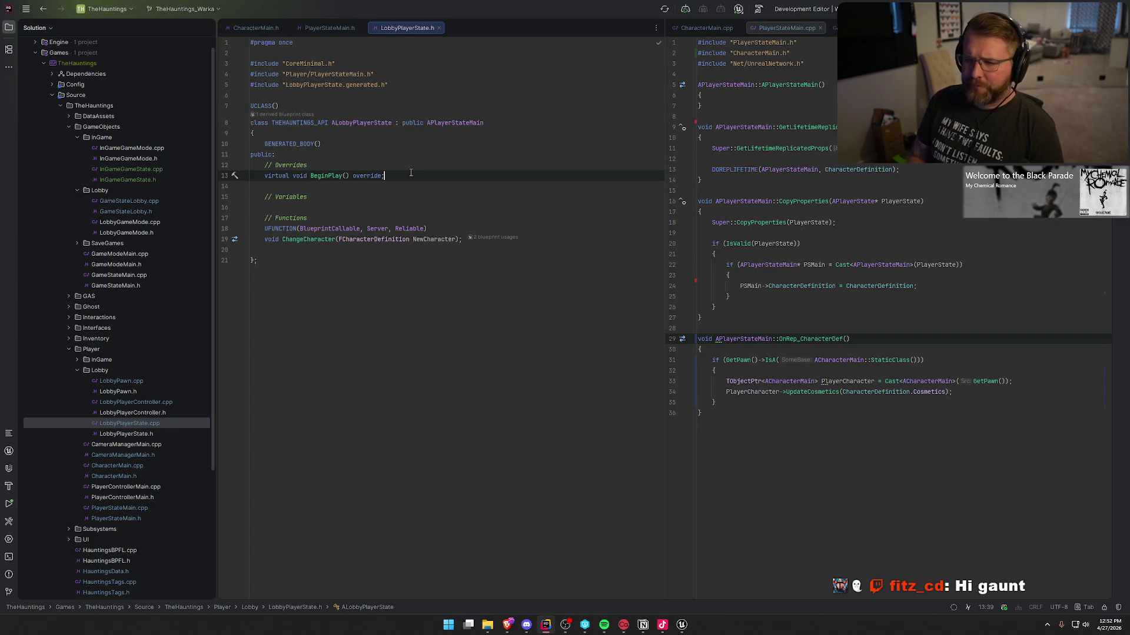
Declare 'virtual void OnRep_CharacterDef() override' in LobbyPlayerState.h and make PlayerStateMain.h's declaration virtual.
key(Return)
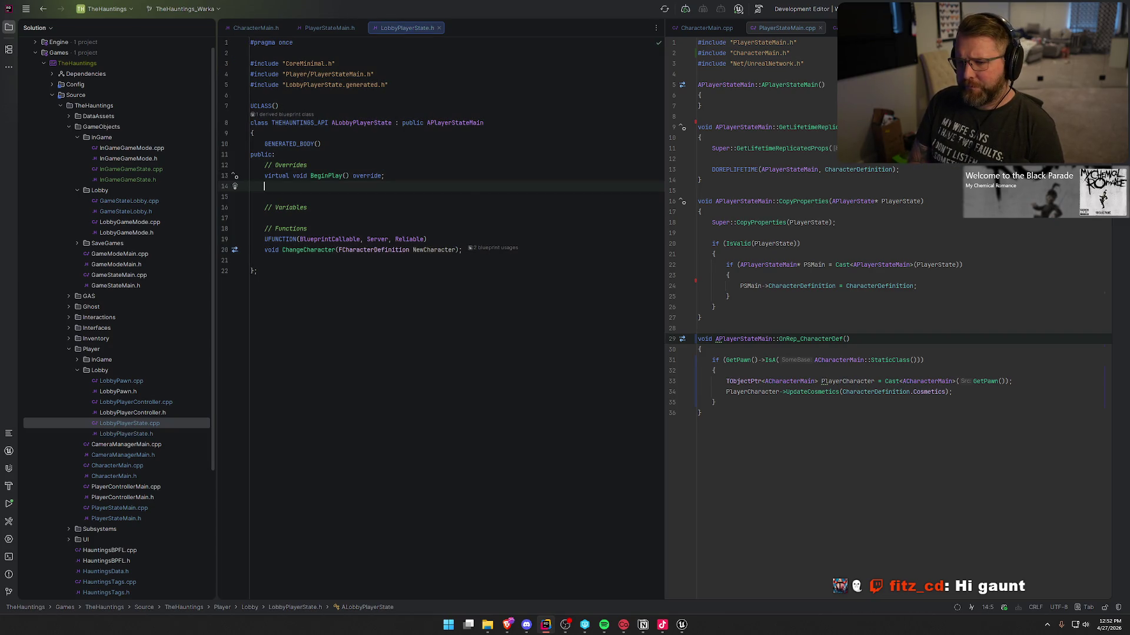
text(virtual void OnRep_CharacterDef()
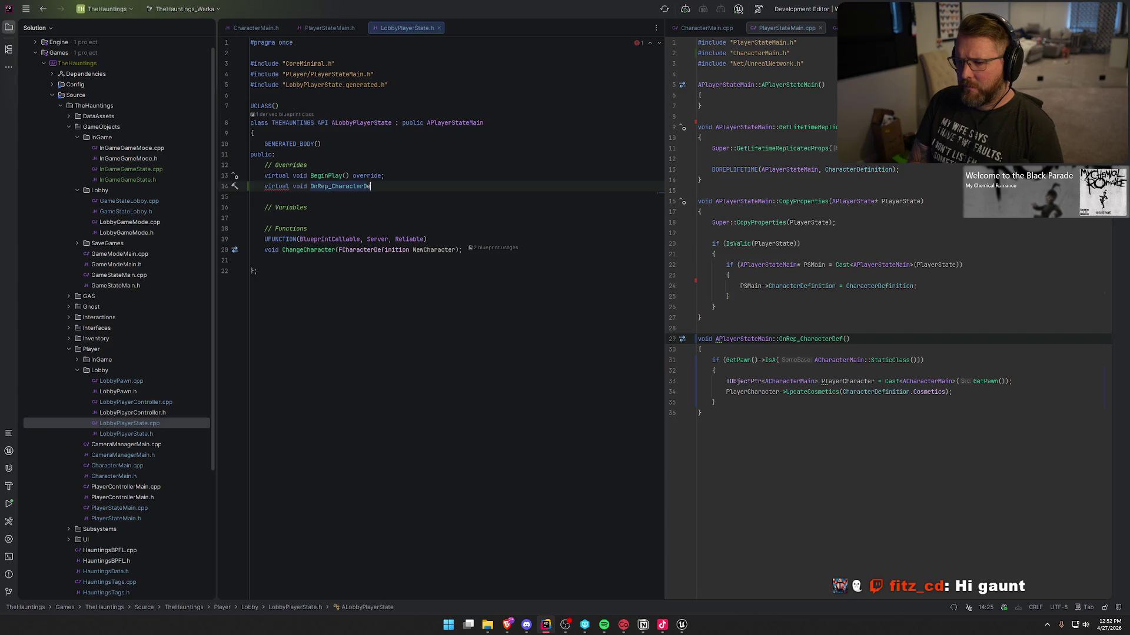
text() override;)
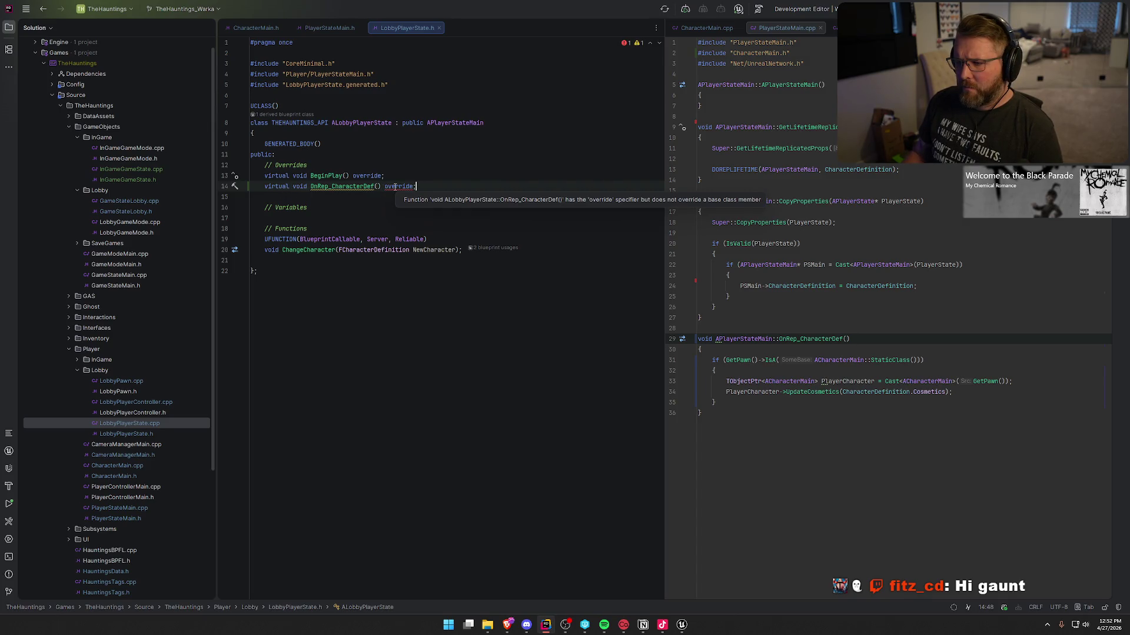
click(330, 28)
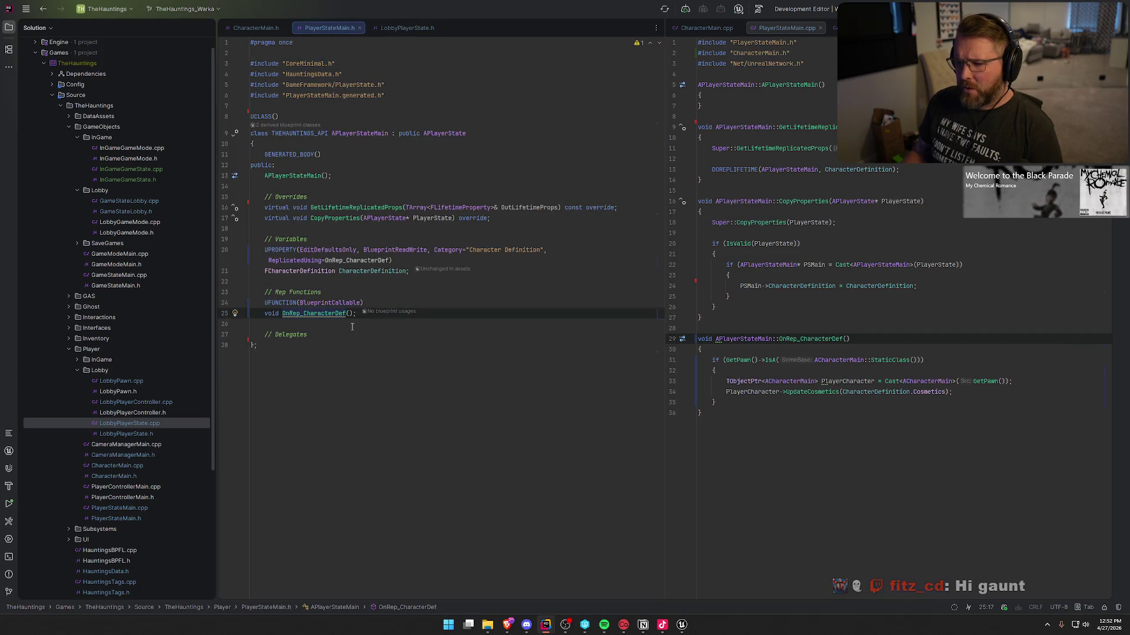
click(267, 313)
text(vi)
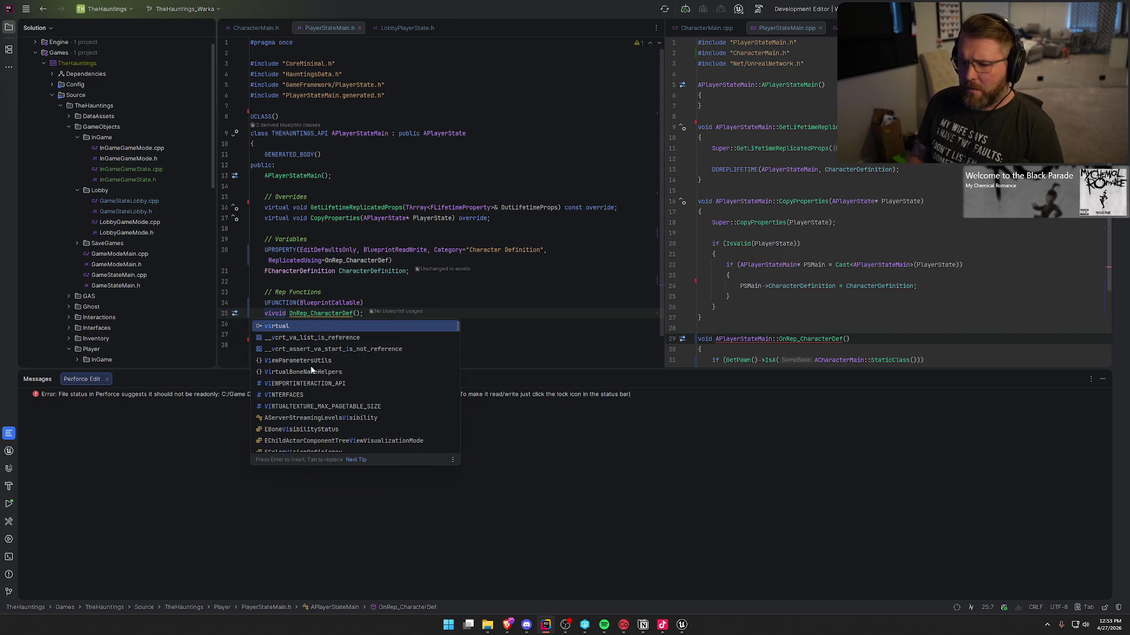
key(Escape)
click(106, 379)
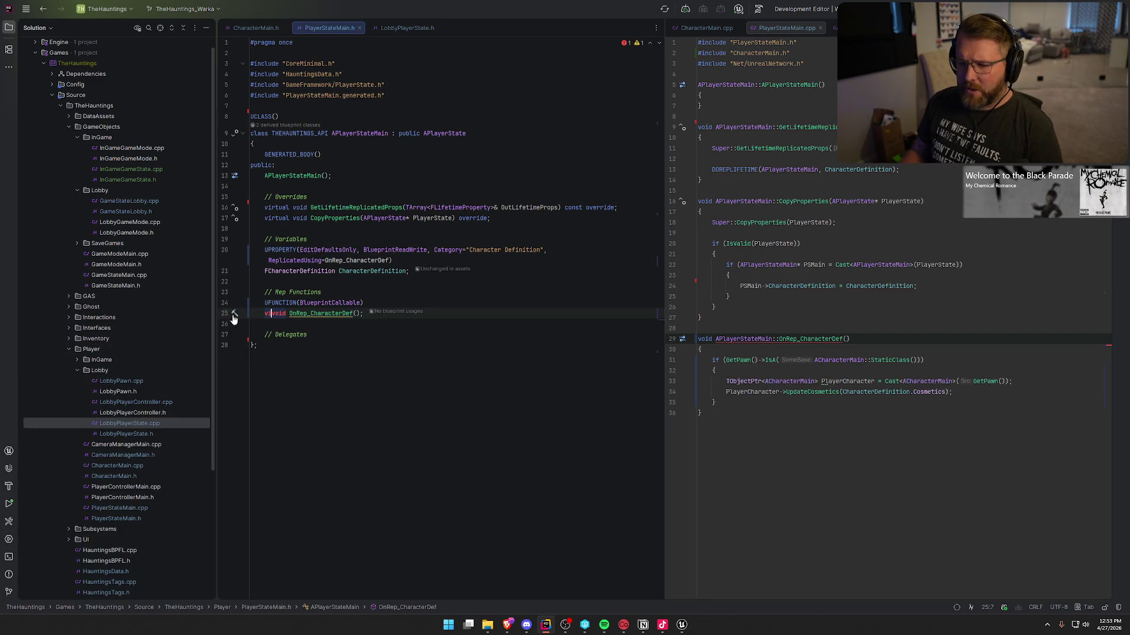
key(Left)
text(rtua)
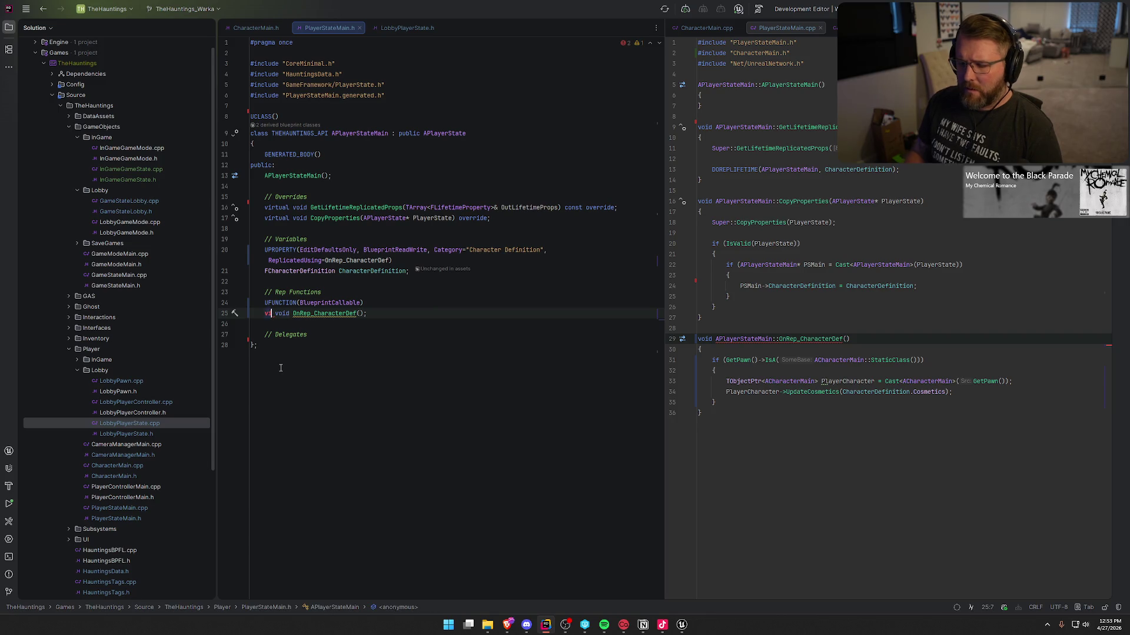
text(l)
click(391, 296)
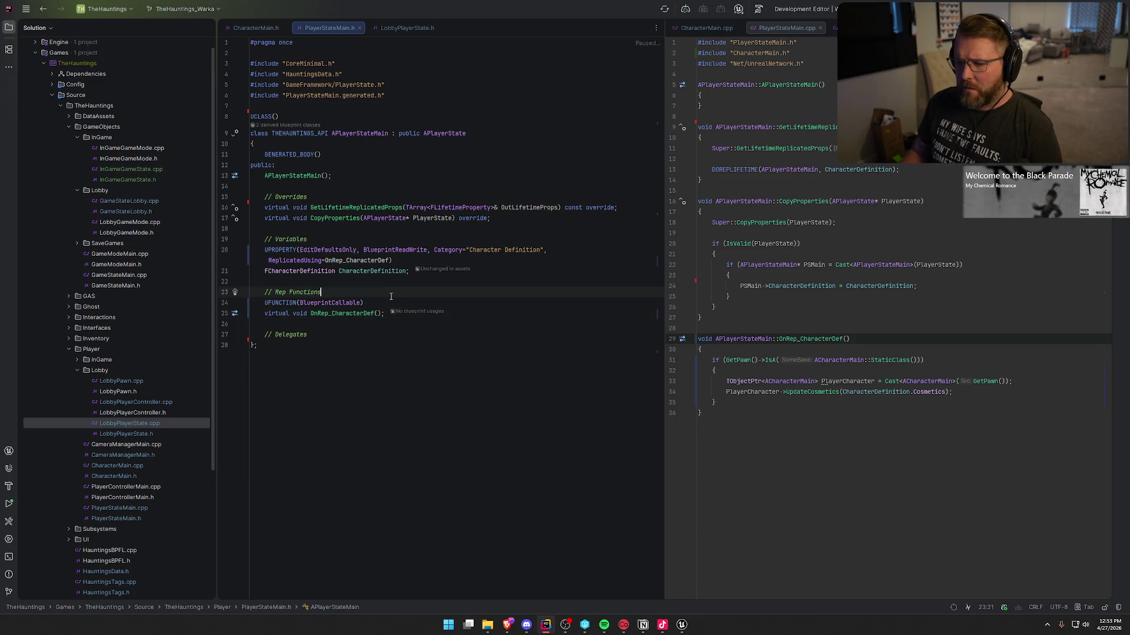
click(407, 27)
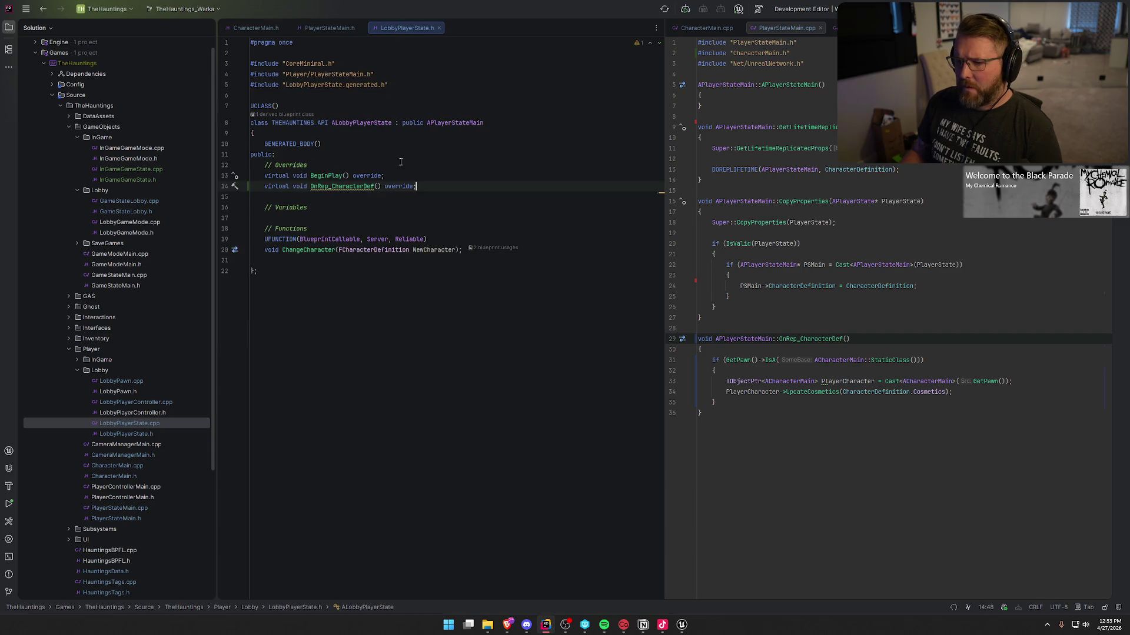
Generate an empty OnRep_CharacterDef definition in LobbyPlayerState.cpp.
key(alt+Return)
key(Return)
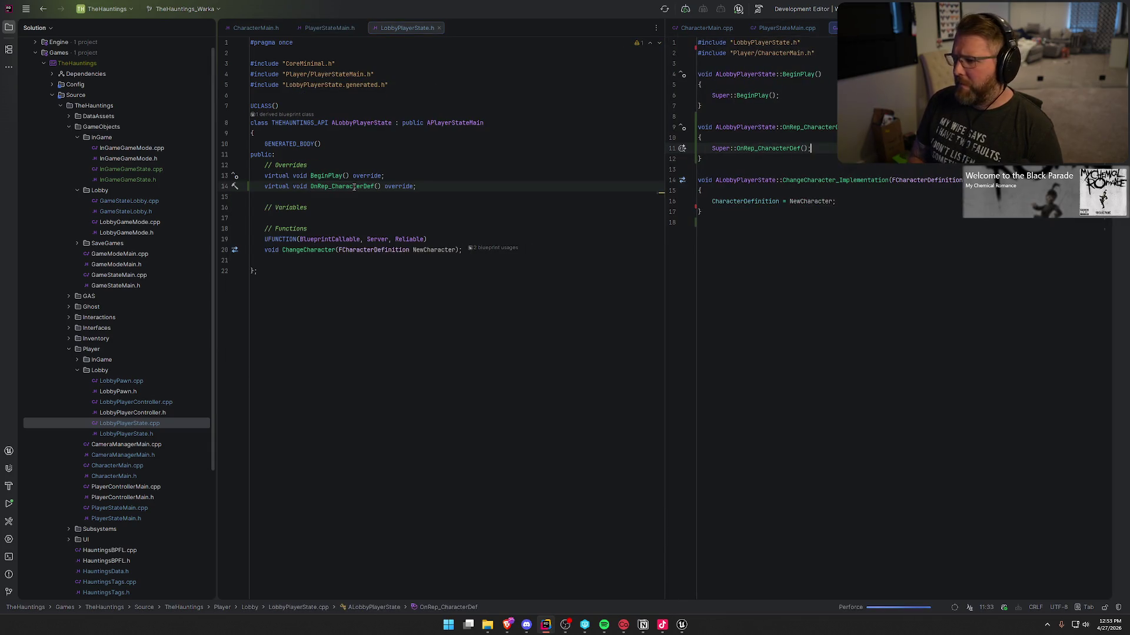
key(Return)
key(Return)
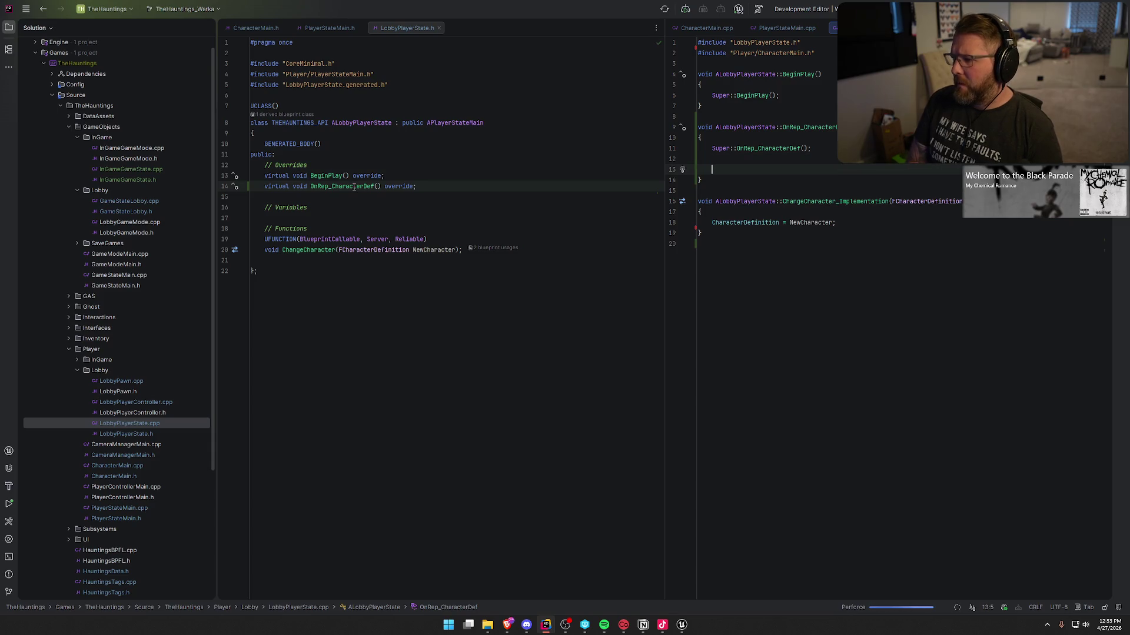
key(Escape)
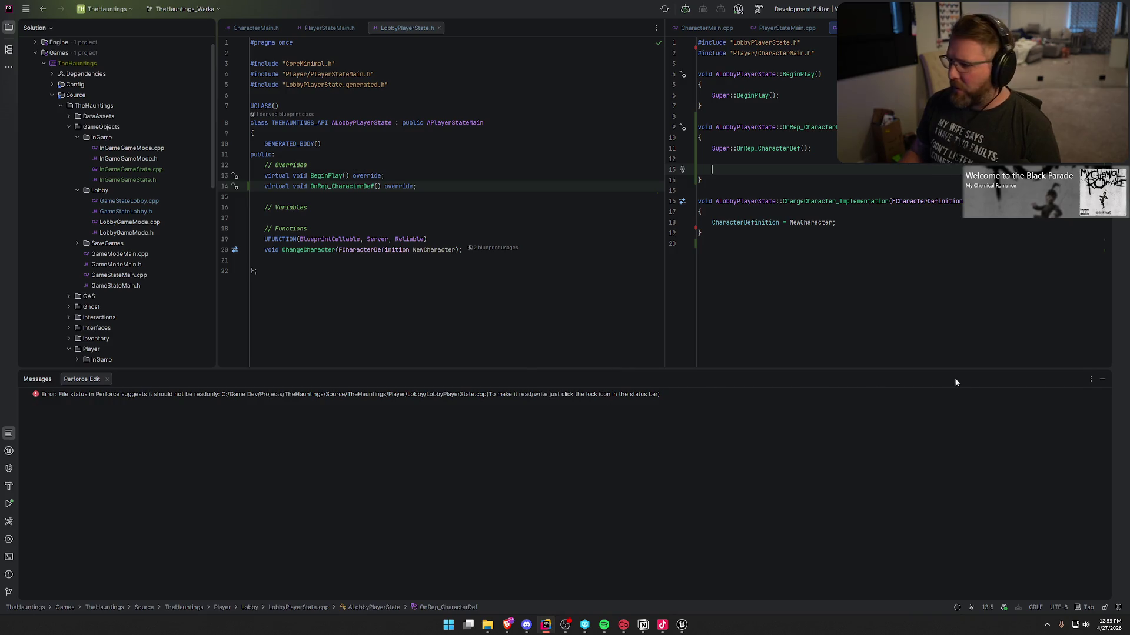
click(1101, 381)
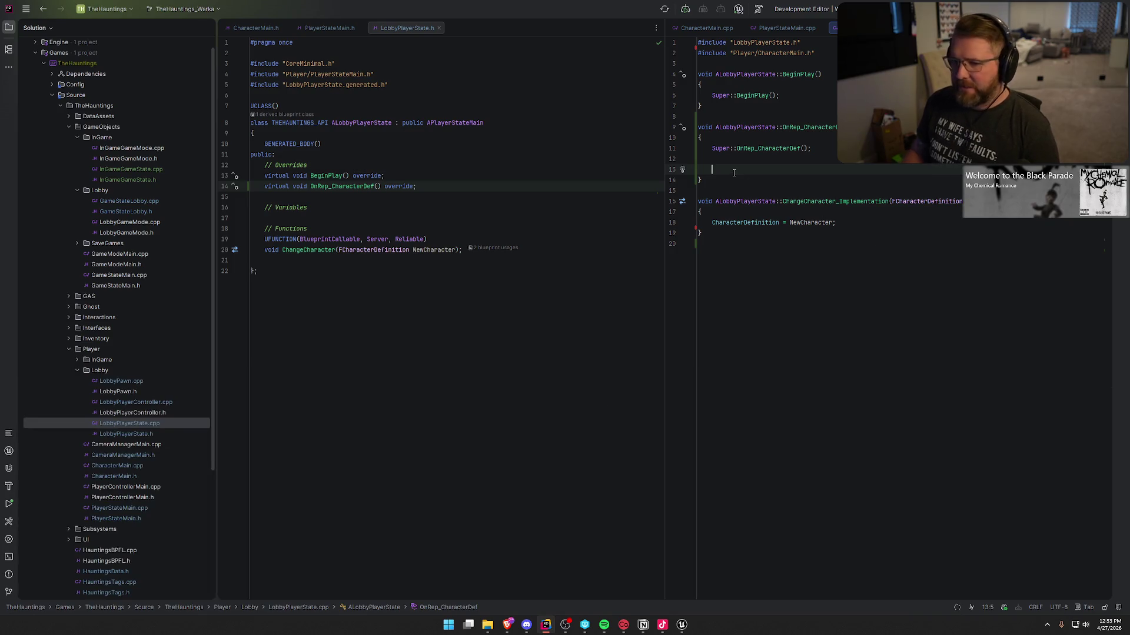
key(ctrl+space)
key(Escape)
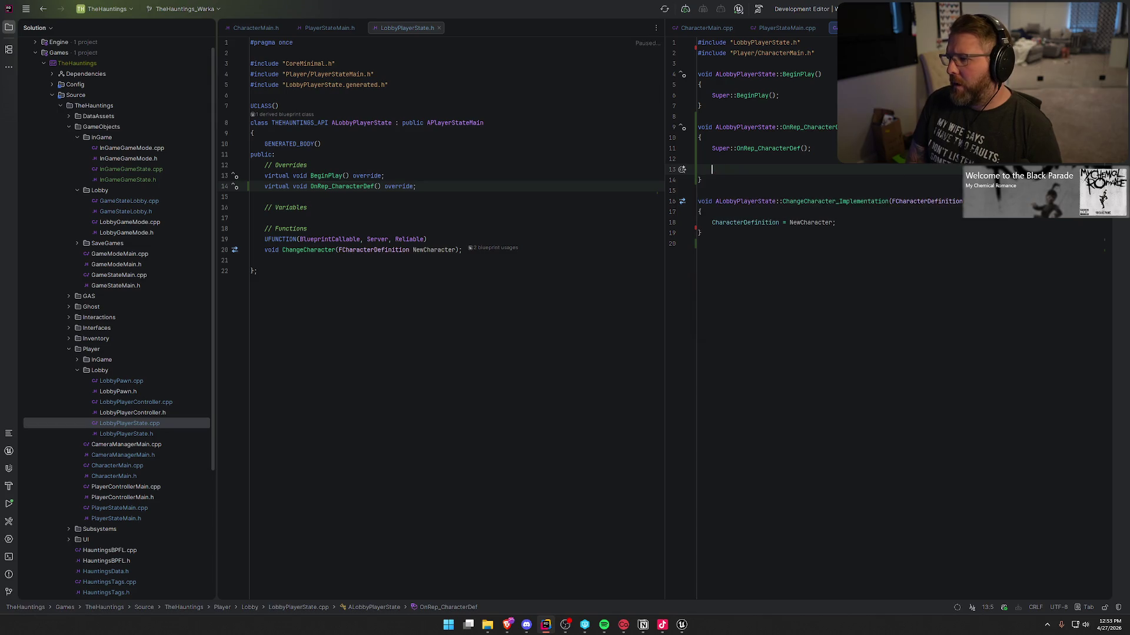
text(PlayerS)
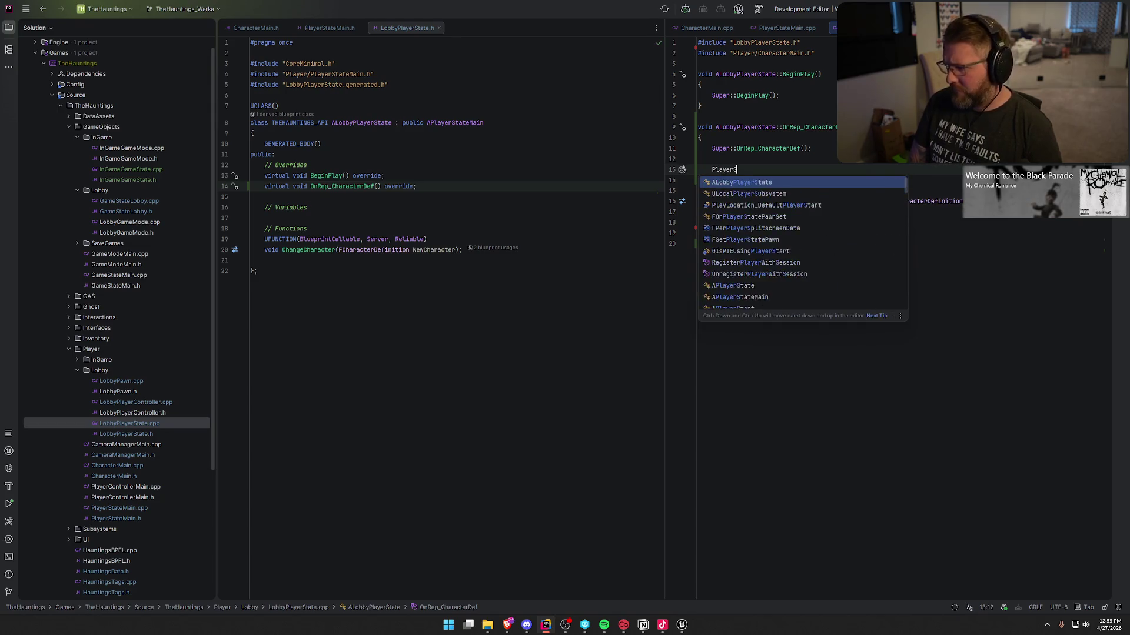
text(tateS)
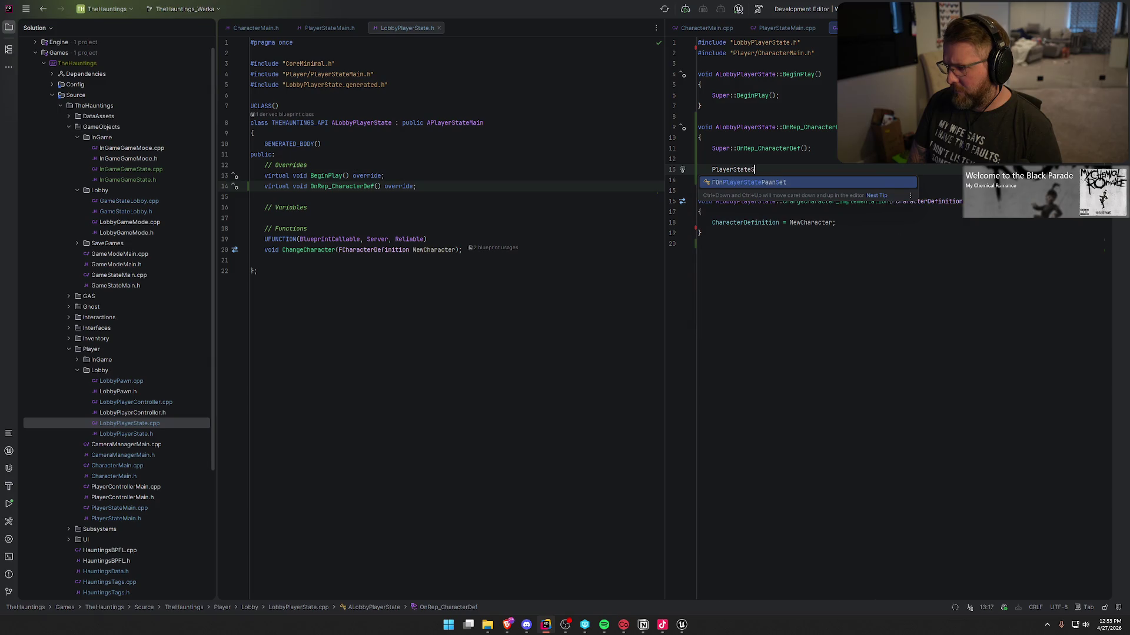
key(ctrl+BackSpace)
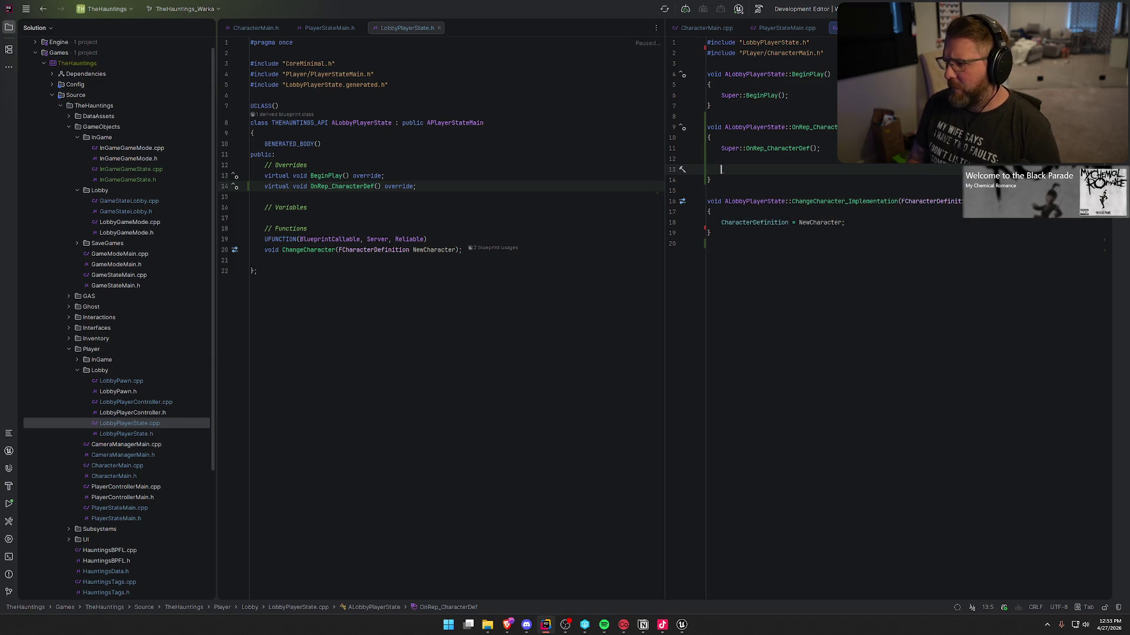
Look up CharacterMain's UpdateCosmetics code, then return to LobbyPlayerState.cpp.
click(329, 28)
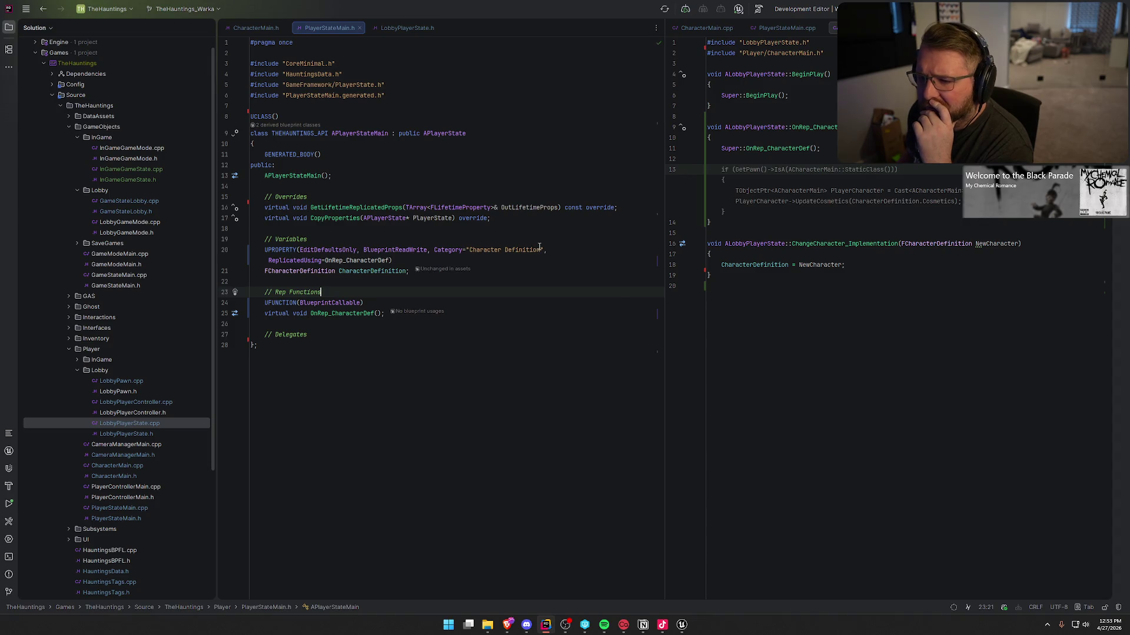
click(287, 27)
click(706, 28)
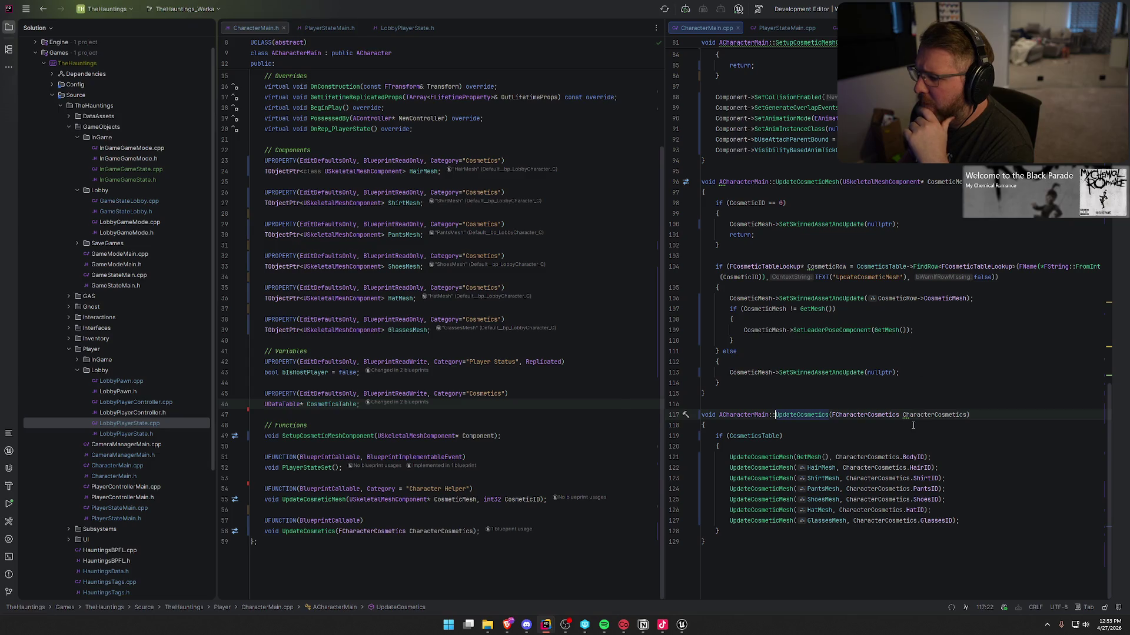
scroll(918, 430, up, 5)
scroll(931, 441, up, 1)
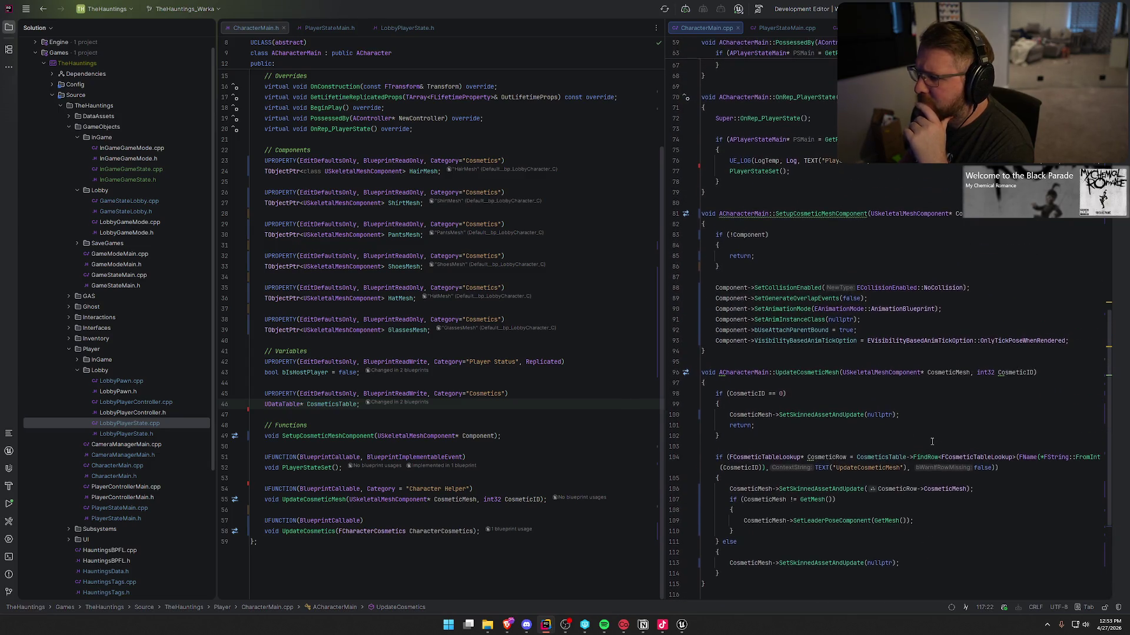
key(ctrl+Tab)
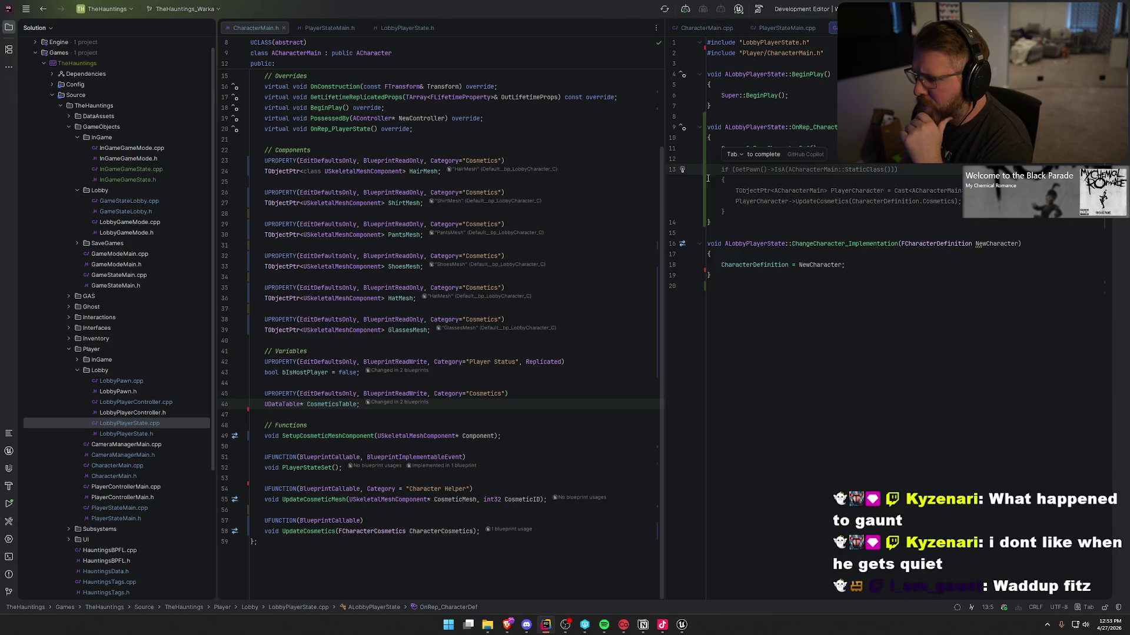
Accept the suggested pawn-cast if-block, change its call to PlayerStateSet(), and switch to Unreal.
key(Tab)
click(735, 202)
click(795, 201)
key(shift+Home)
key(shift+Home)
key(Right)
key(shift+End)
text(Play)
key(Return)
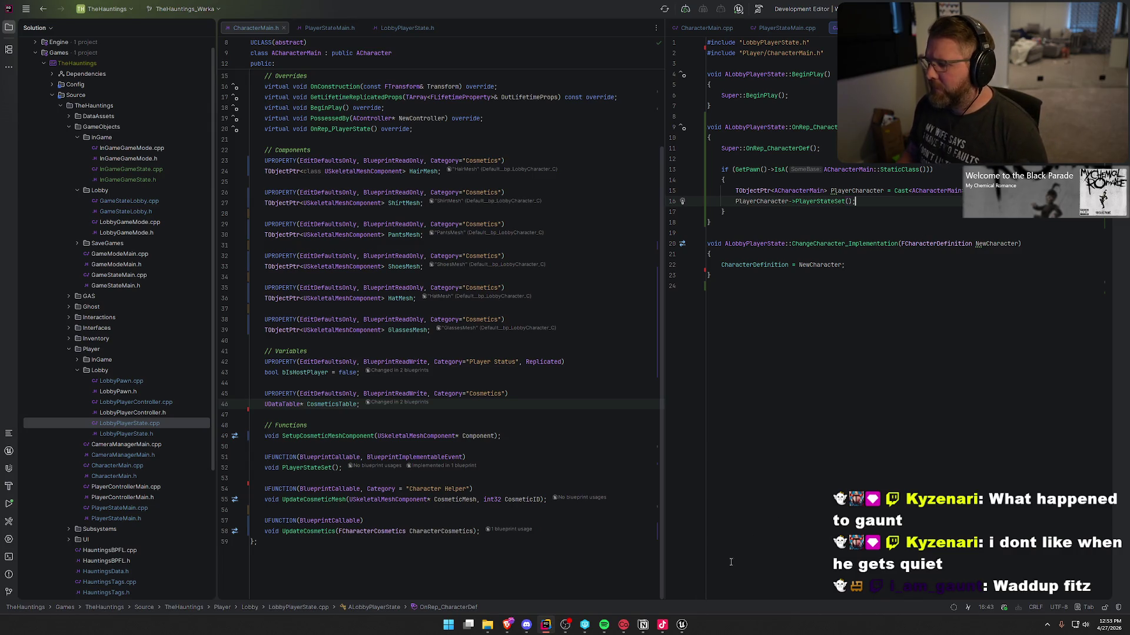
click(682, 625)
click(661, 575)
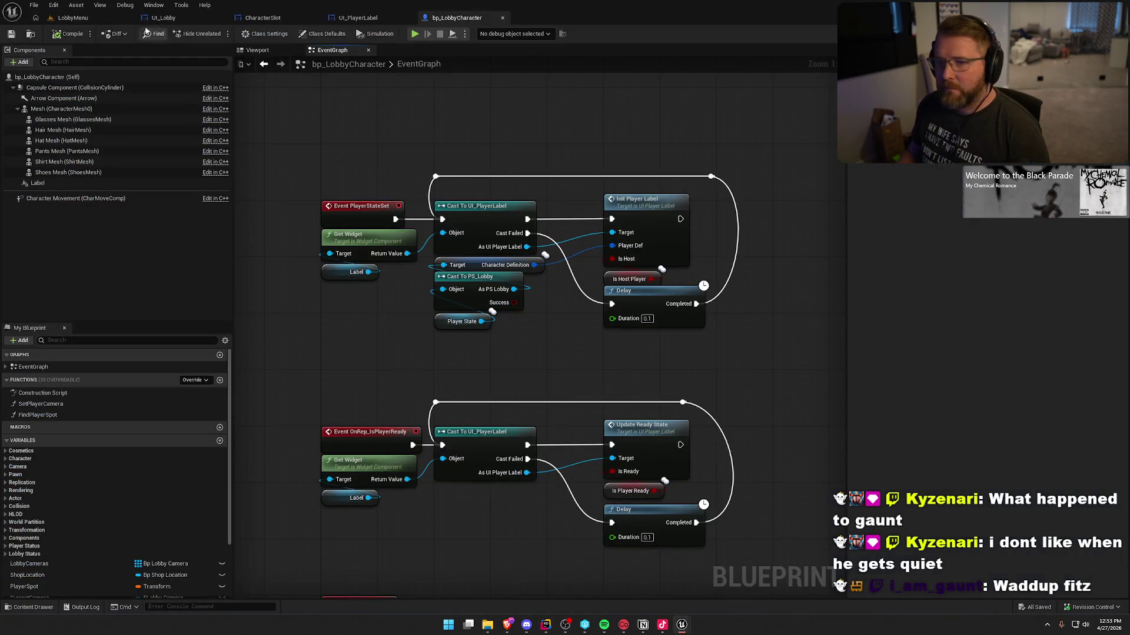
Live-compile the C++ changes with Ctrl+Alt+F11 on the LobbyMenu level and close the console.
click(73, 17)
key(ctrl+alt+F11)
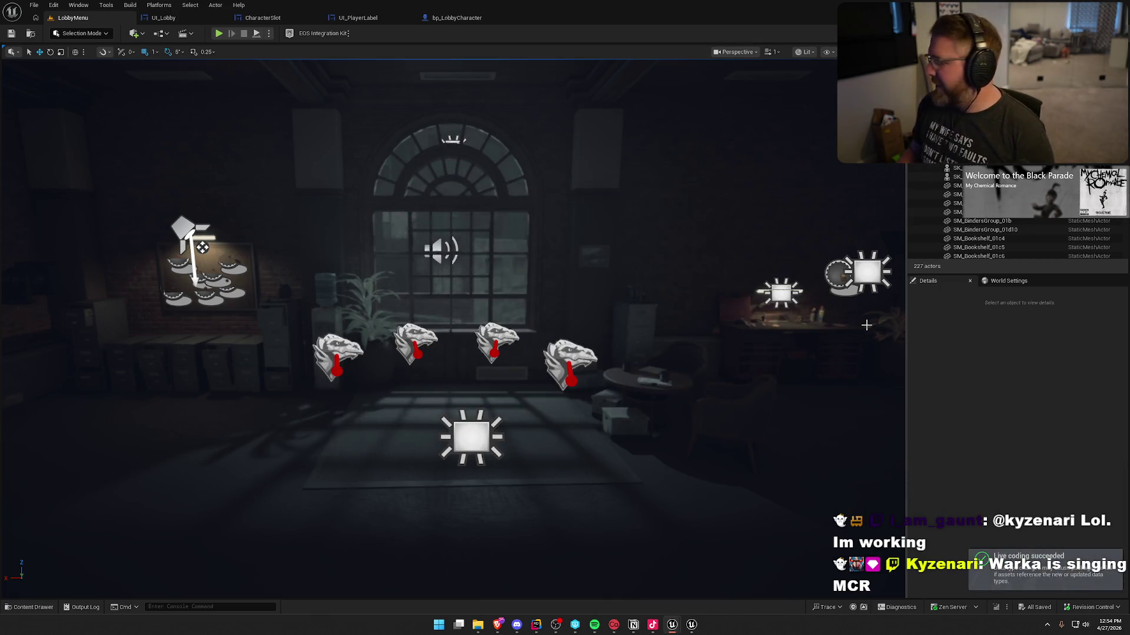
click(692, 625)
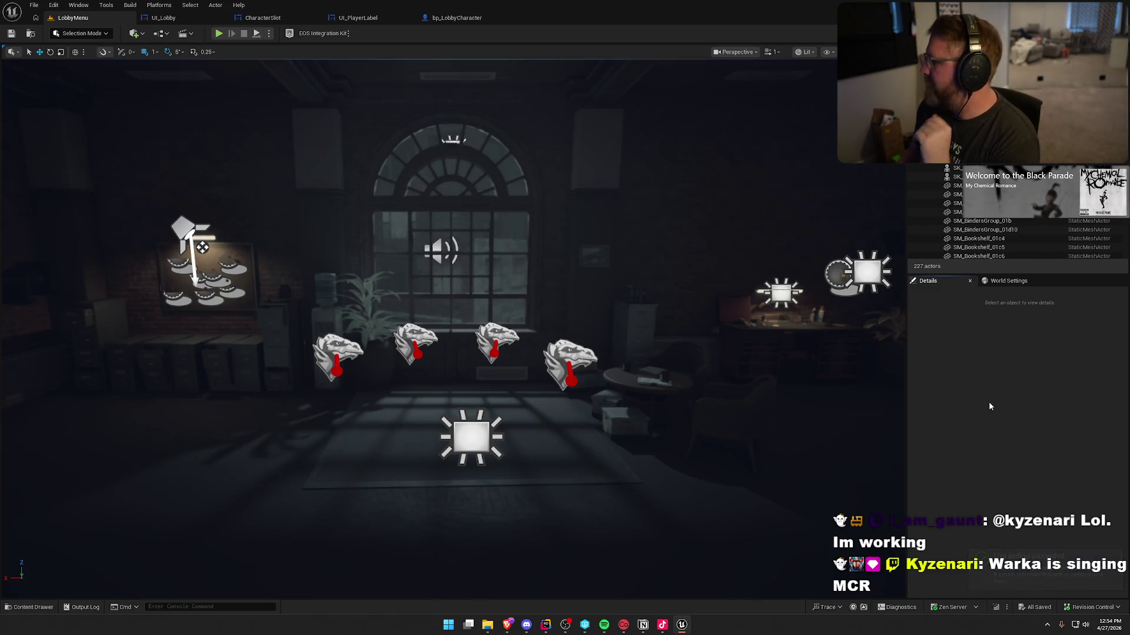
Play the lobby, create a named Reporter character via Change Character, then stop the session.
click(218, 34)
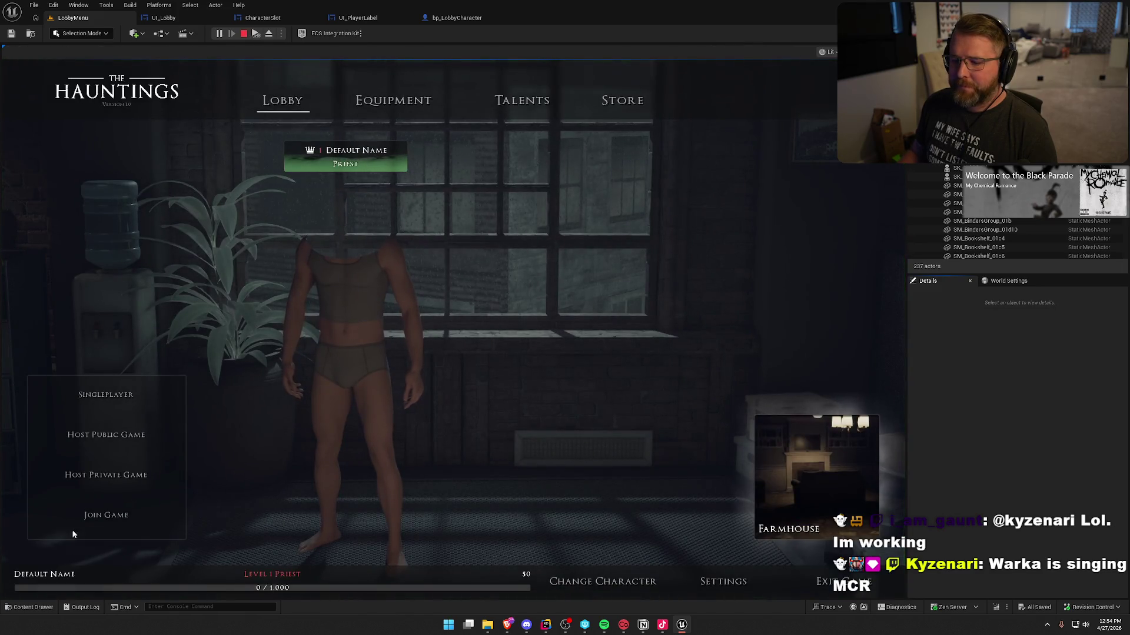
click(601, 580)
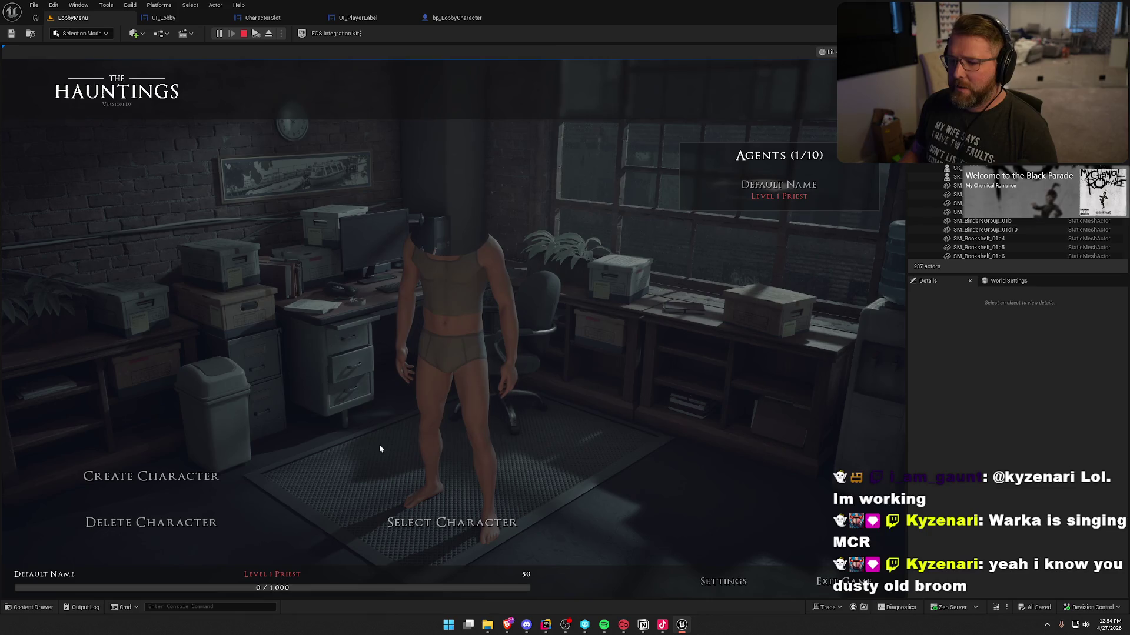
click(168, 470)
click(467, 487)
text(Warka)
click(227, 278)
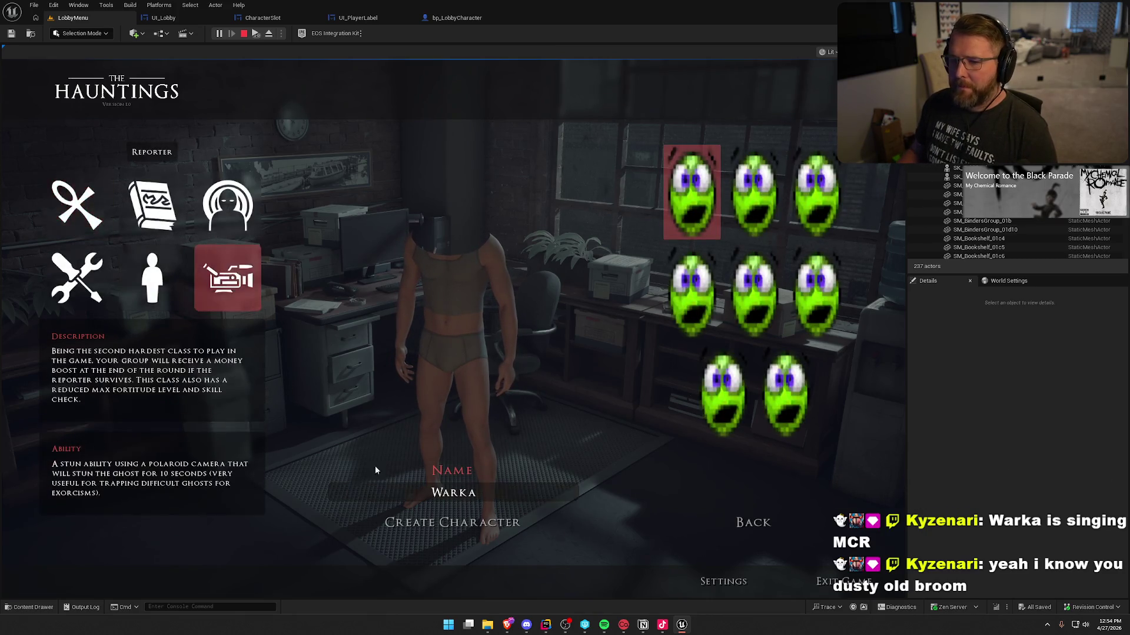
click(505, 523)
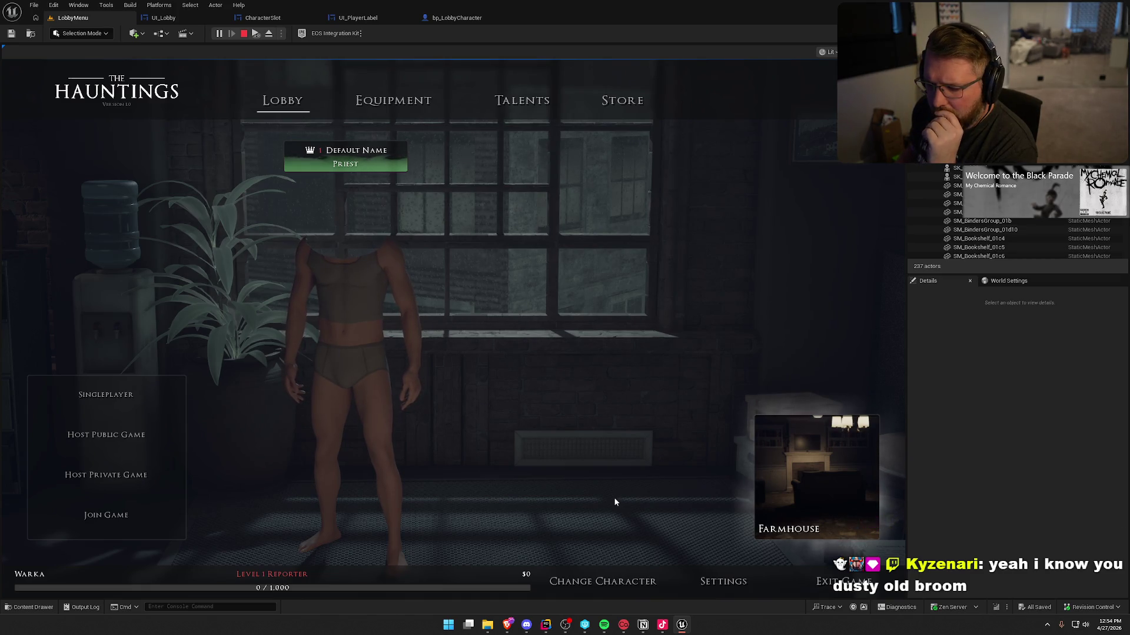
key(Escape)
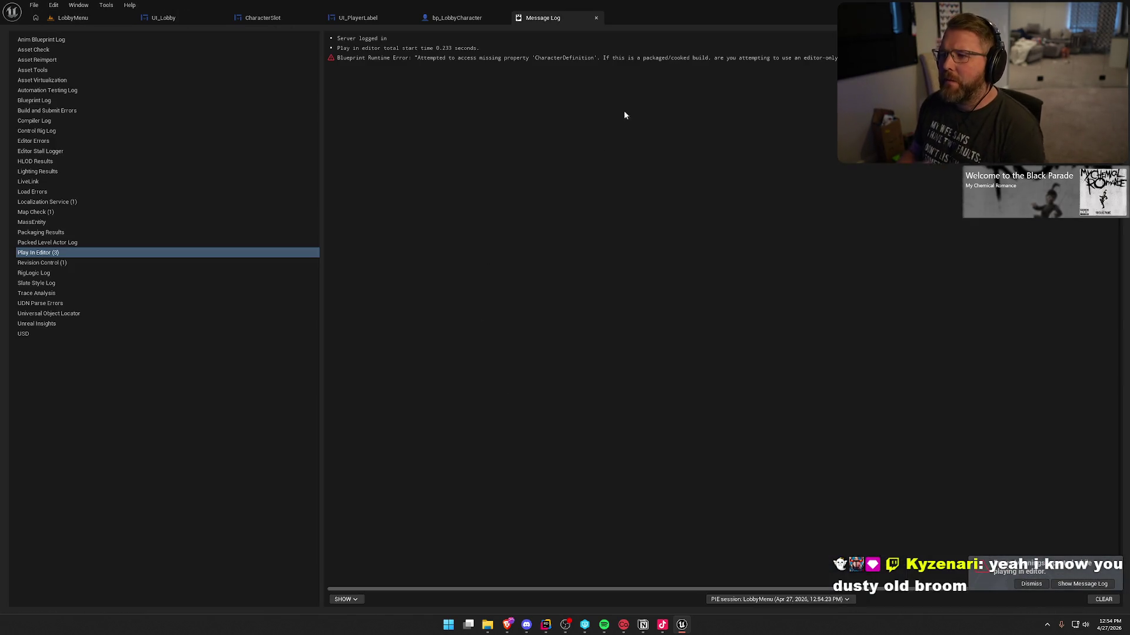
Follow the CharacterDefinition runtime error to Init Player Label in bp_LobbyCharacter, then Alt+Tab to Rider.
click(638, 59)
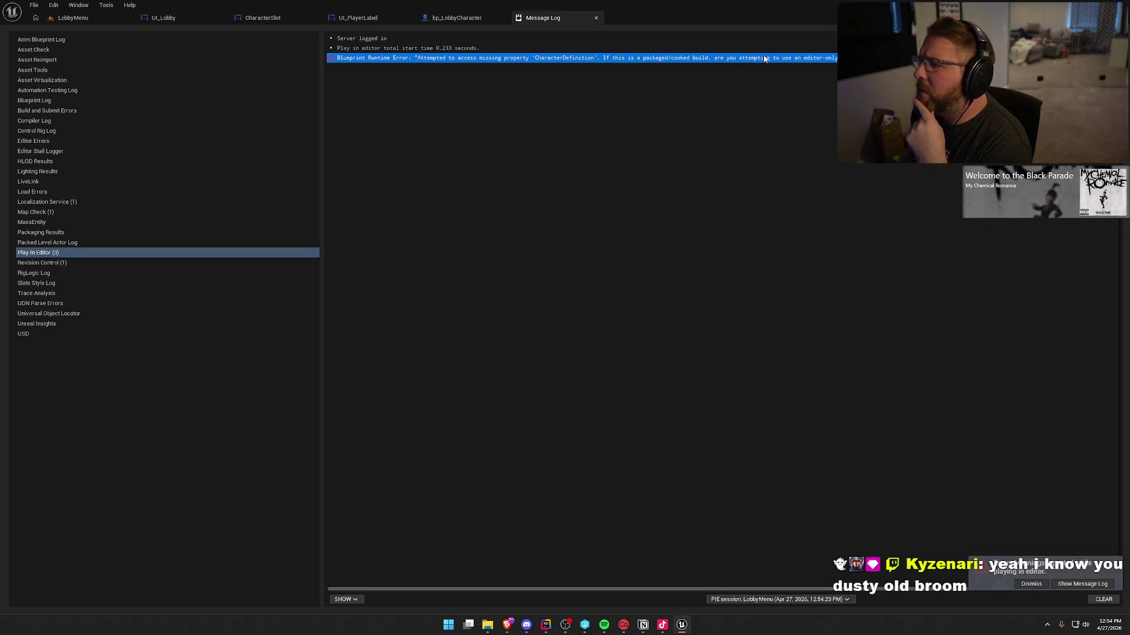
click(1118, 59)
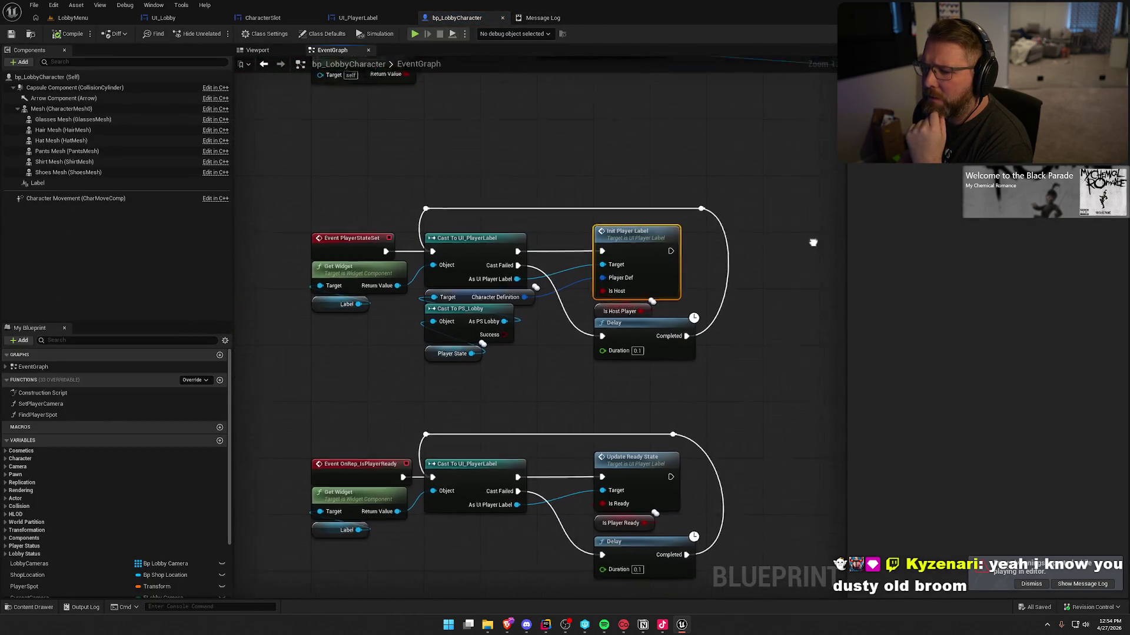
key(alt+Tab)
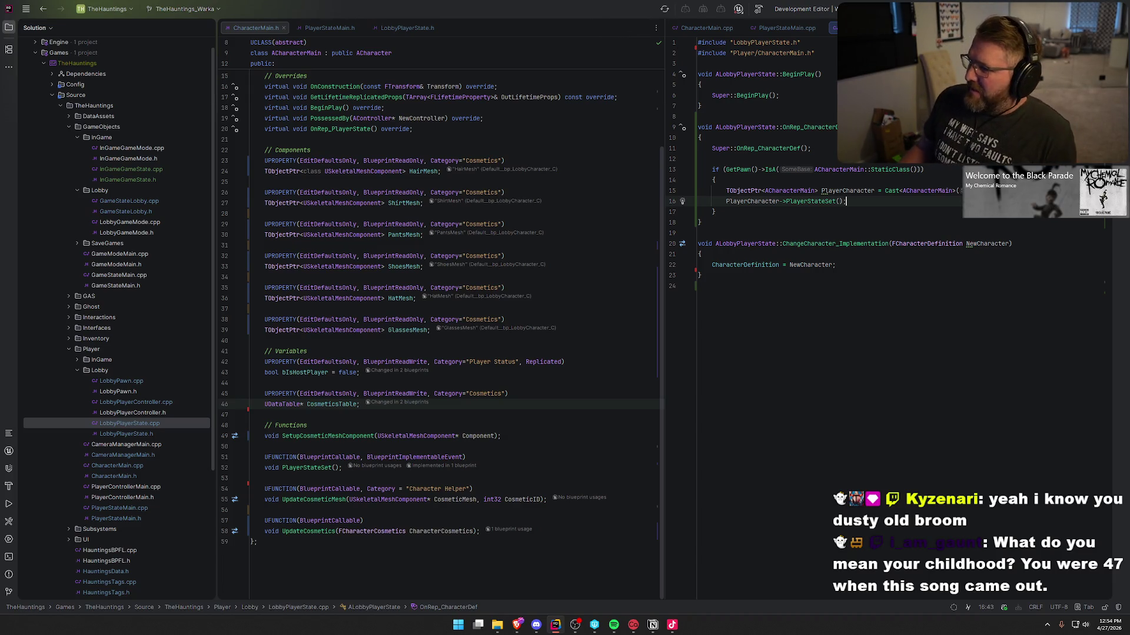
Build the project in Rider, hide the UnrealLink log panel, and return to Unreal Editor.
key(ctrl+shift+b)
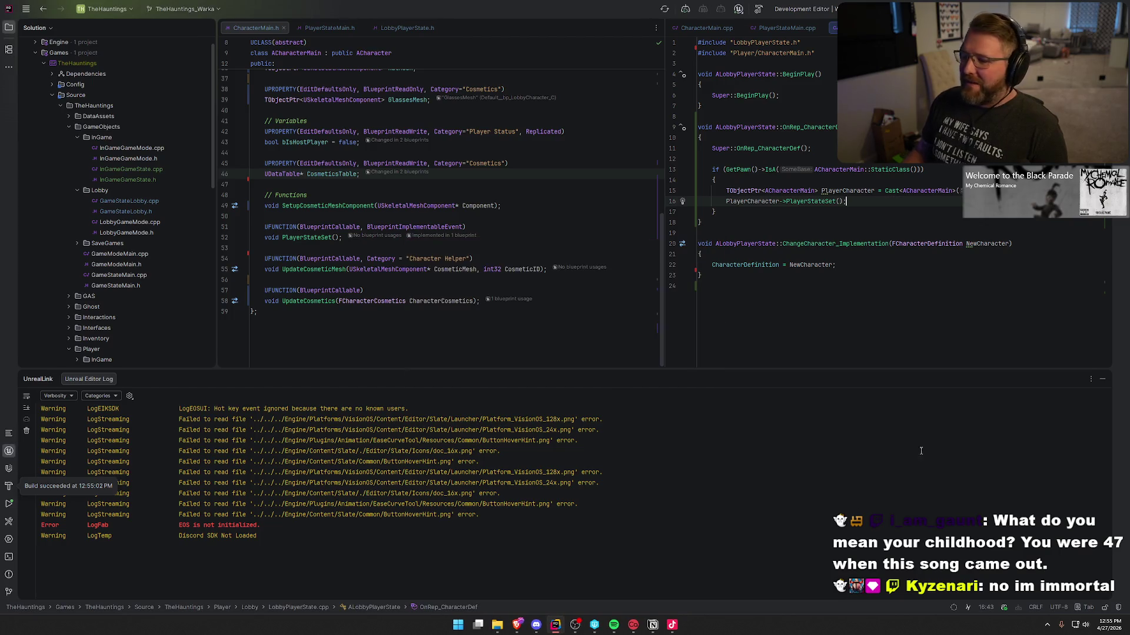
click(1101, 378)
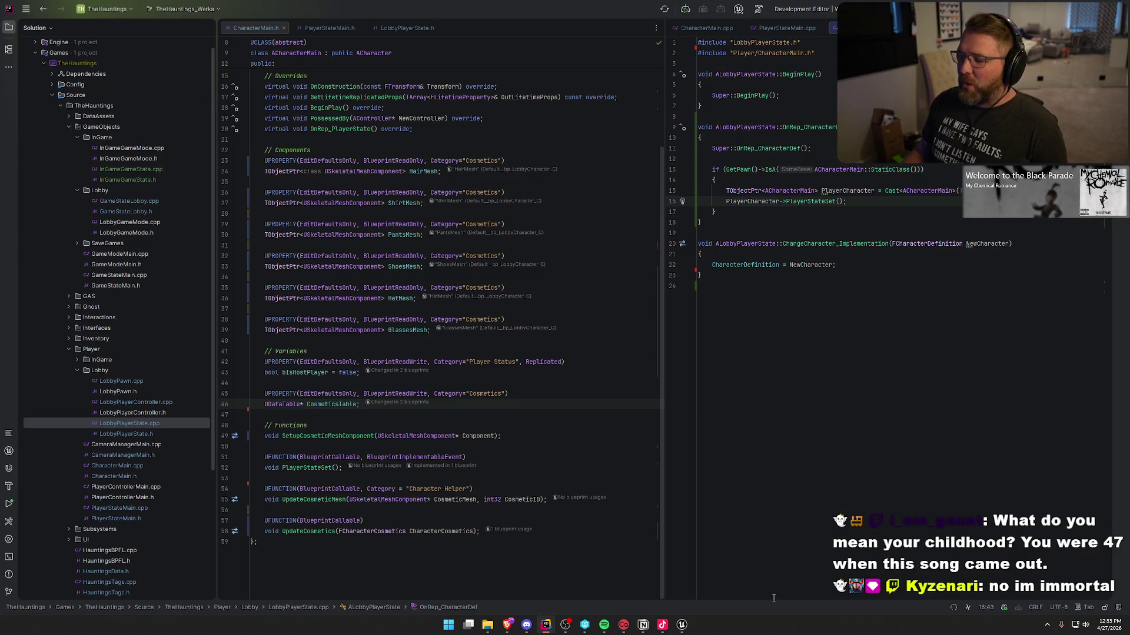
click(681, 625)
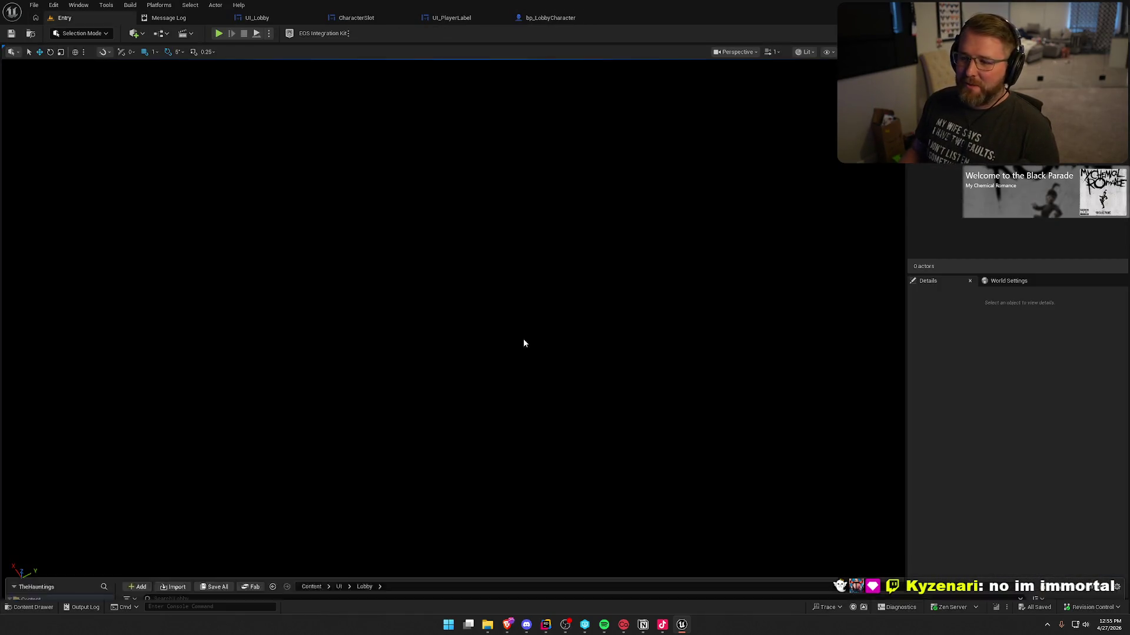
Open the LobbyMenu level from the Content Drawer's Maps folder.
key(ctrl+space)
click(32, 438)
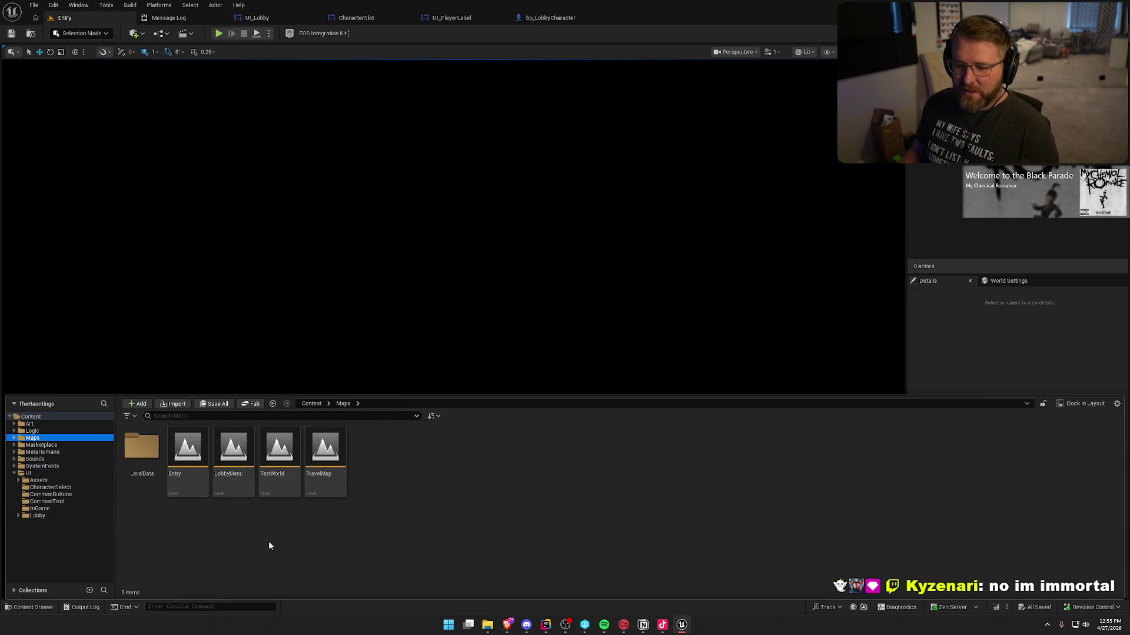
double_click(247, 457)
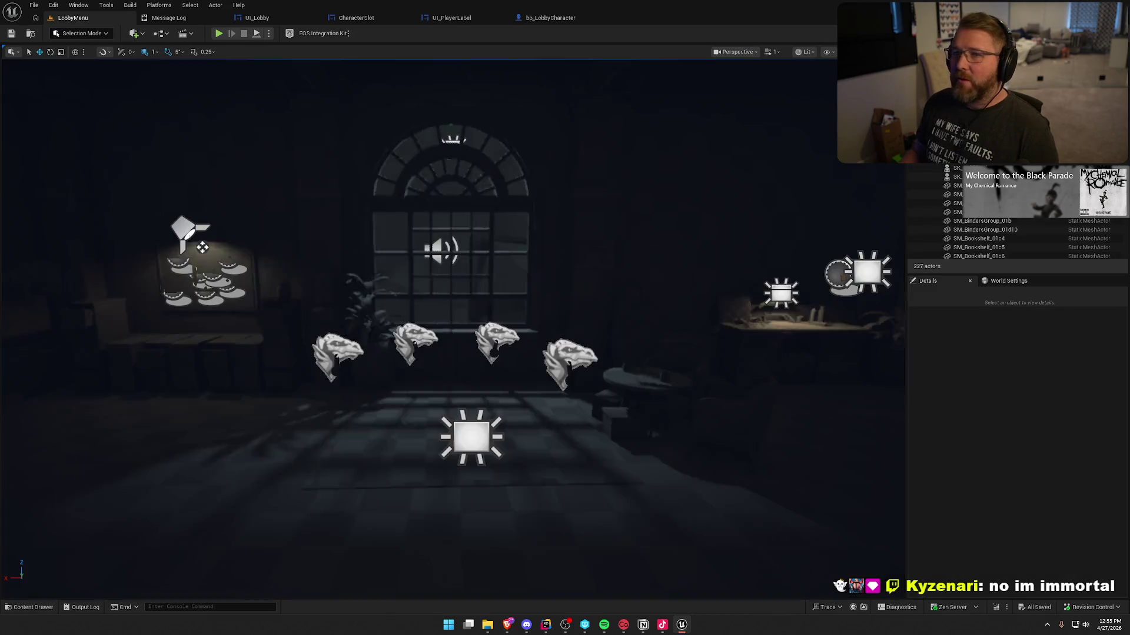
Playtest the lobby by creating a Civilian character named 'Warka', then stop and view the Message Log.
click(218, 34)
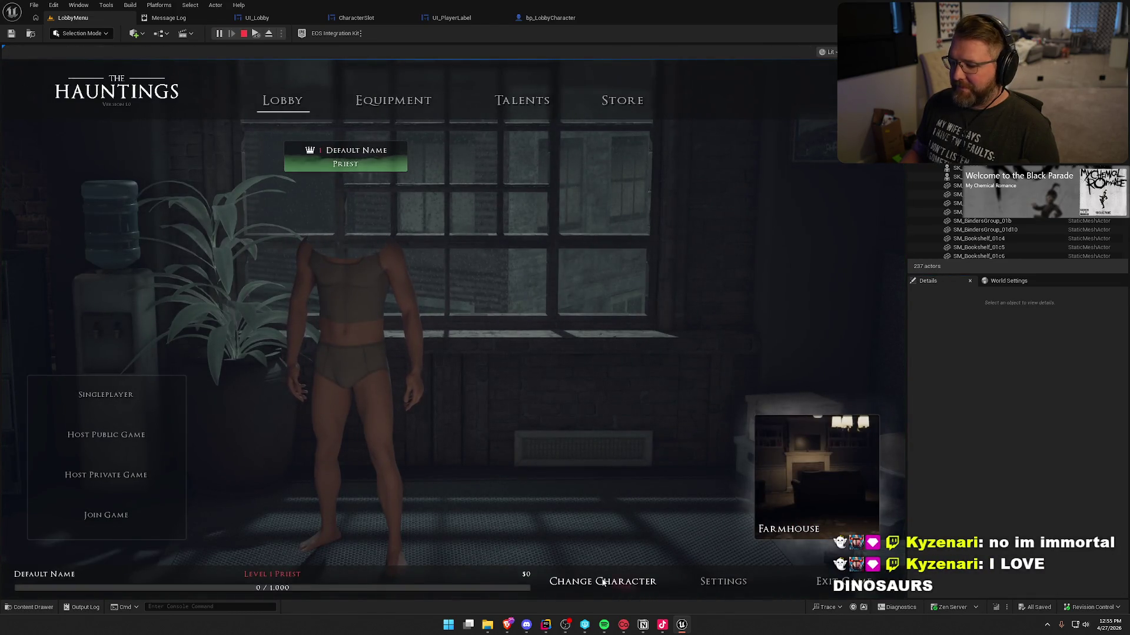
click(602, 581)
click(171, 484)
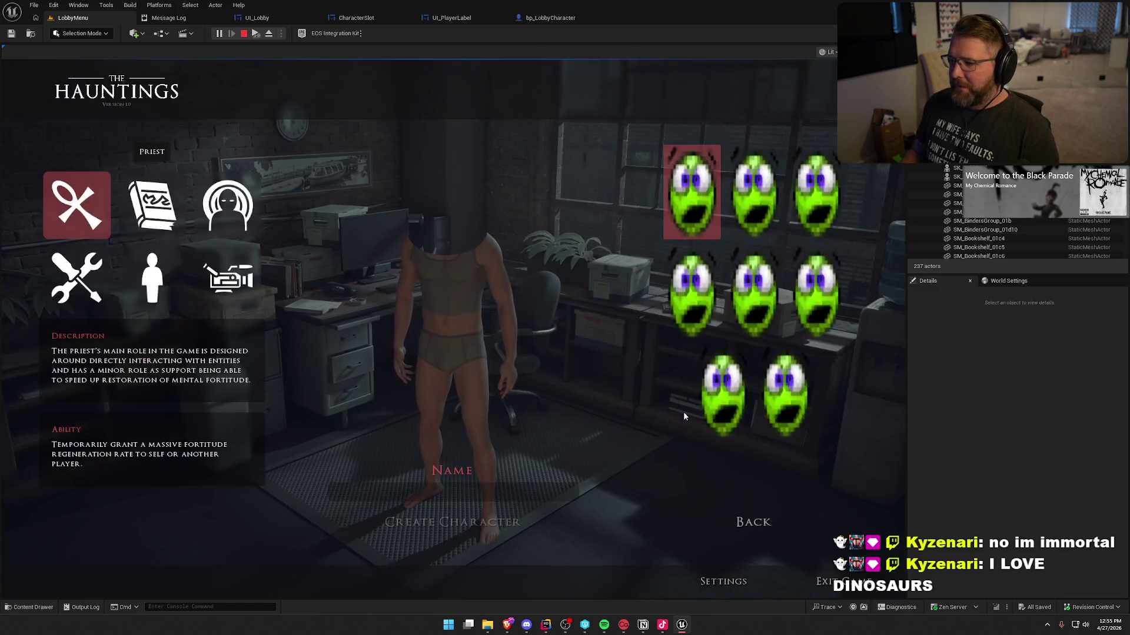
click(180, 297)
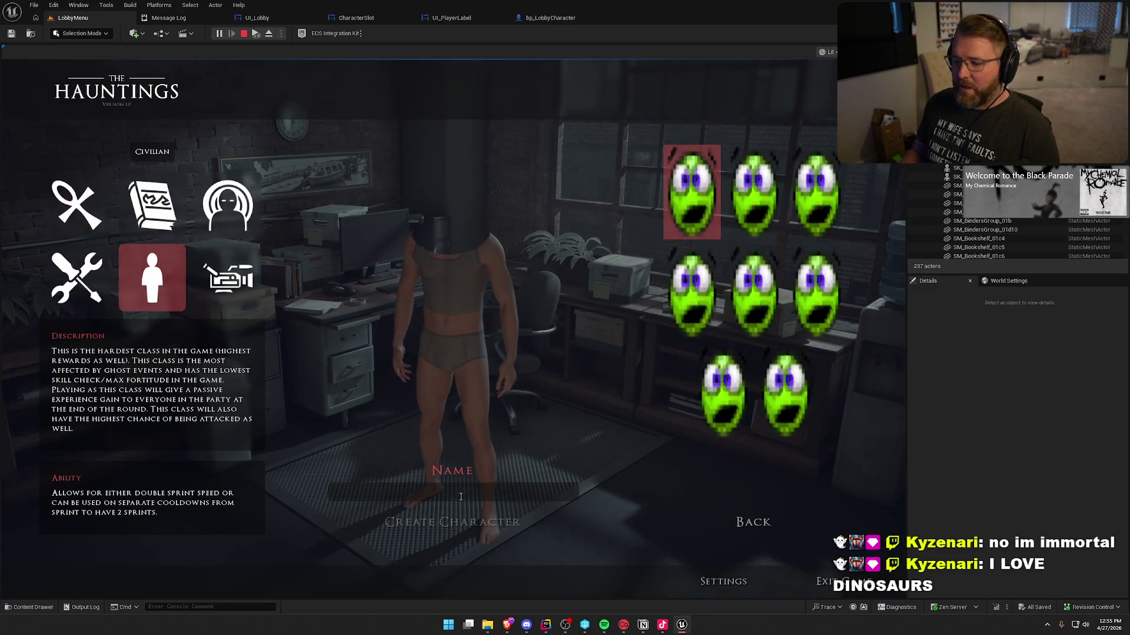
text(Warka)
click(509, 525)
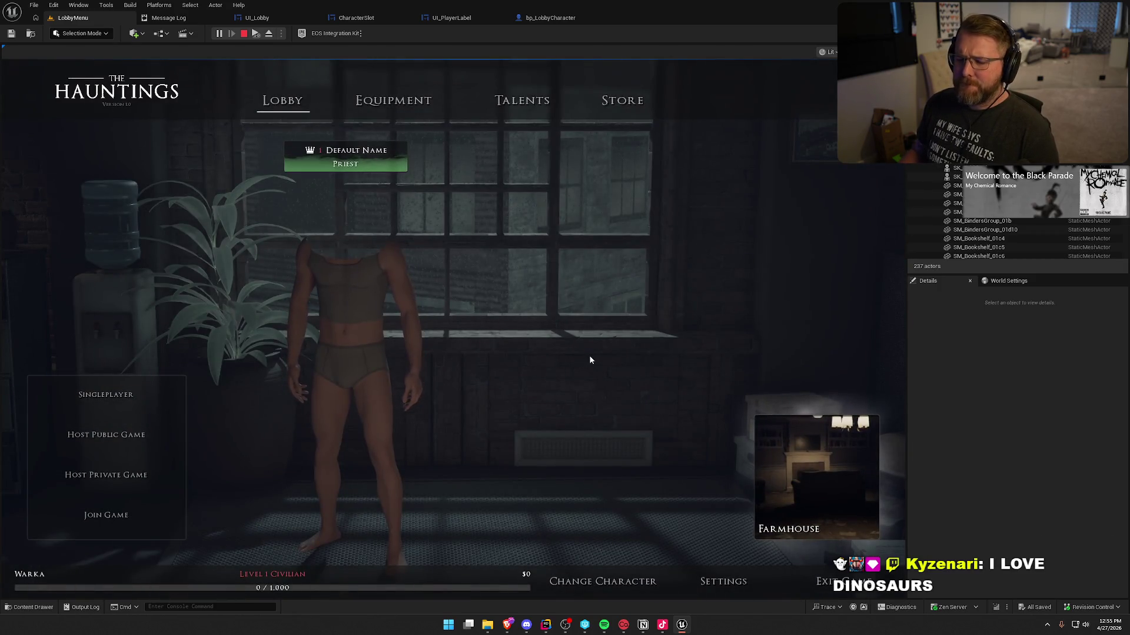
key(Escape)
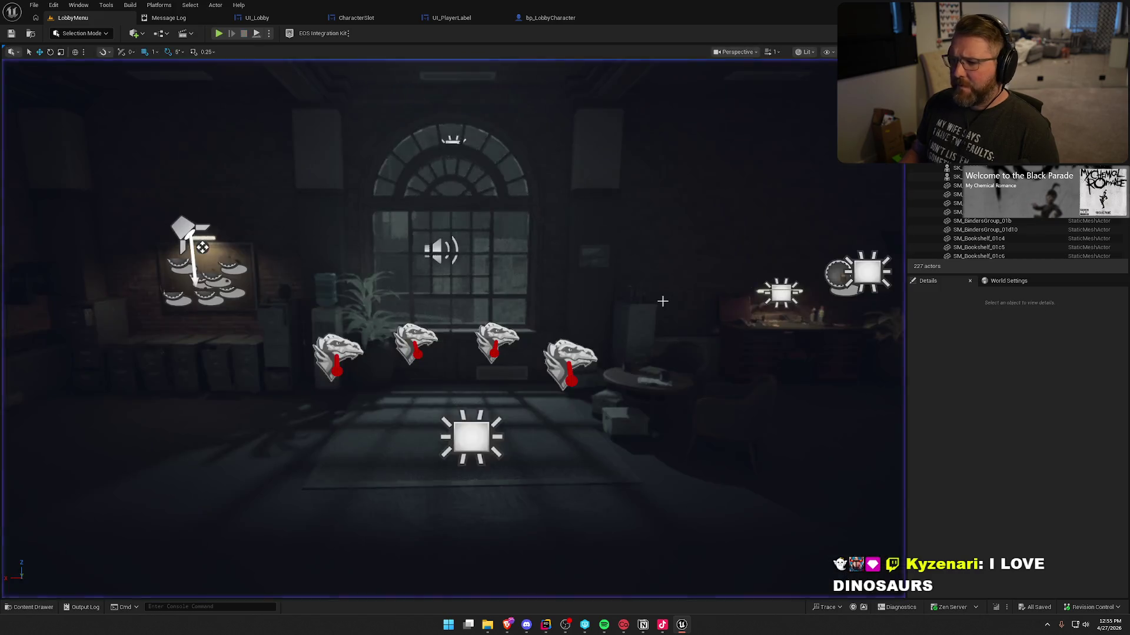
click(189, 19)
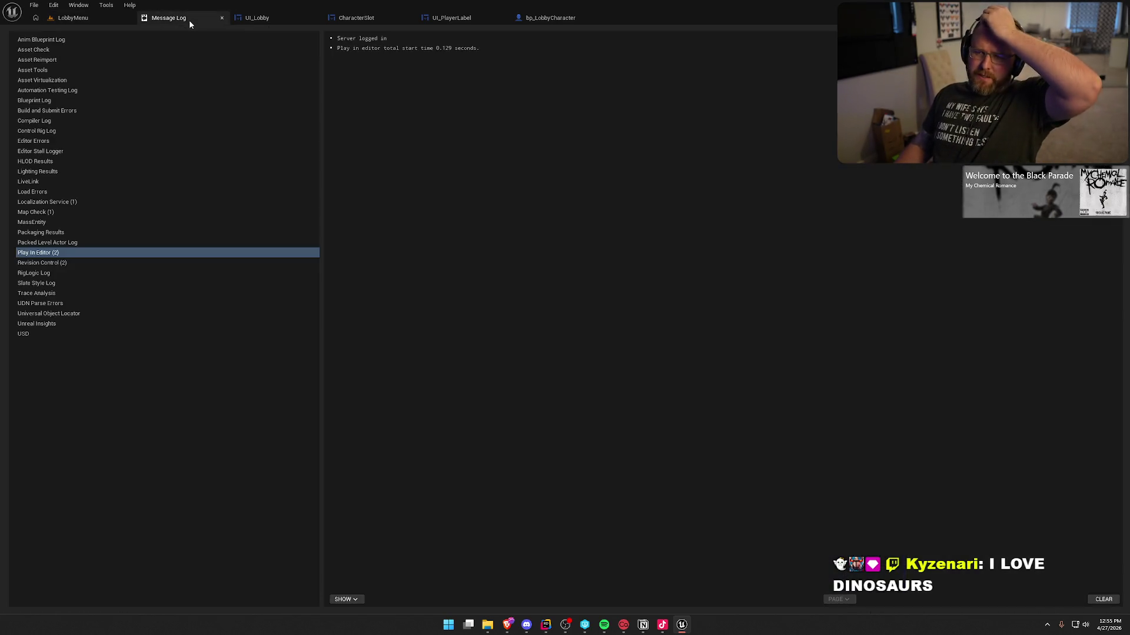
Close the Message Log, check OnRep_CharacterDef in Rider, then bring up the CharacterSlot widget.
middle_click(189, 19)
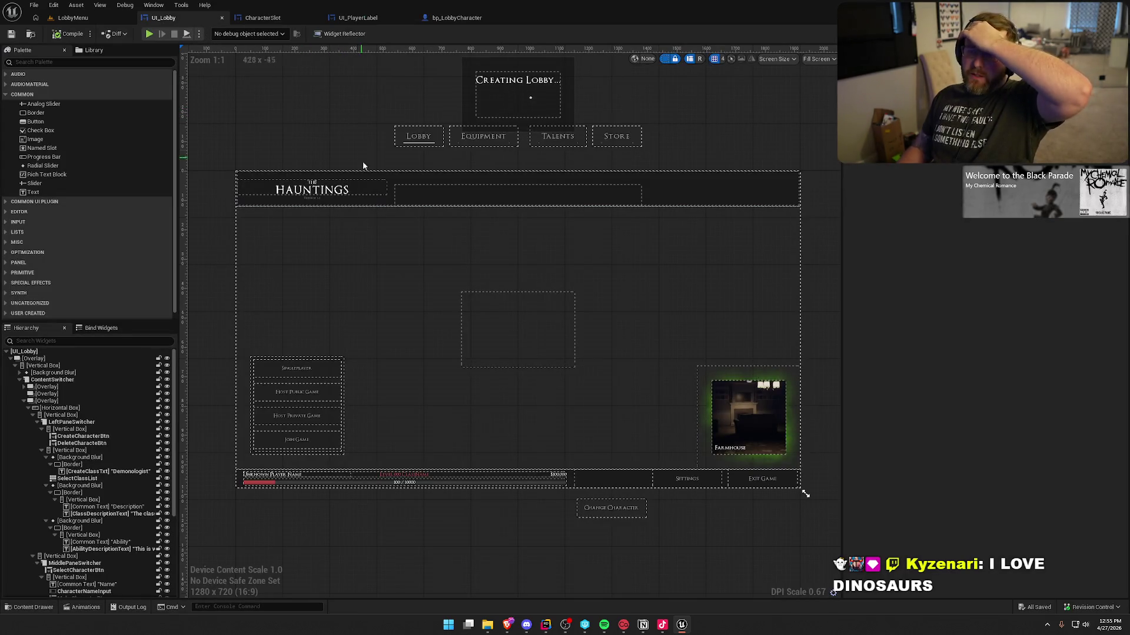
click(546, 624)
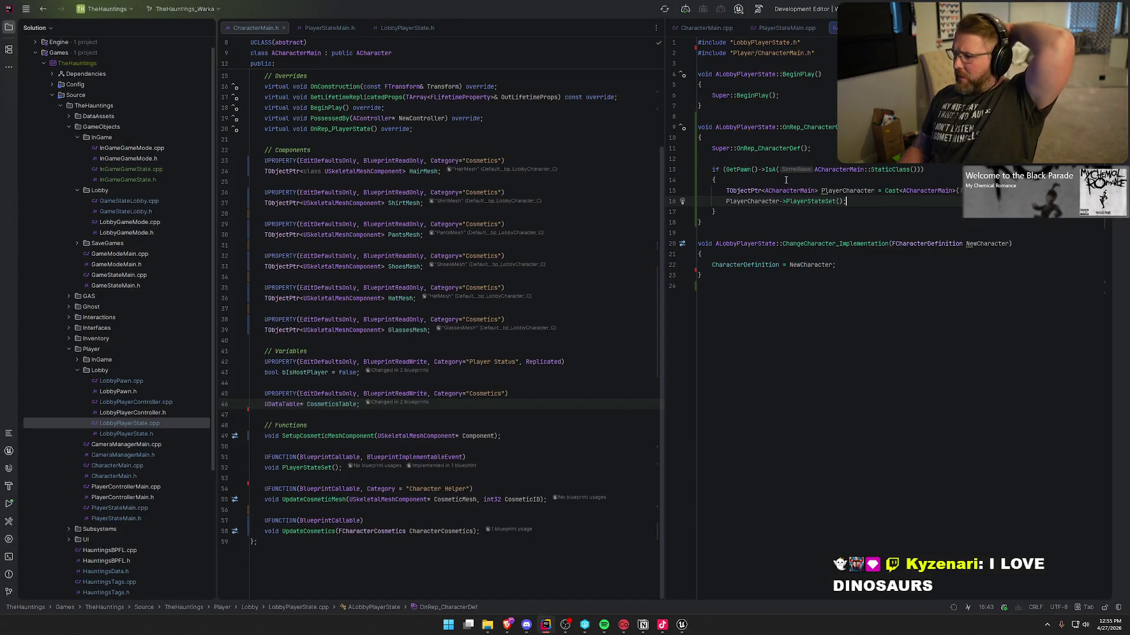
click(882, 127)
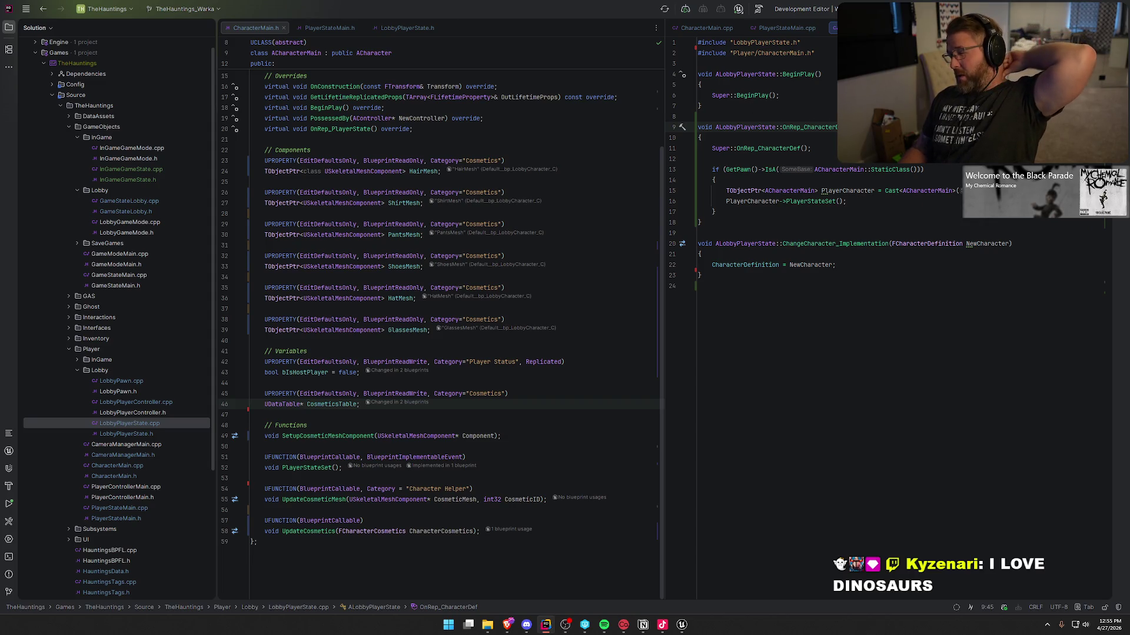
key(alt+Tab)
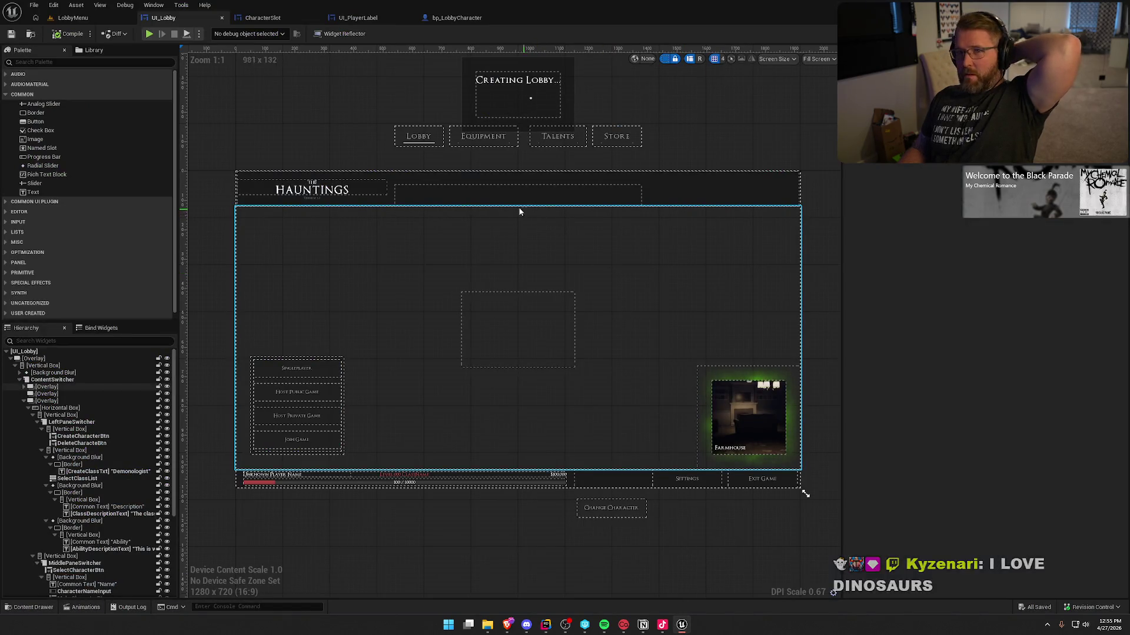
click(262, 18)
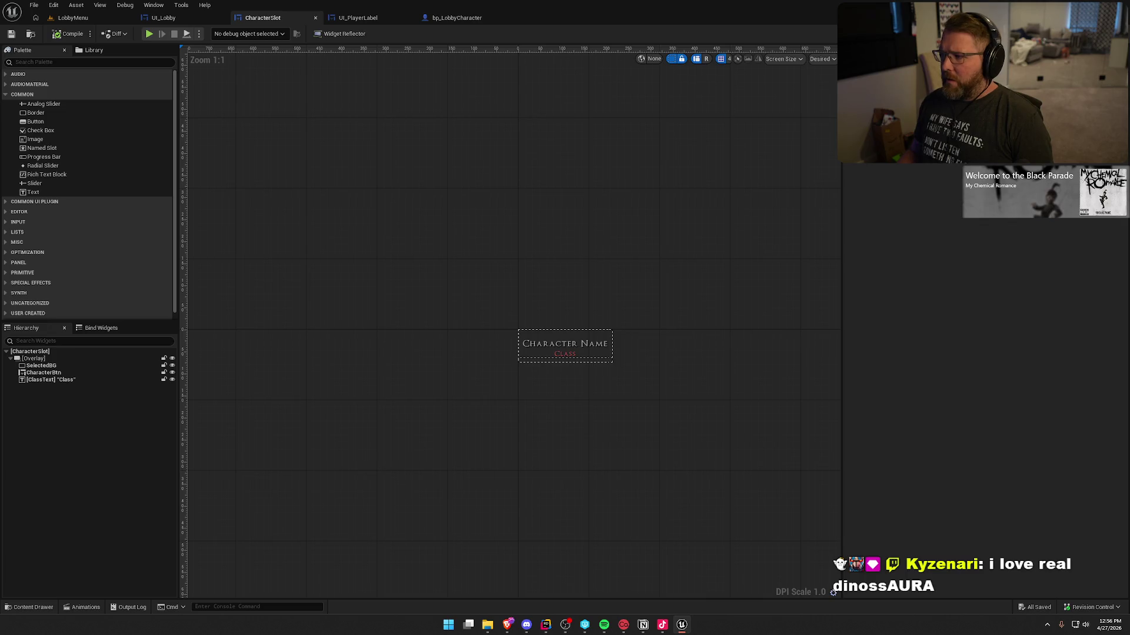
Switch CharacterSlot to its event graph and pan over to the Change Character nodes.
click(1106, 34)
drag(743, 363, 994, 298)
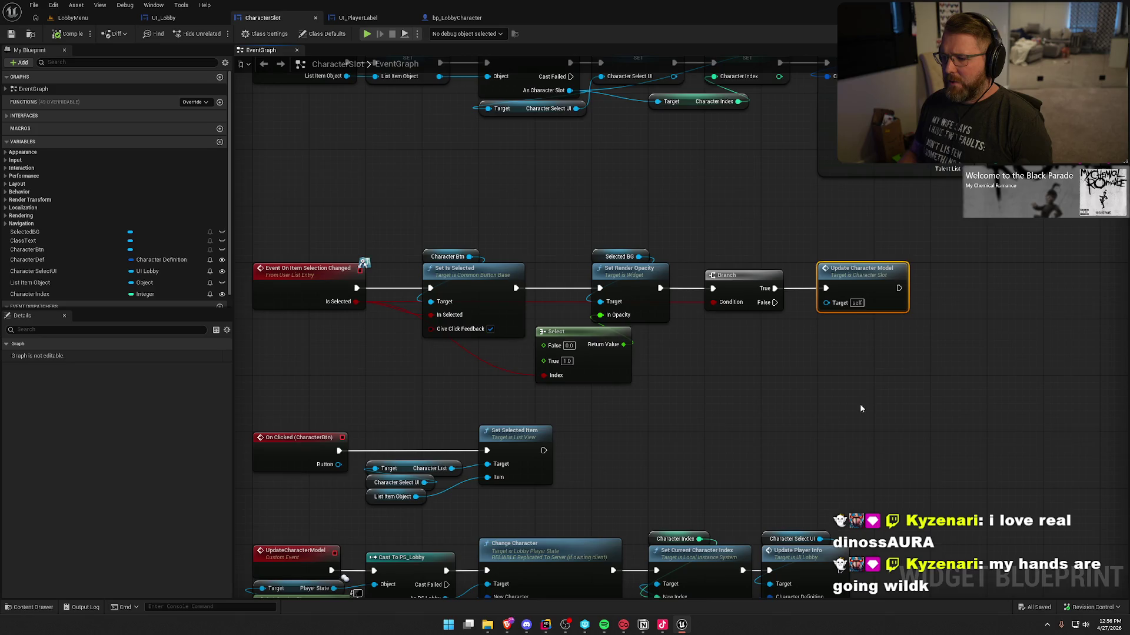
drag(859, 404, 902, 196)
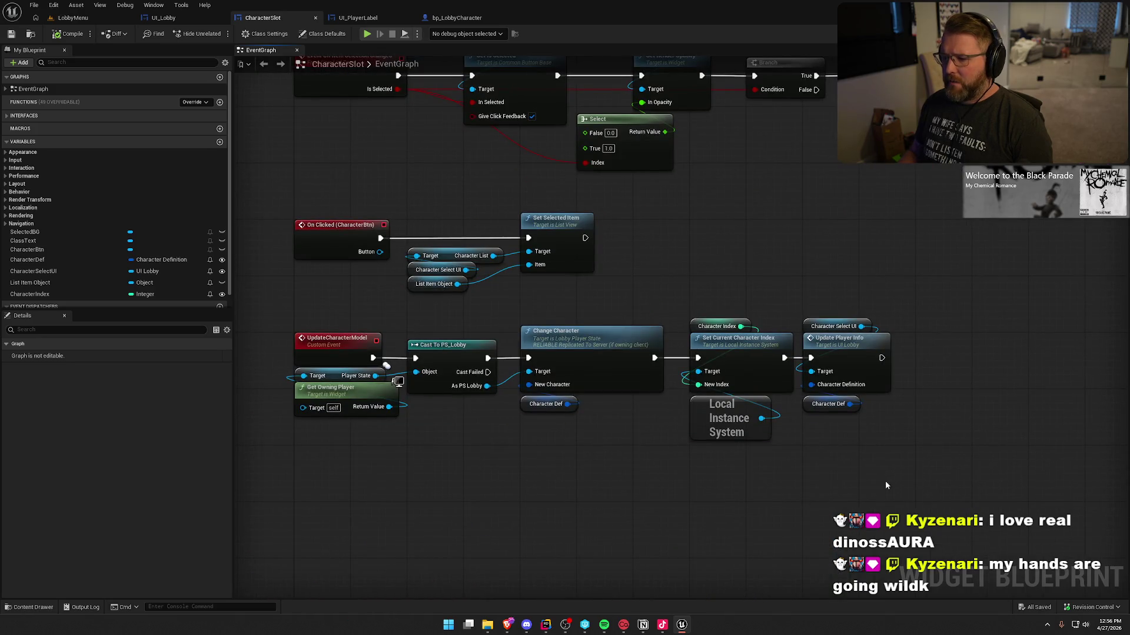
drag(887, 485, 635, 278)
click(821, 229)
mouse_move(821, 229)
mouse_down()
mouse_move(688, 225)
mouse_move(732, 216)
mouse_up()
Inspect the Update Player Info function, then open the Change Character node's C++ source.
double_click(760, 335)
mouse_move(873, 442)
mouse_down()
mouse_move(532, 436)
mouse_move(909, 422)
mouse_up()
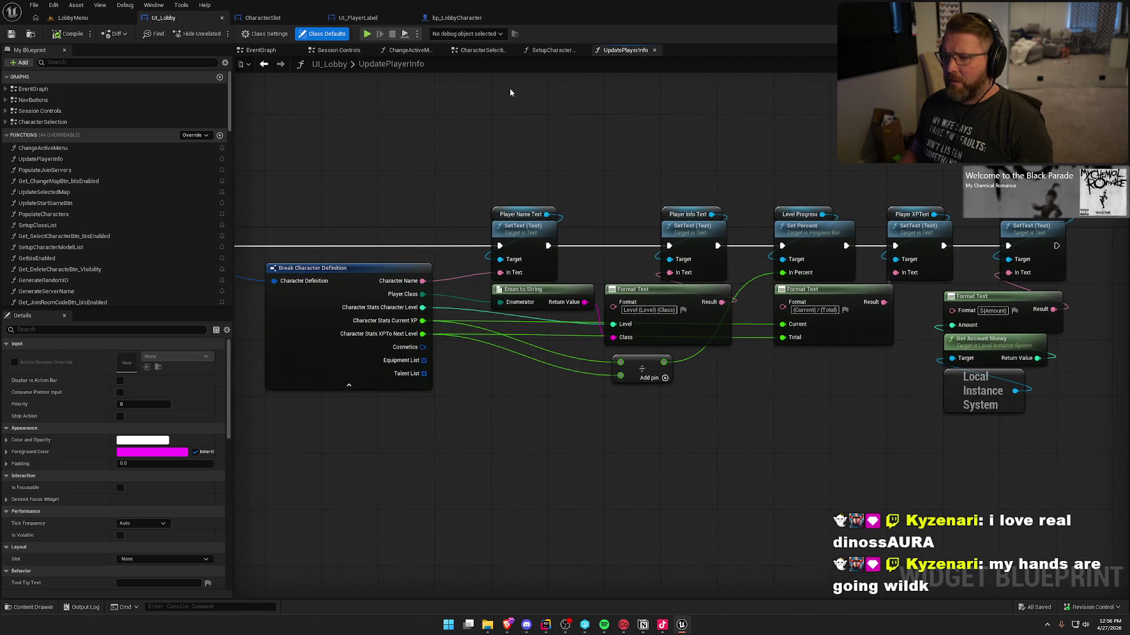
click(263, 63)
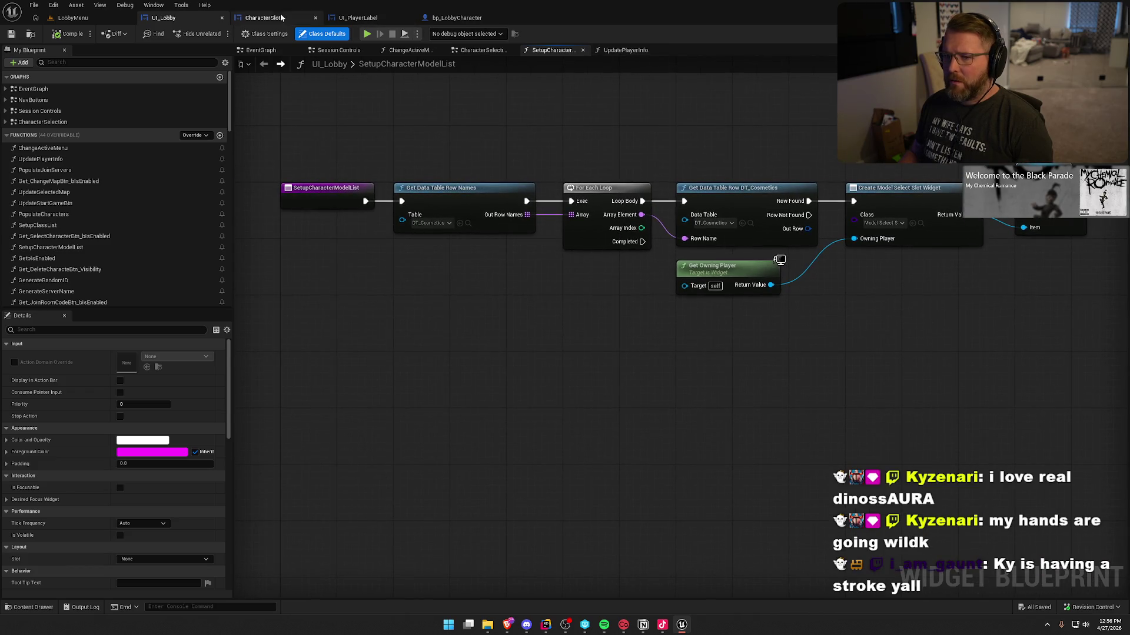
click(306, 19)
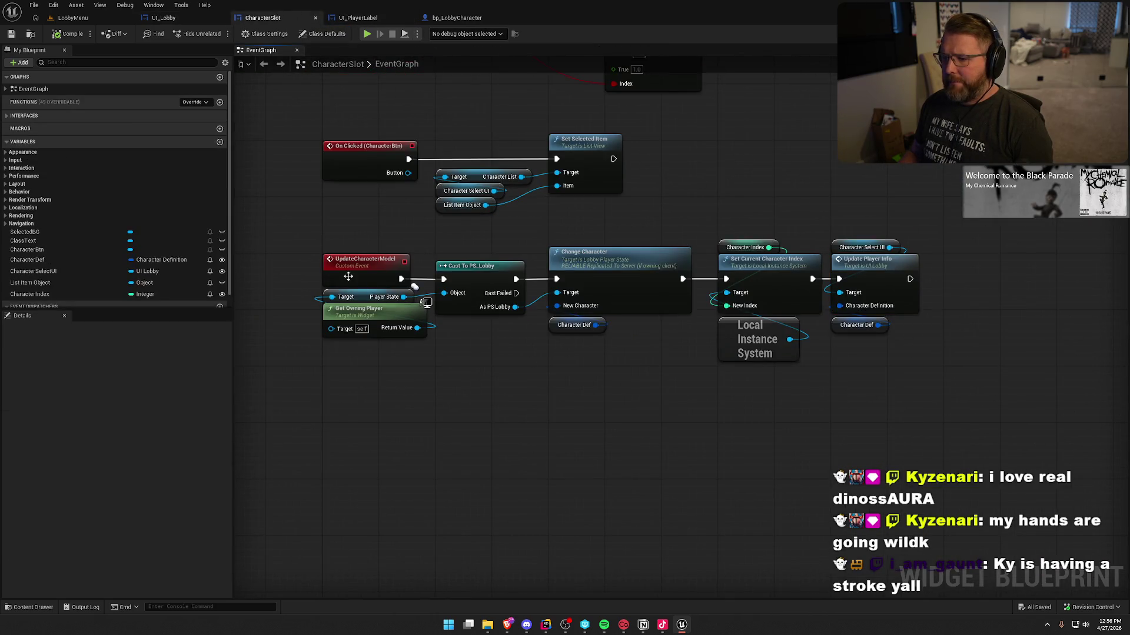
click(573, 301)
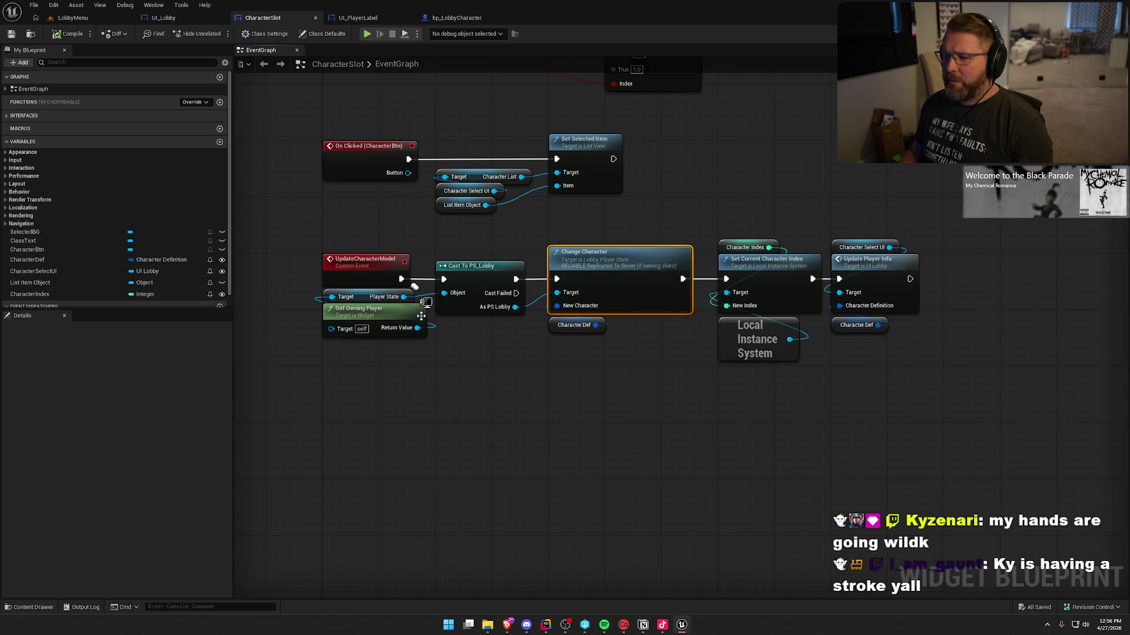
double_click(605, 268)
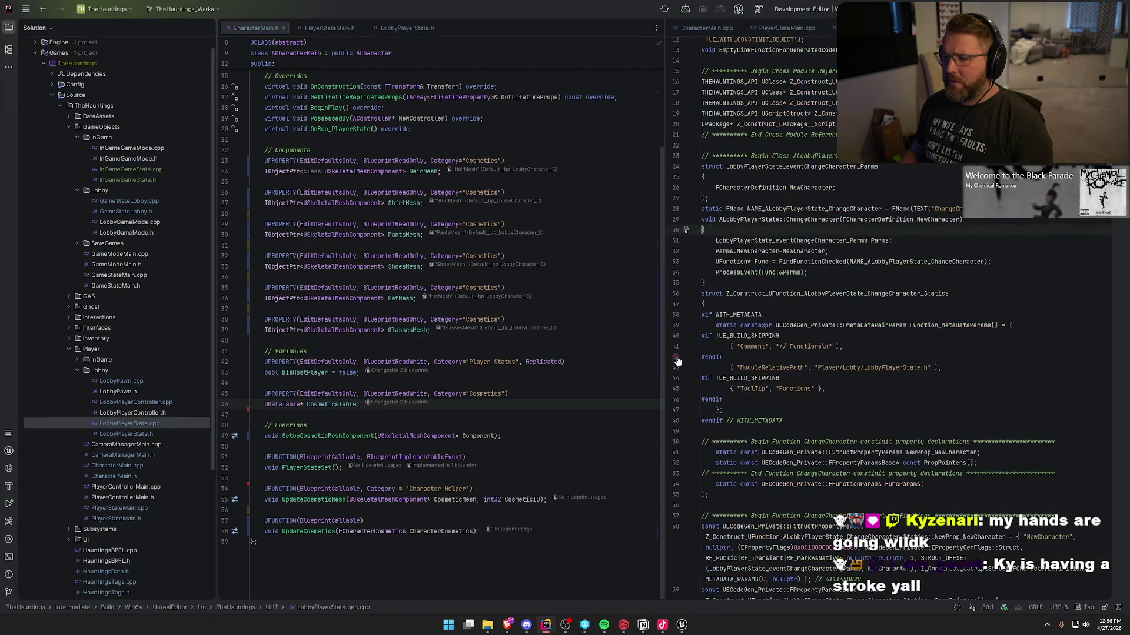
Add OnRep_CharacterDef(); after CharacterDefinition = NewCharacter; in LobbyPlayerState.cpp, then return to Unreal.
key(ctrl+alt+Left)
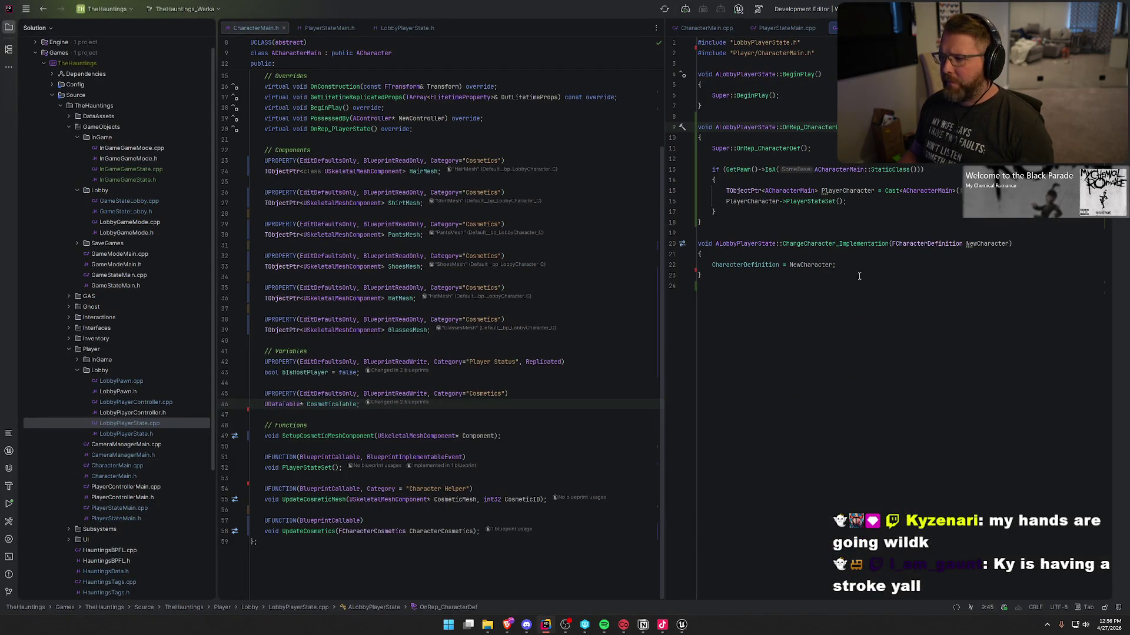
click(864, 262)
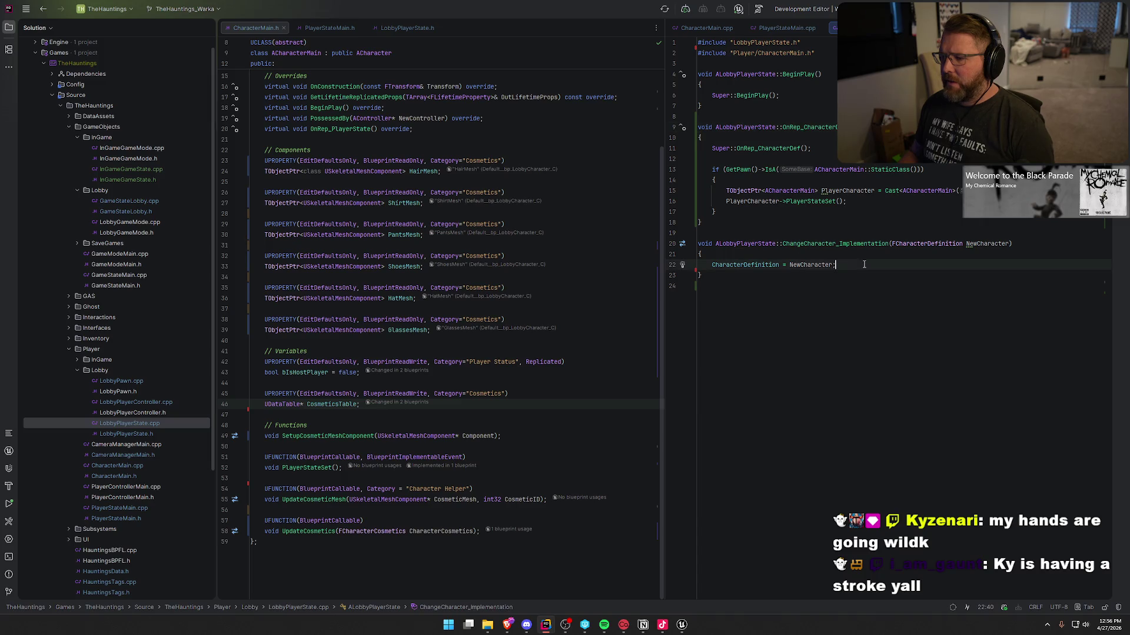
key(Return)
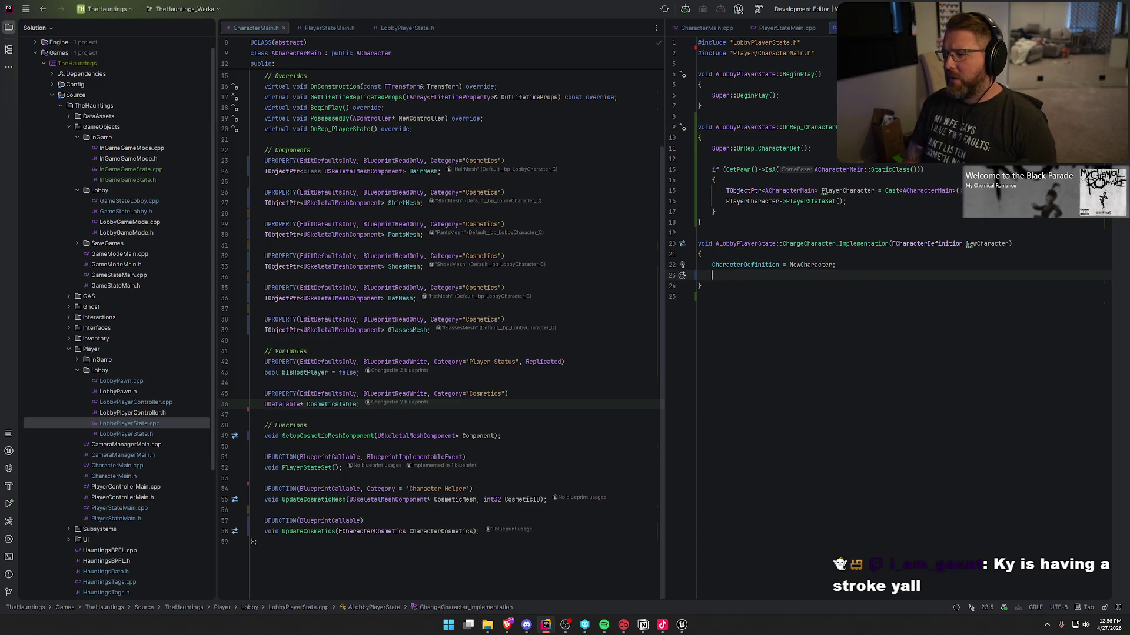
text(OnRep_CharacterDef();)
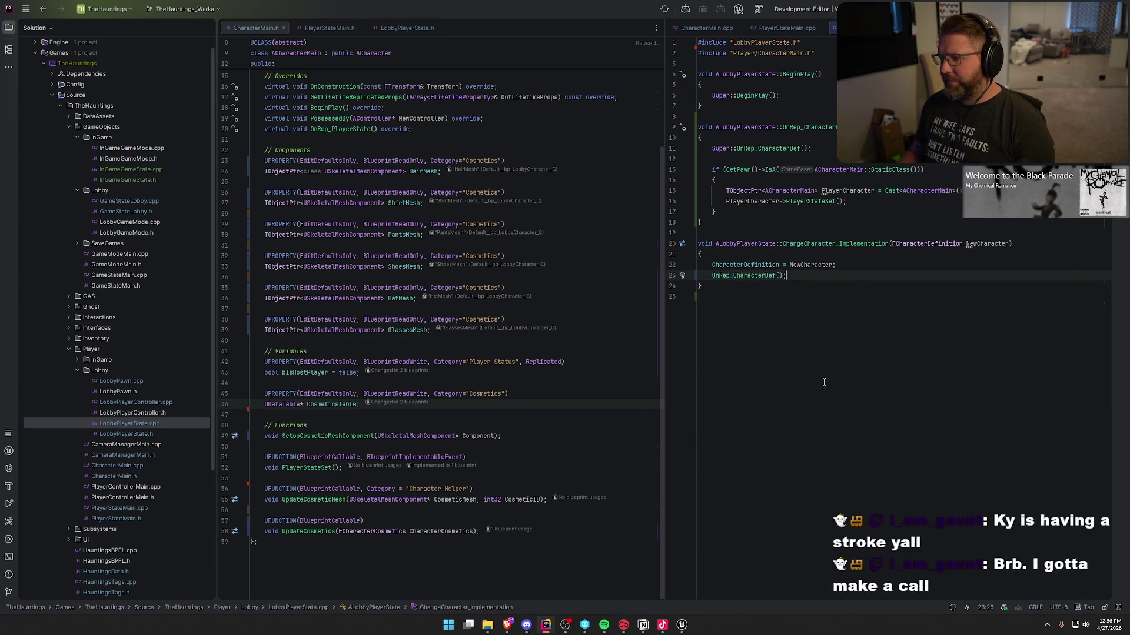
click(682, 625)
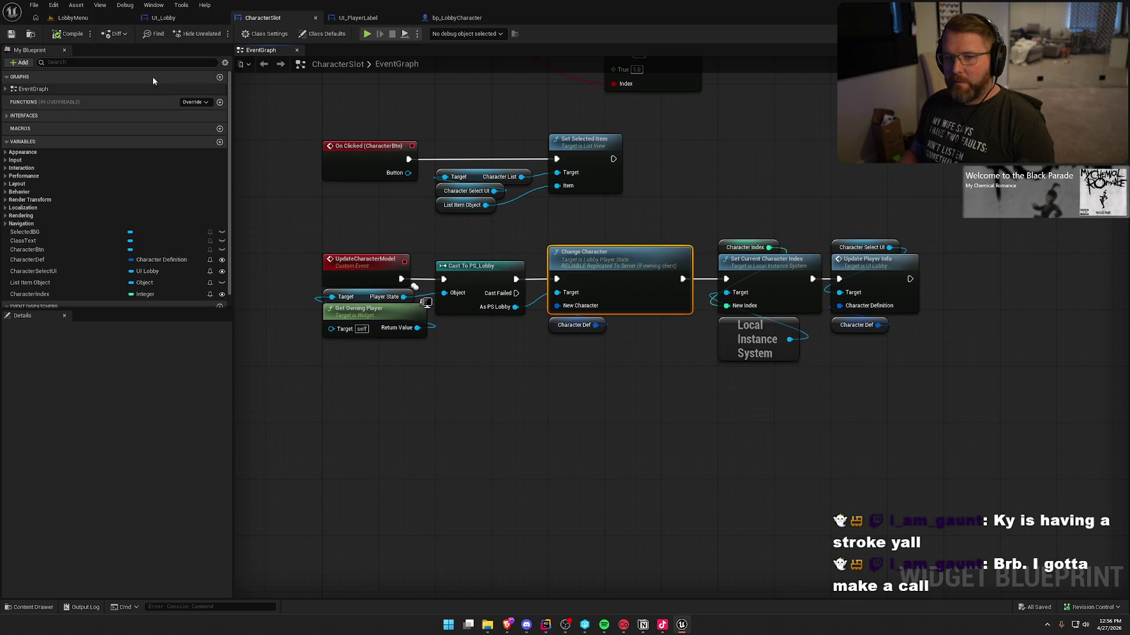
Live-compile the LobbyPlayerState.cpp change from the LobbyMenu level and close the Live Coding window.
click(88, 23)
click(996, 607)
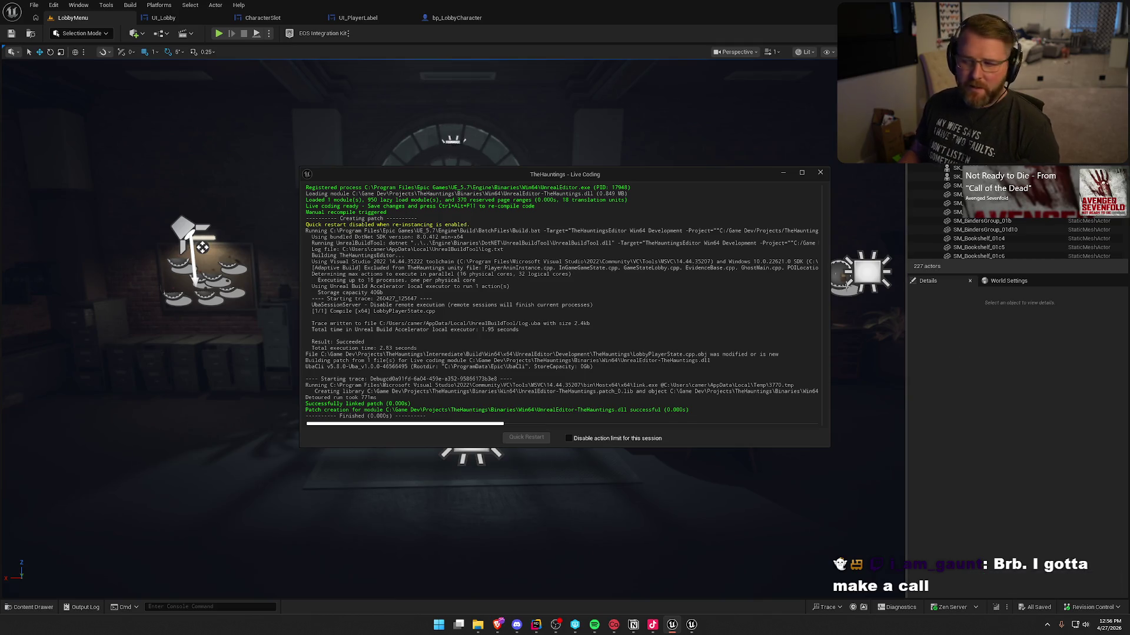
click(820, 173)
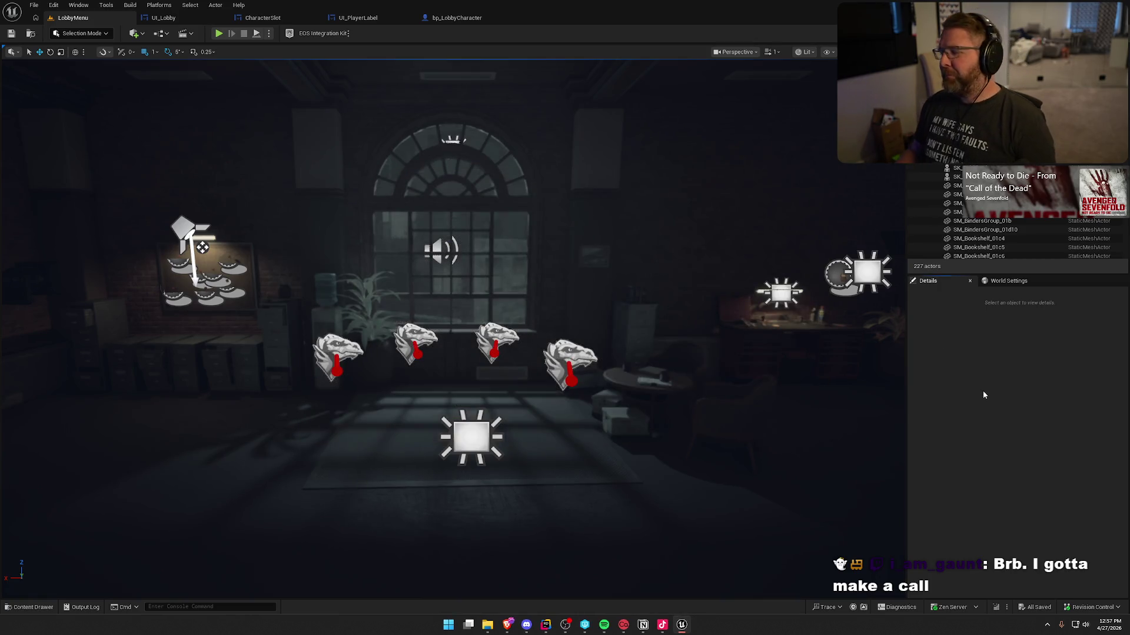
Start a play session and create an Equipment Tech character named 'Warka'.
key(alt+p)
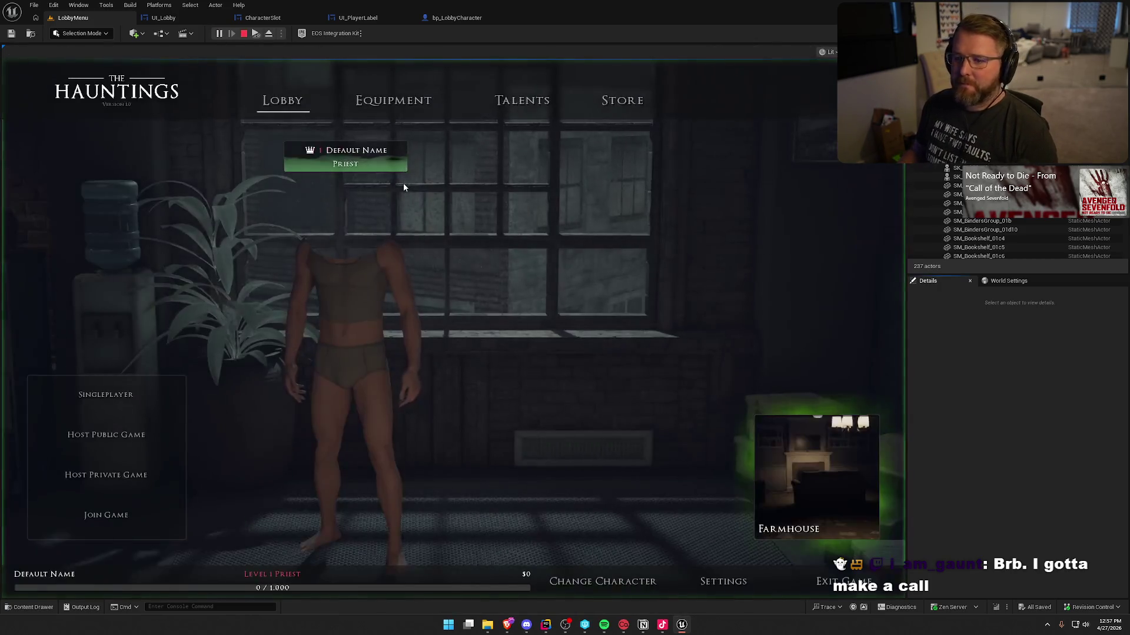
click(580, 580)
click(153, 473)
click(449, 498)
text(Warka)
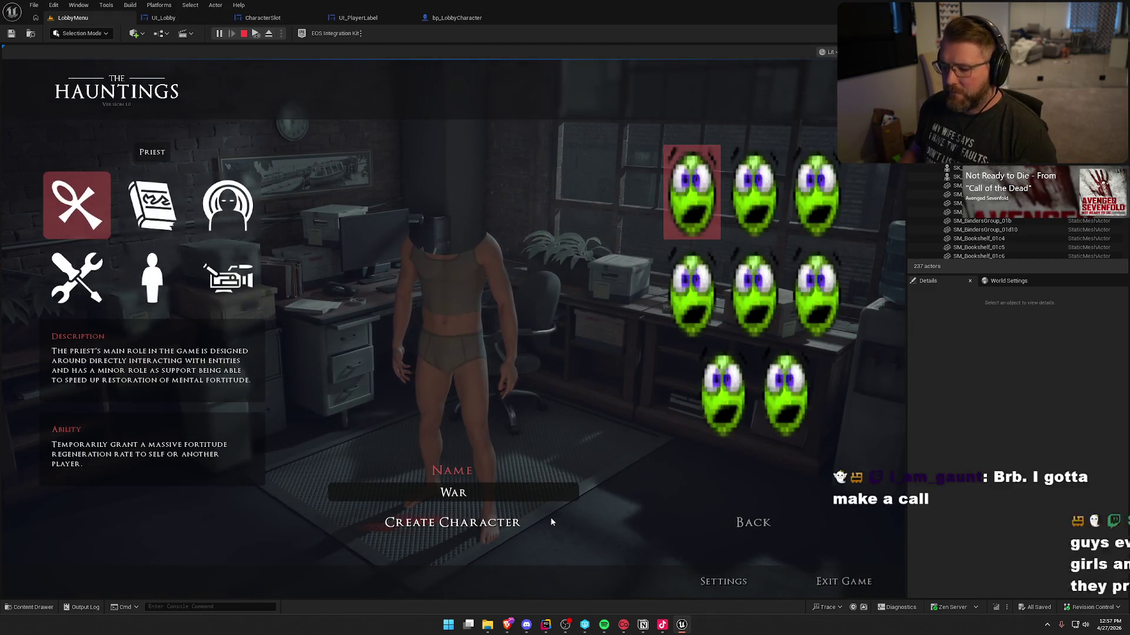
click(94, 289)
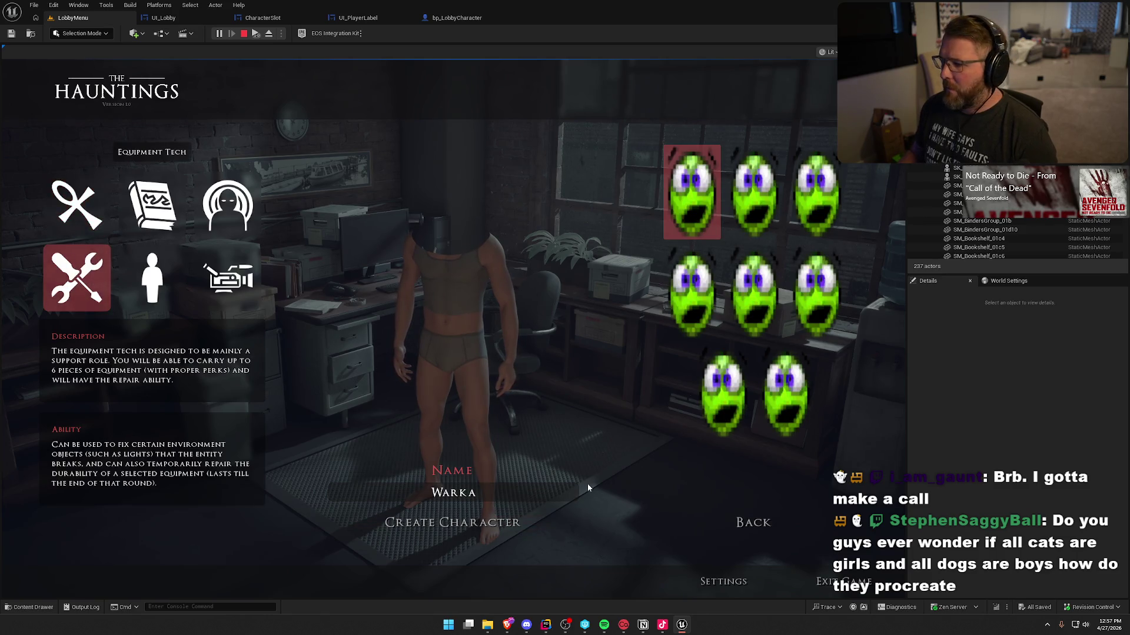
click(471, 523)
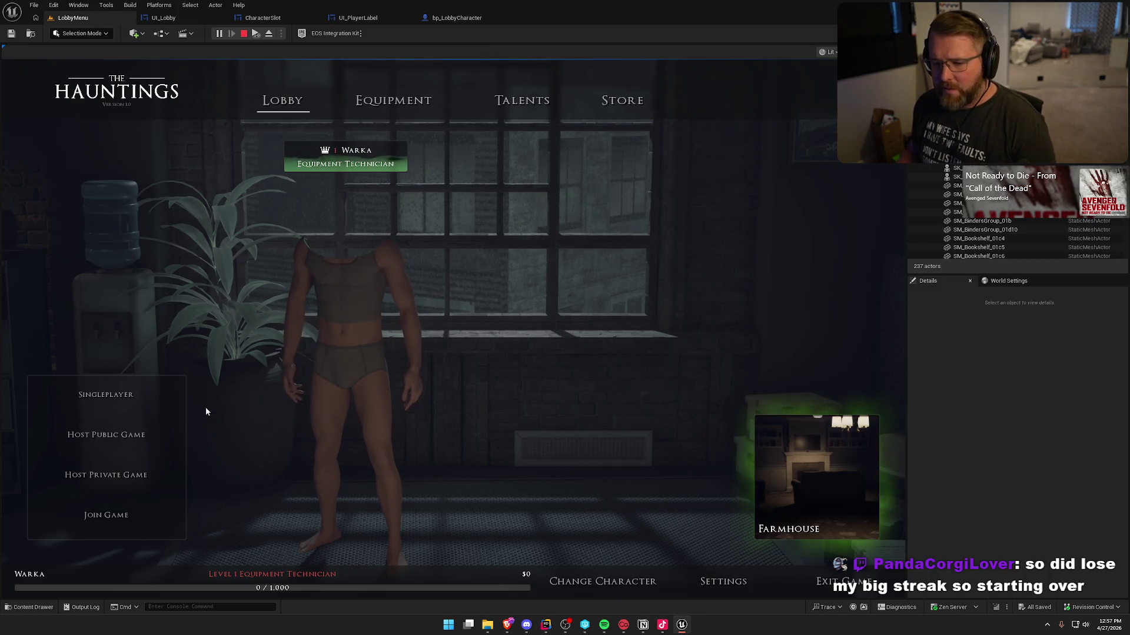
Browse the Equipment, Talents and Lobby pages, then stop the play session.
click(363, 106)
click(529, 101)
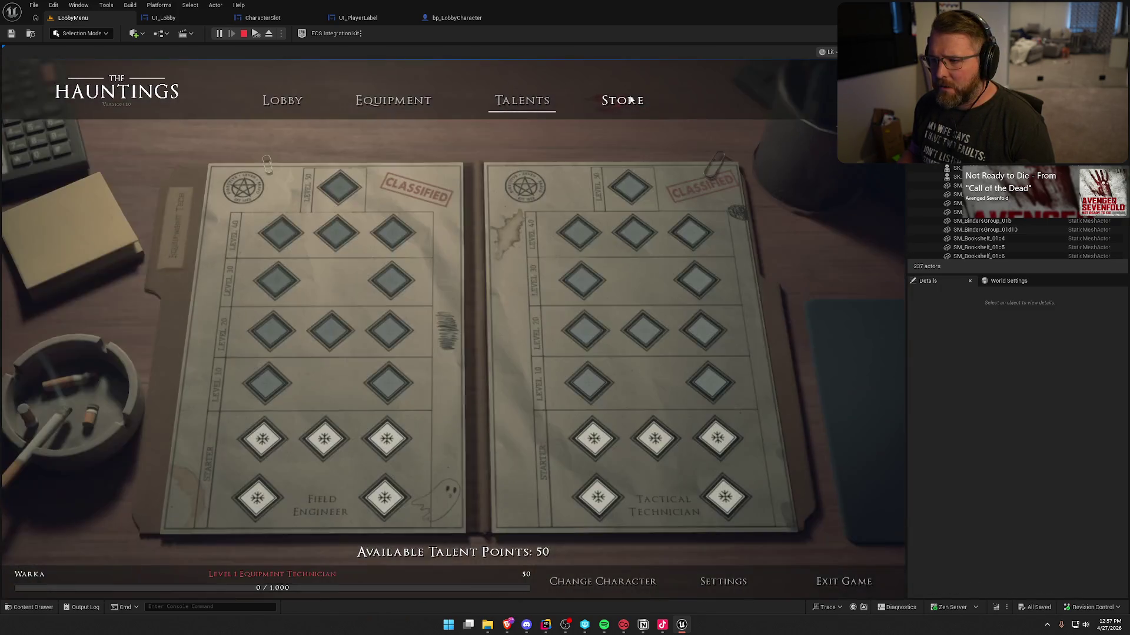
click(282, 102)
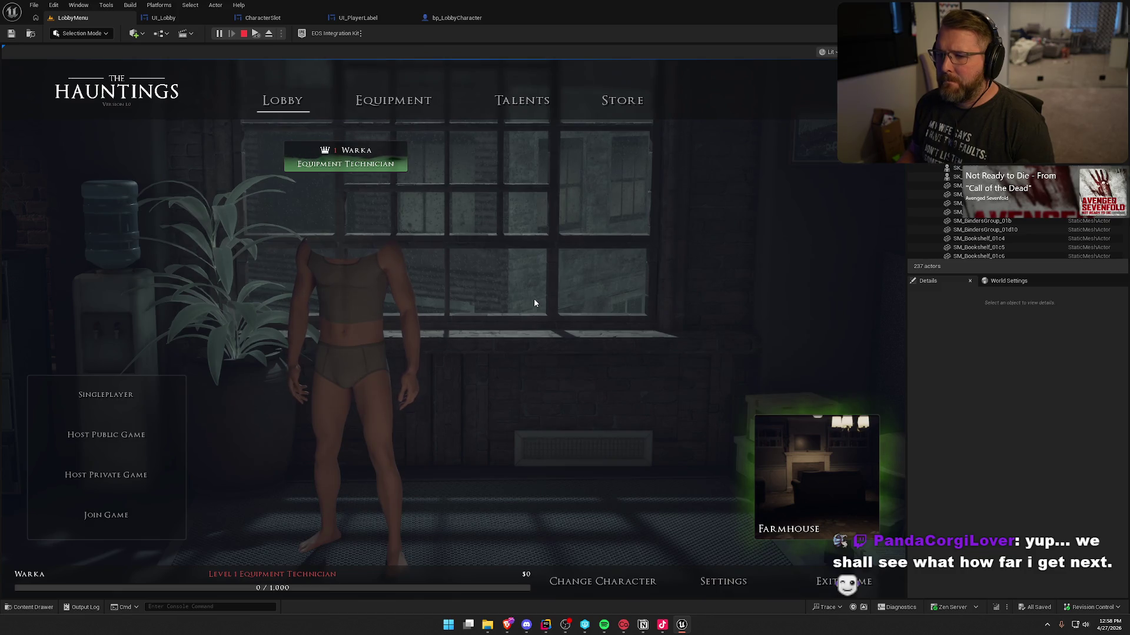
key(Escape)
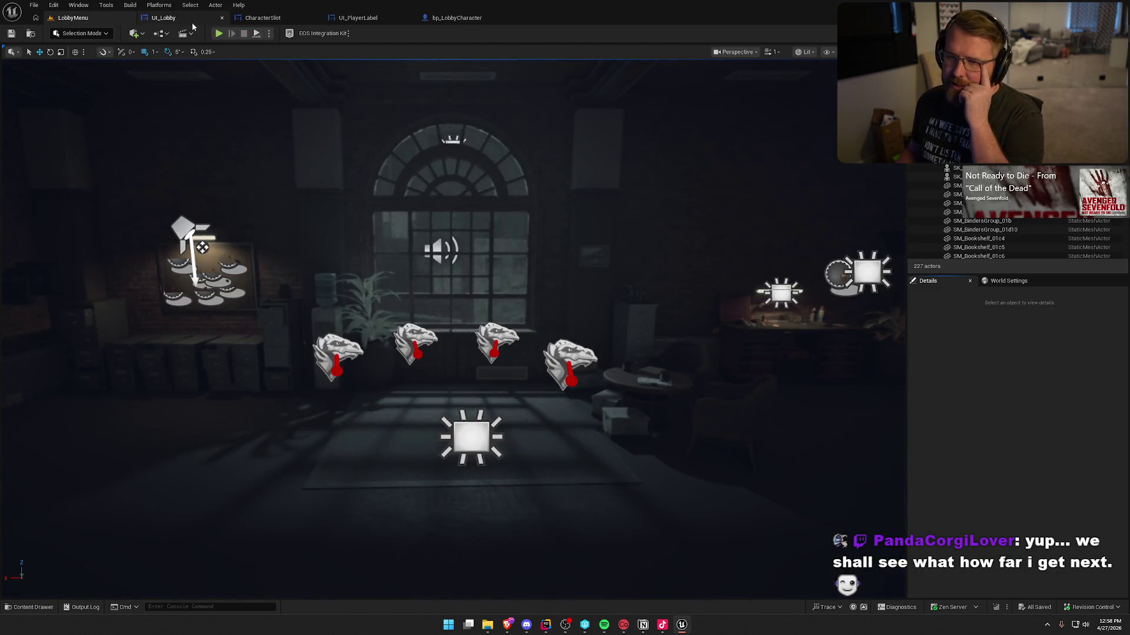
Review the open blueprint tabs and close the UI_Lobby and CharacterSlot editors.
click(188, 19)
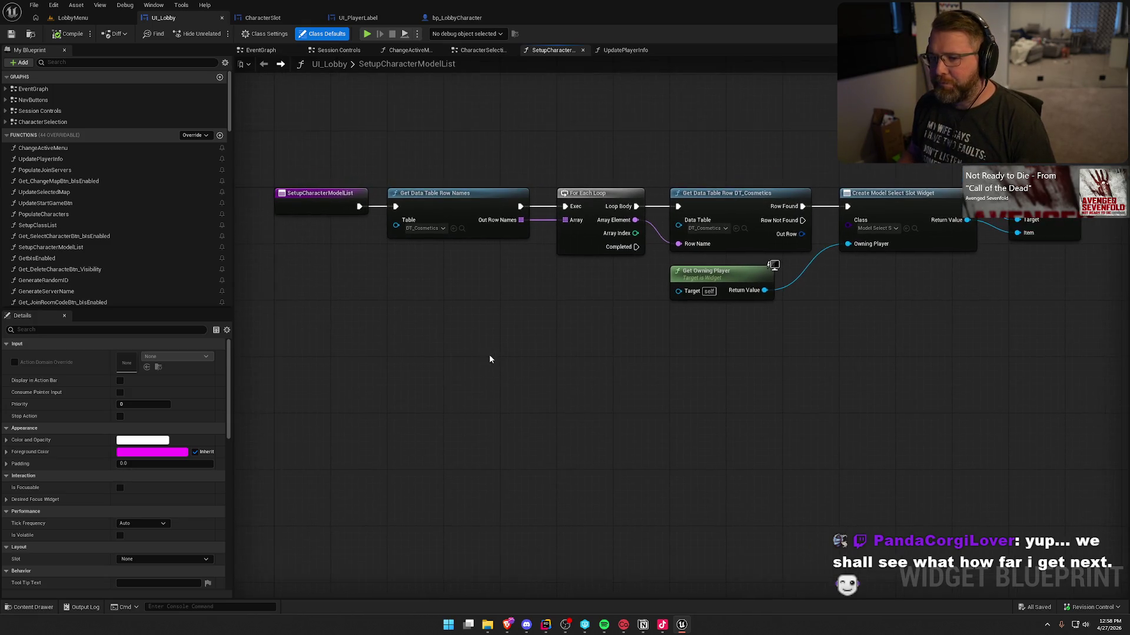
scroll(416, 359, up, 1)
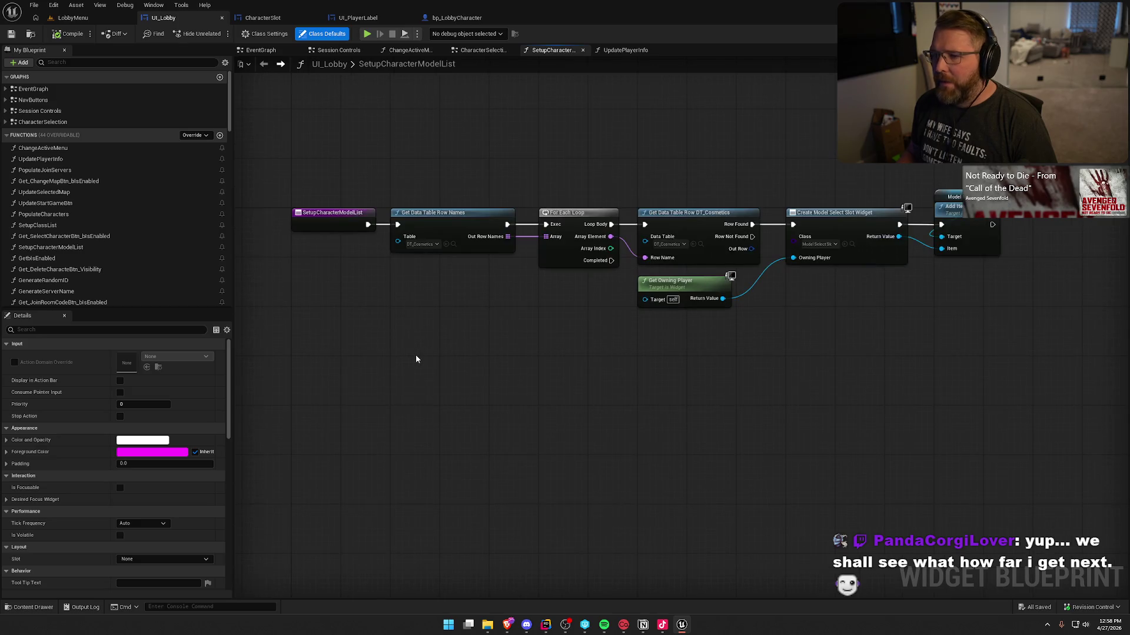
click(262, 18)
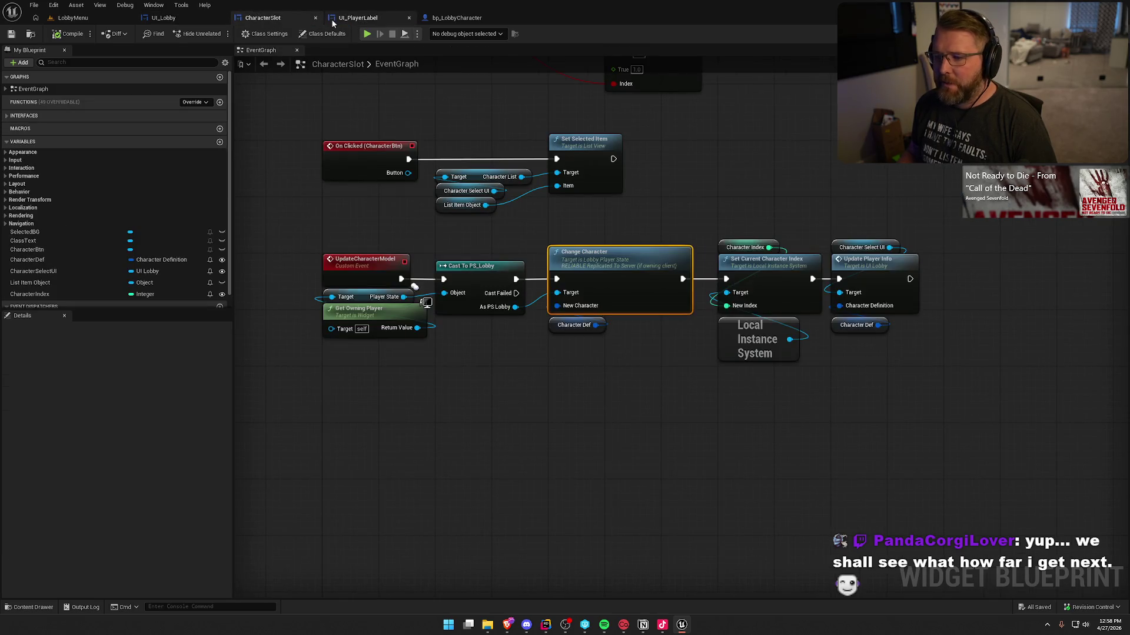
click(358, 18)
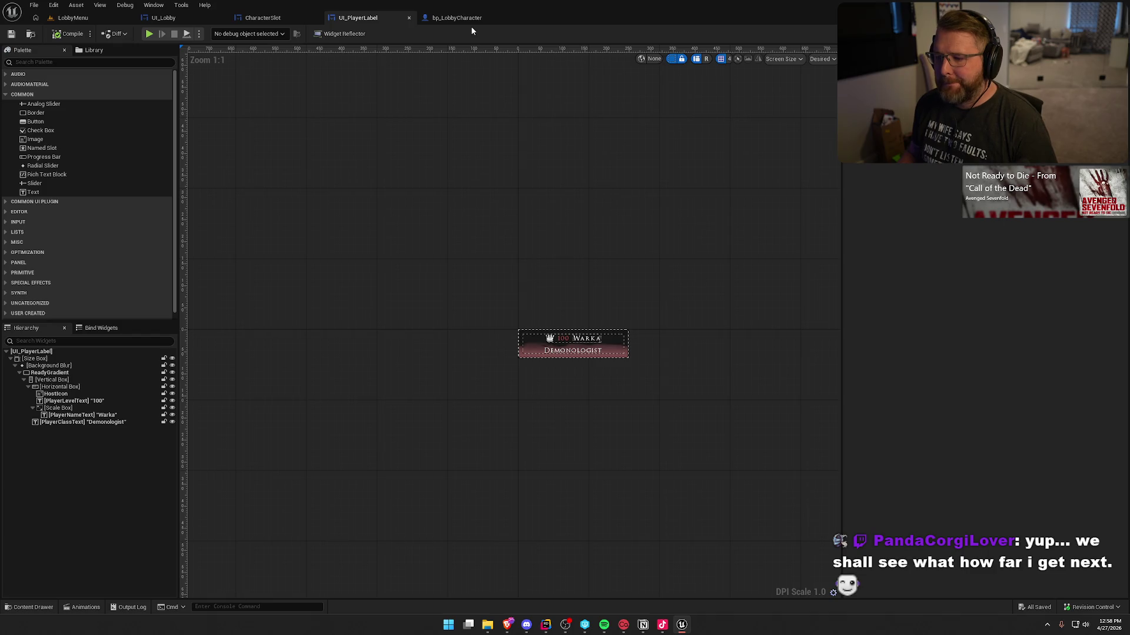
click(475, 22)
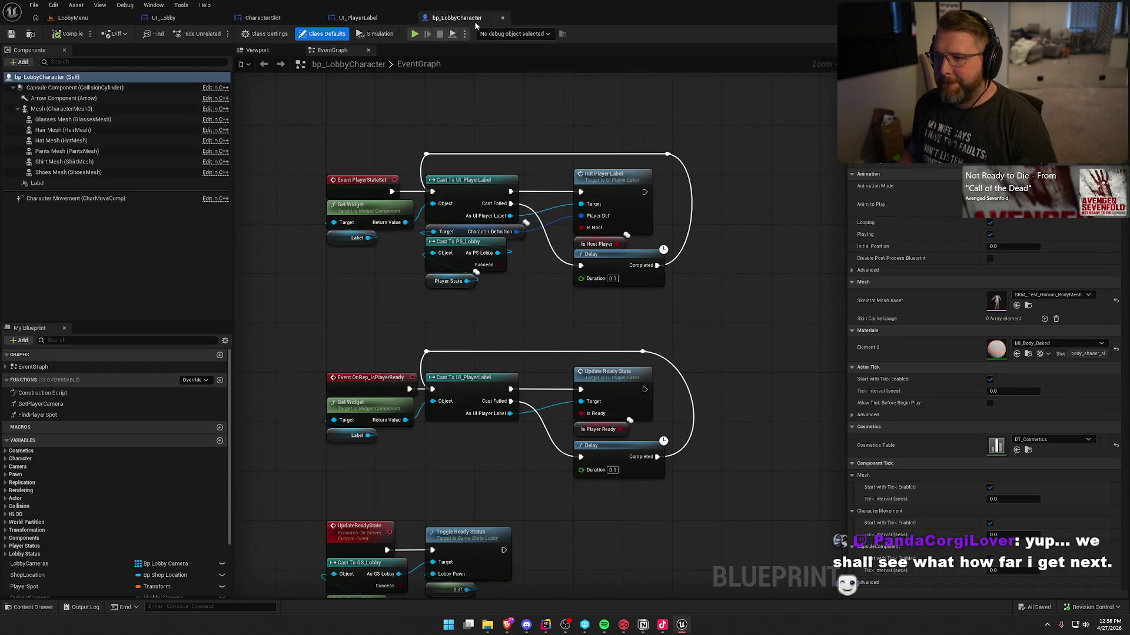
middle_click(162, 18)
middle_click(162, 18)
middle_click(162, 18)
middle_click(161, 18)
Open the TestWorld level from Maps and briefly playtest it.
key(ctrl+space)
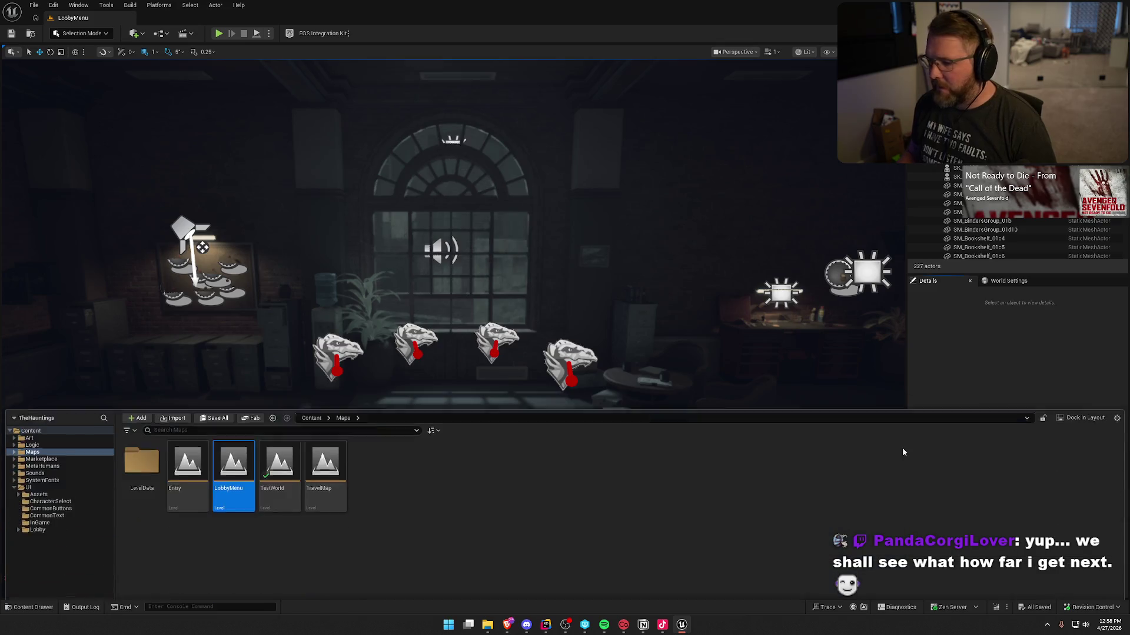
double_click(274, 455)
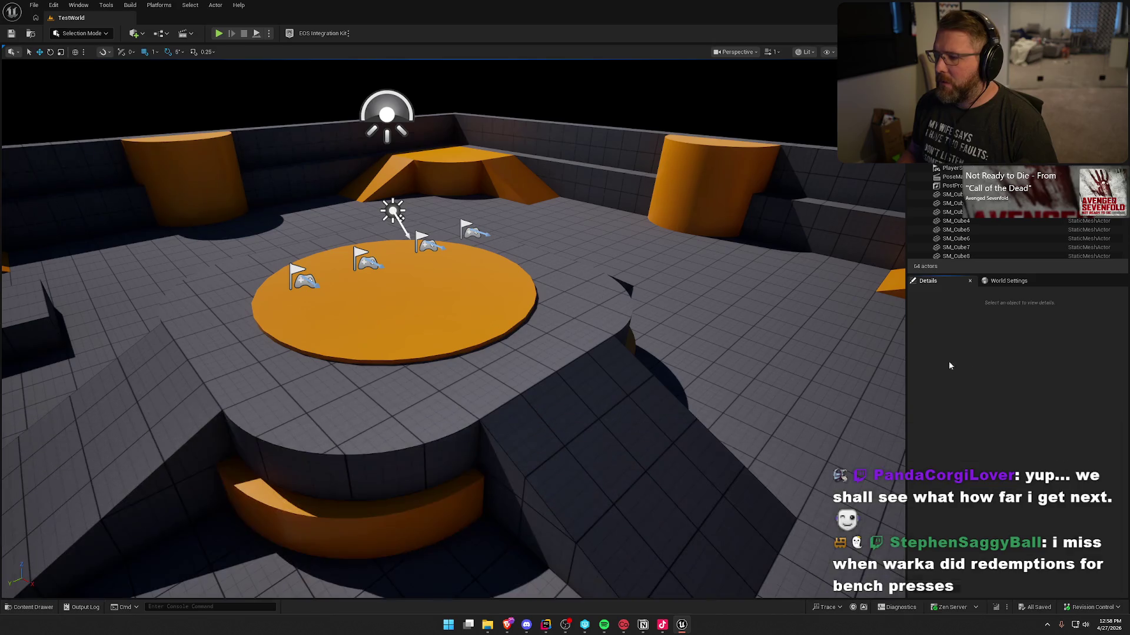
click(219, 33)
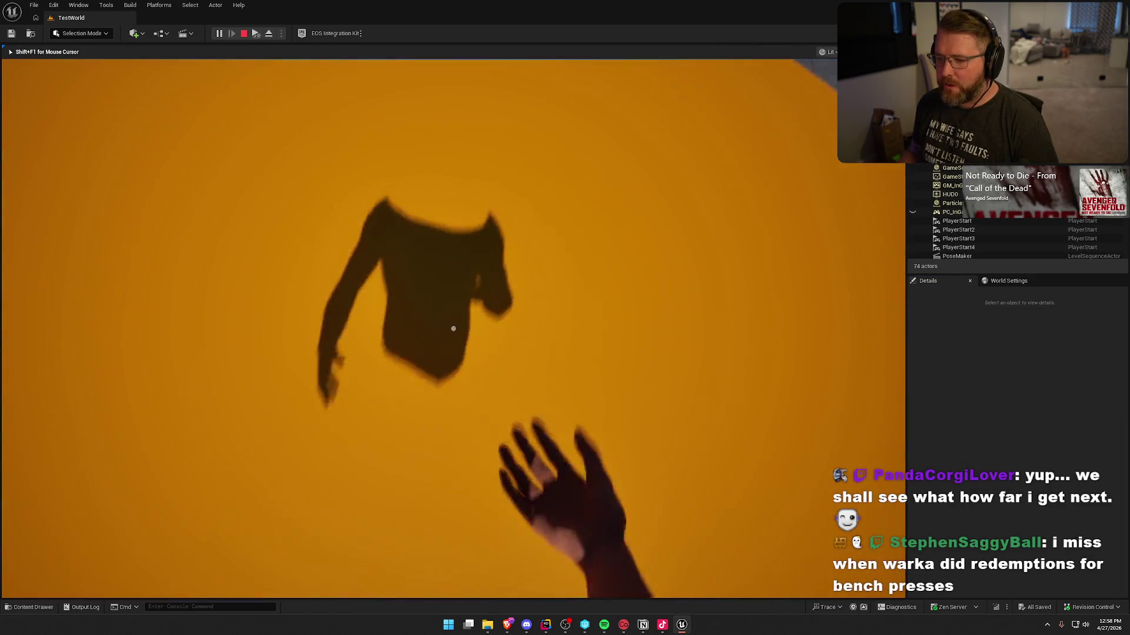
key(Escape)
Open bp_Player, the Default Pawn Class from the level's World Settings.
key(ctrl+space)
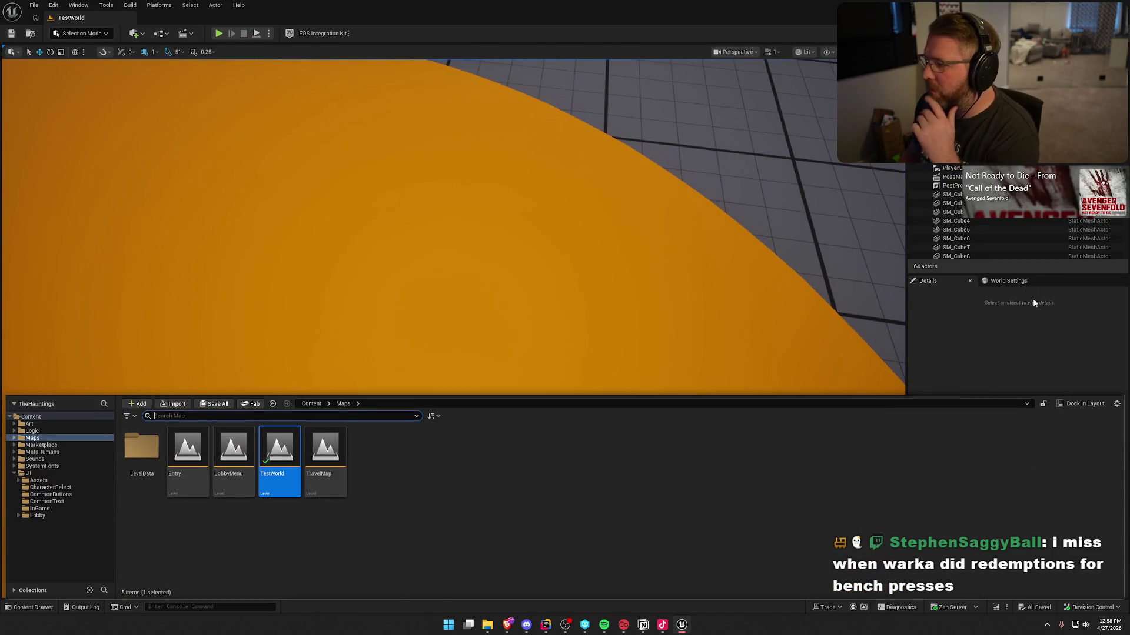
click(1009, 281)
click(1088, 344)
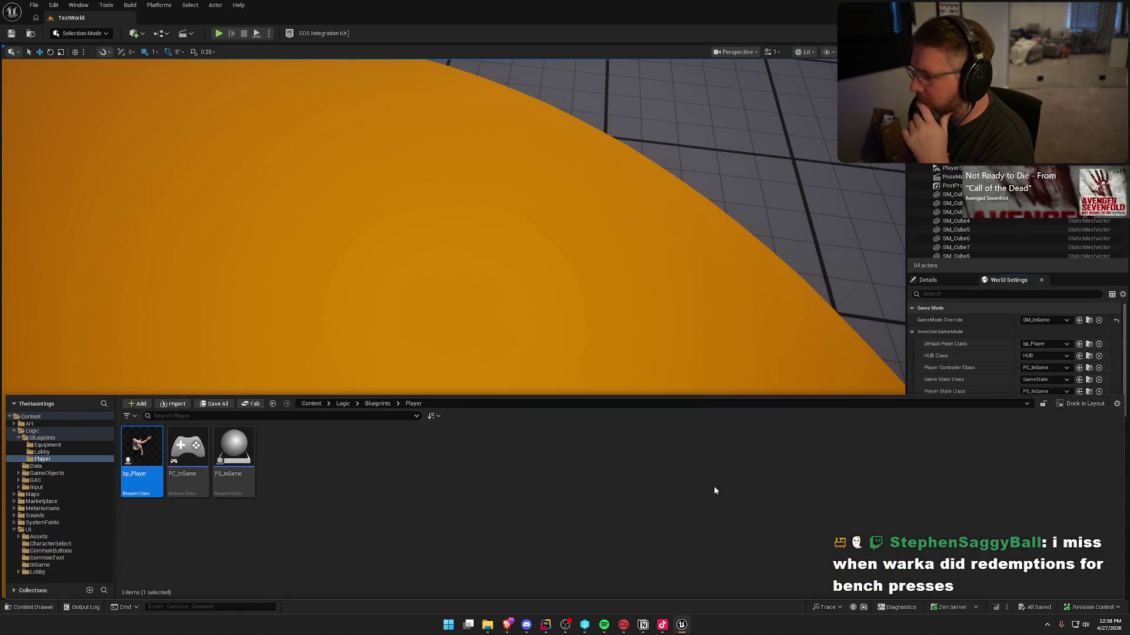
key(Return)
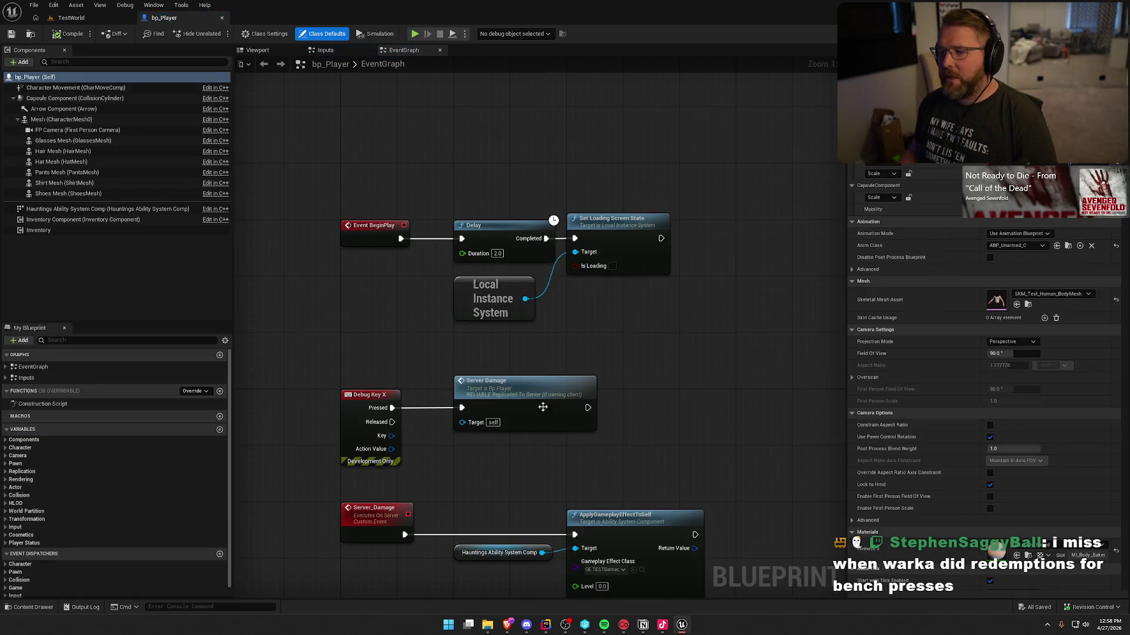
In bp_Player's viewport, rotate the first-person camera to point straight down.
drag(681, 396, 628, 308)
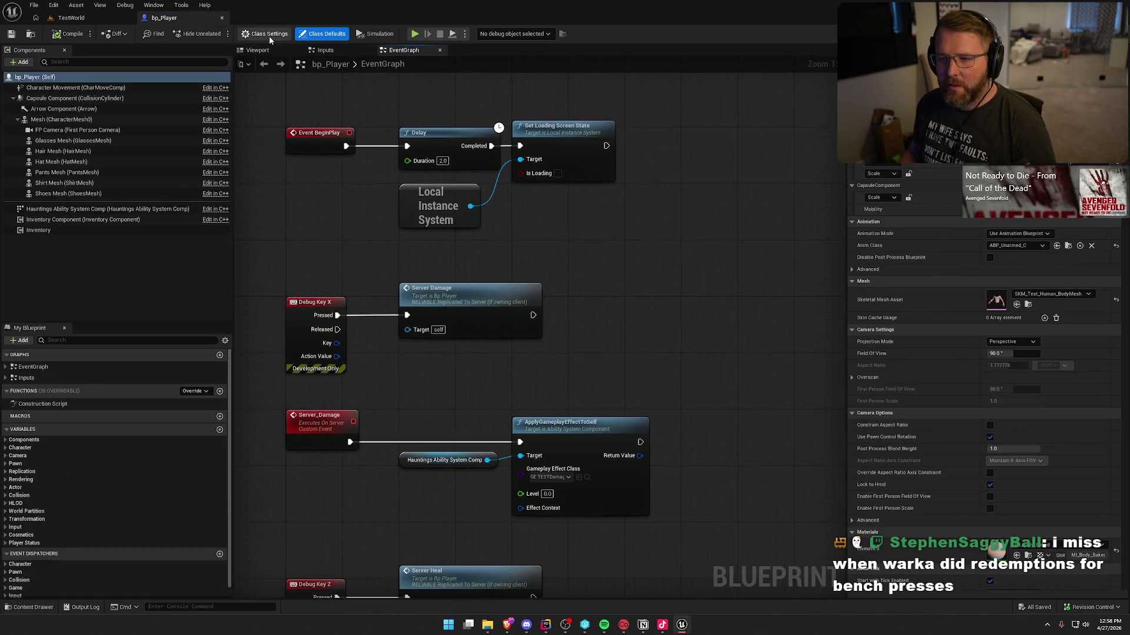
click(257, 50)
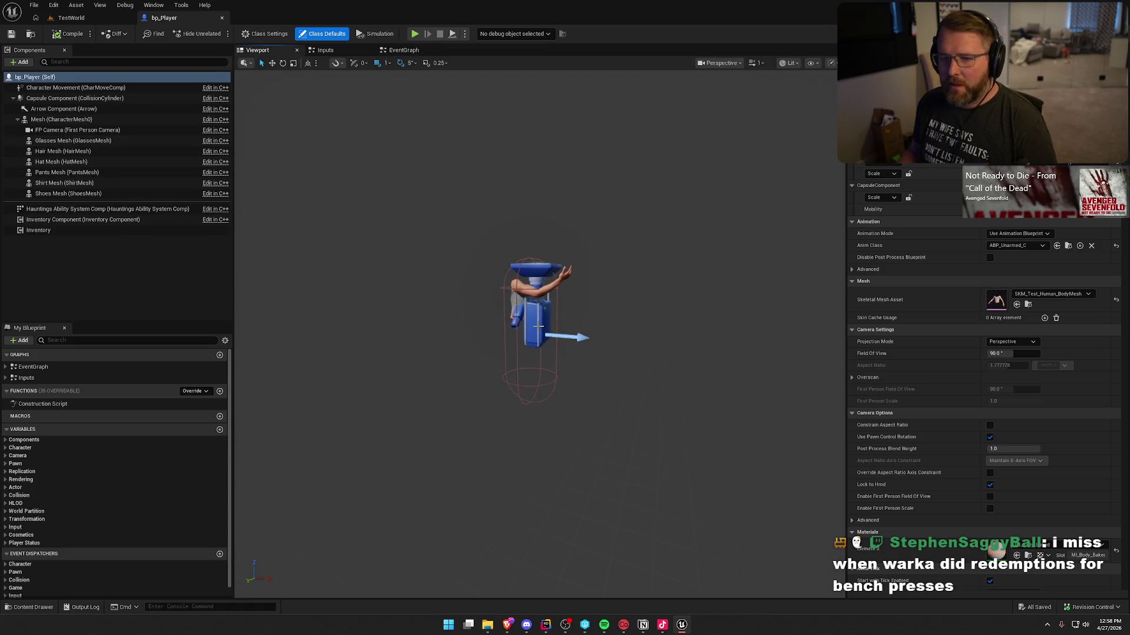
click(88, 131)
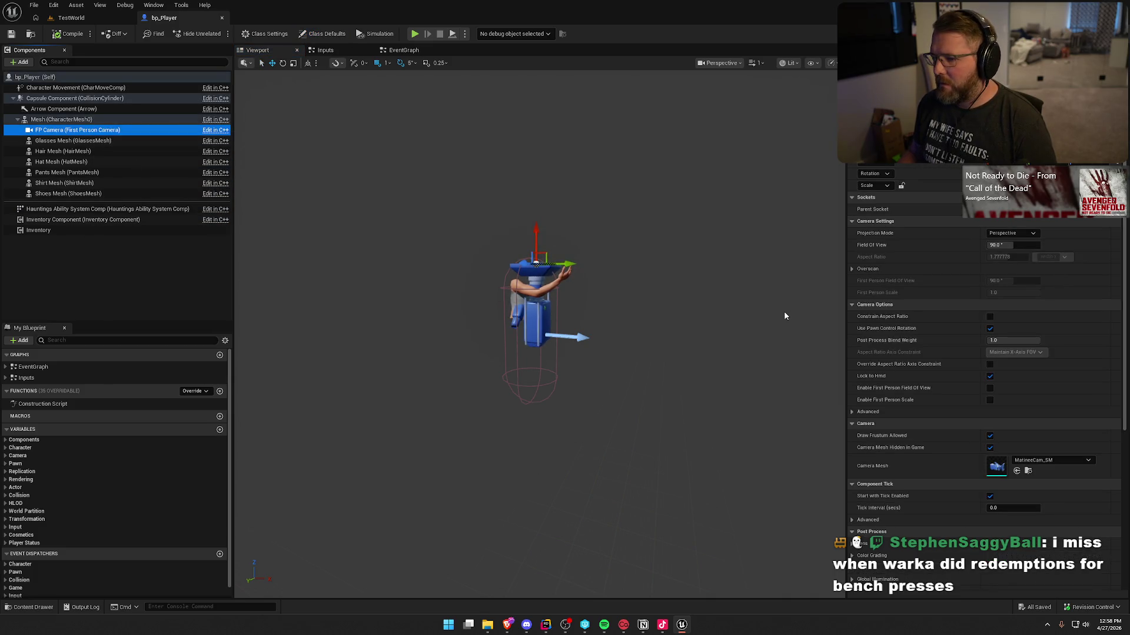
scroll(600, 269, up, 5)
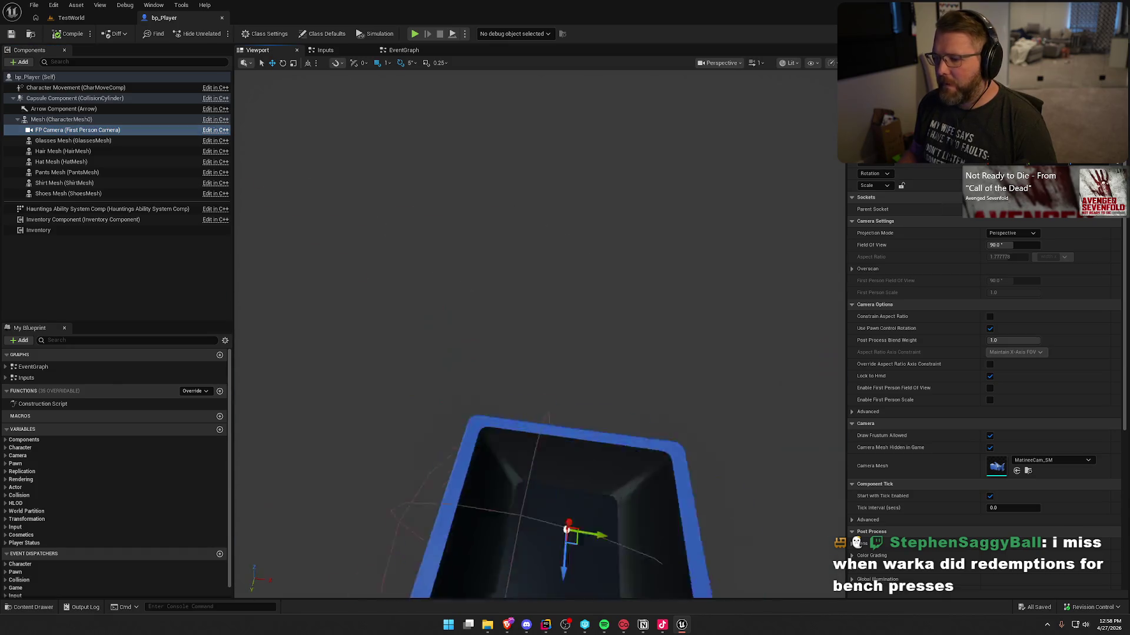
scroll(600, 269, down, 5)
key(e)
mouse_move(590, 370)
mouse_down()
mouse_move(588, 381)
mouse_move(589, 371)
mouse_up()
drag(591, 376, 596, 329)
mouse_move(530, 353)
mouse_down()
mouse_move(589, 305)
mouse_move(577, 353)
mouse_up()
mouse_move(677, 399)
mouse_down()
mouse_move(636, 392)
mouse_move(678, 399)
mouse_up()
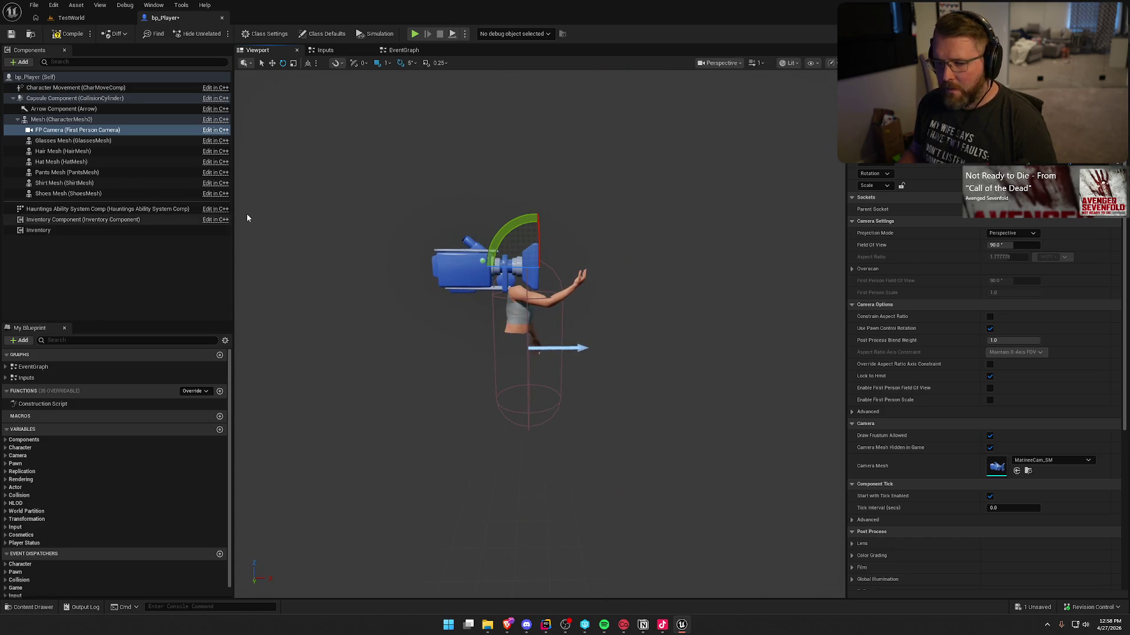
Swap the body mesh component to the other SKM_Test_Human_BodyMesh.
click(61, 119)
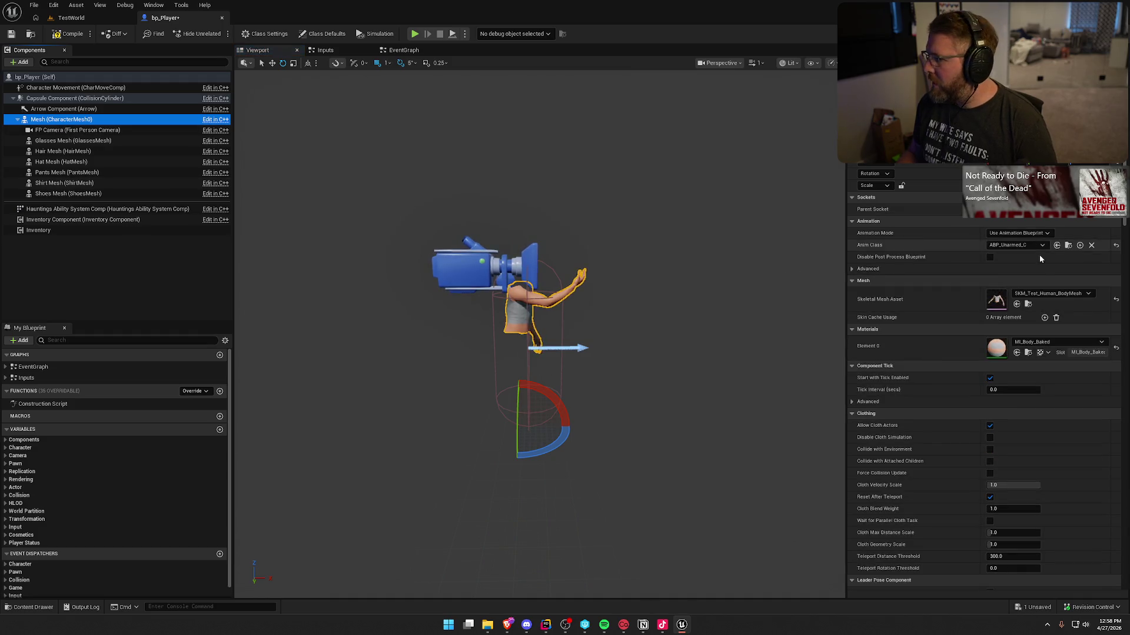
click(1054, 294)
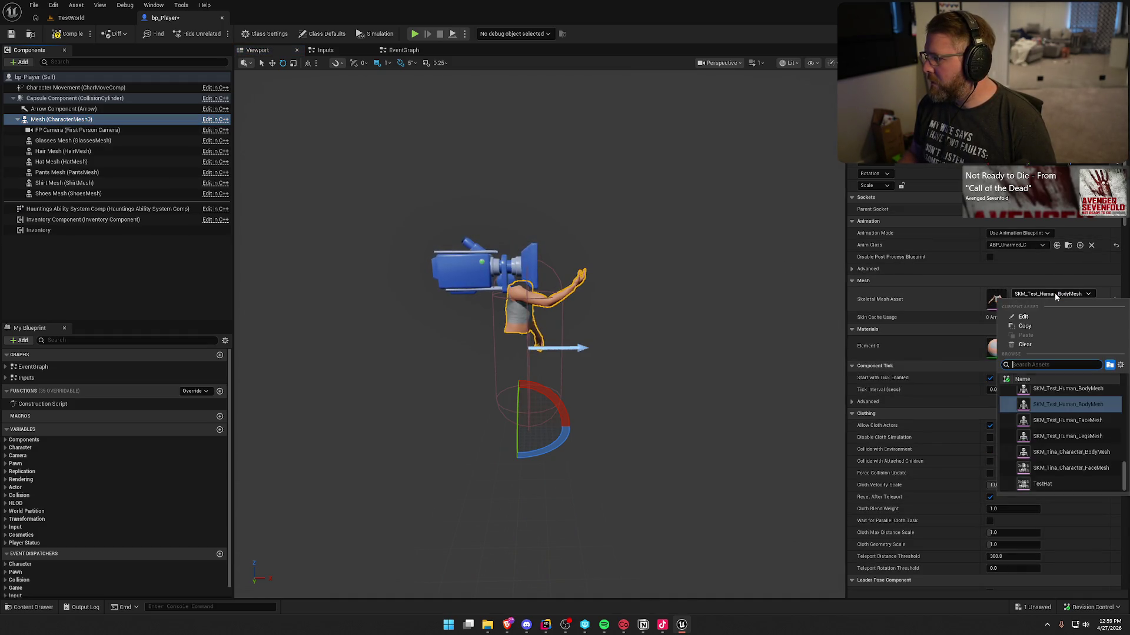
text(body)
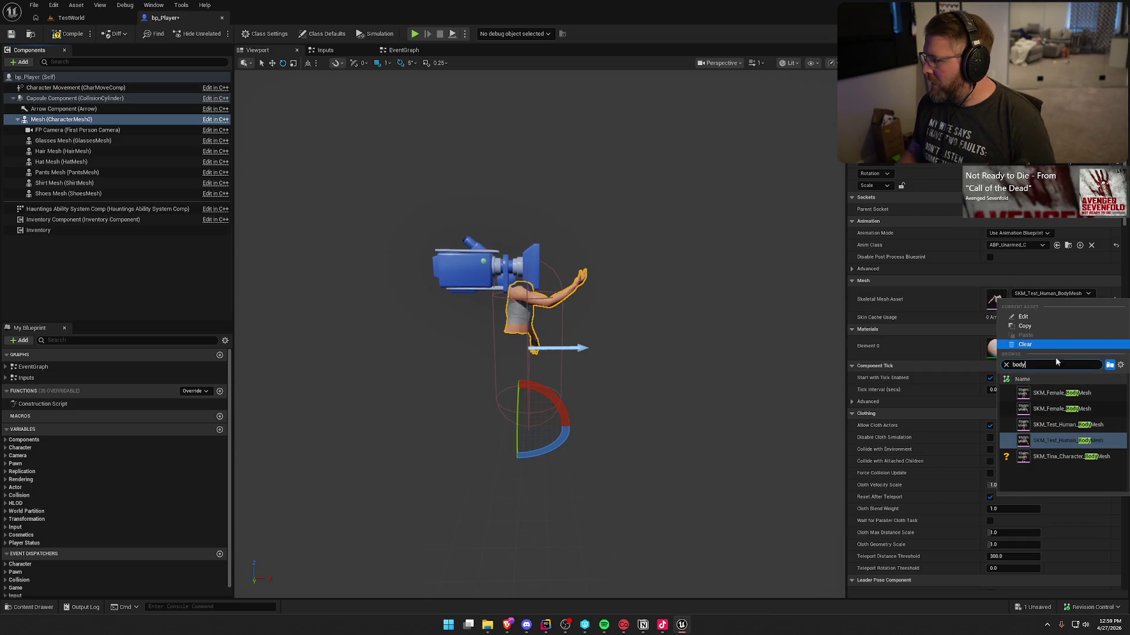
click(1064, 422)
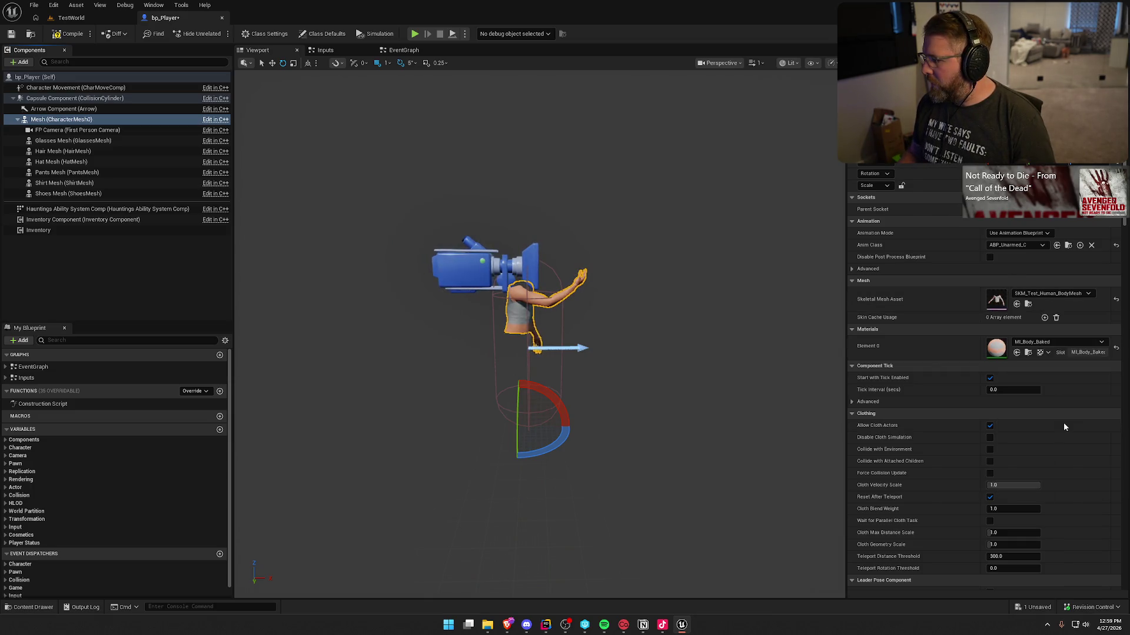
click(683, 286)
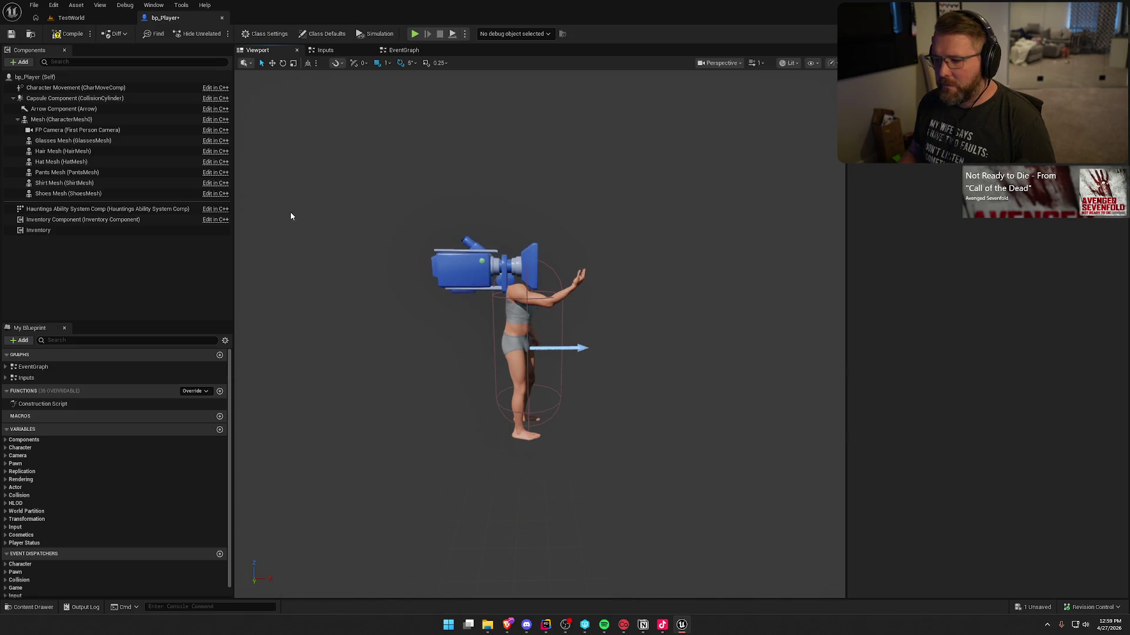
Compile bp_Player, confirm the file checkout, delete the Inventory component, and save.
click(61, 37)
click(580, 412)
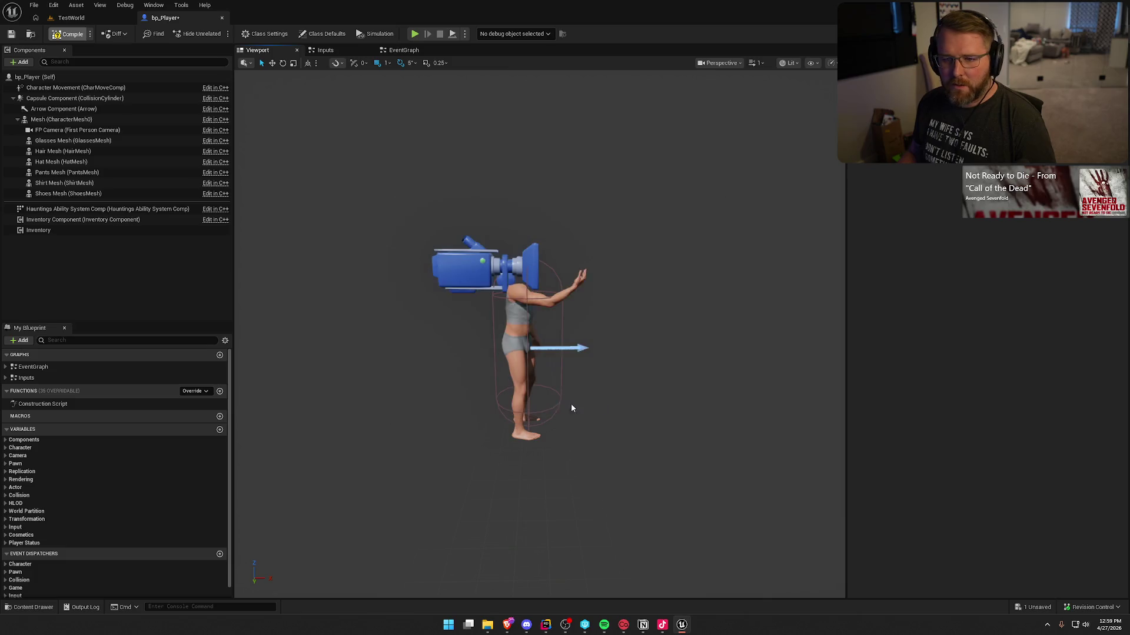
click(59, 230)
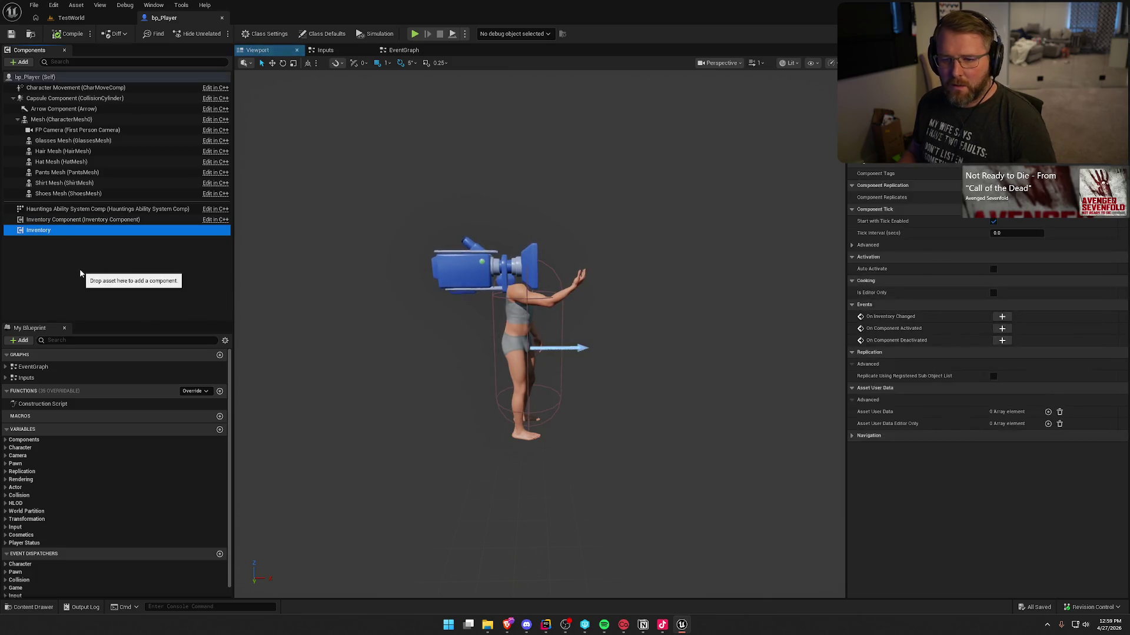
key(Delete)
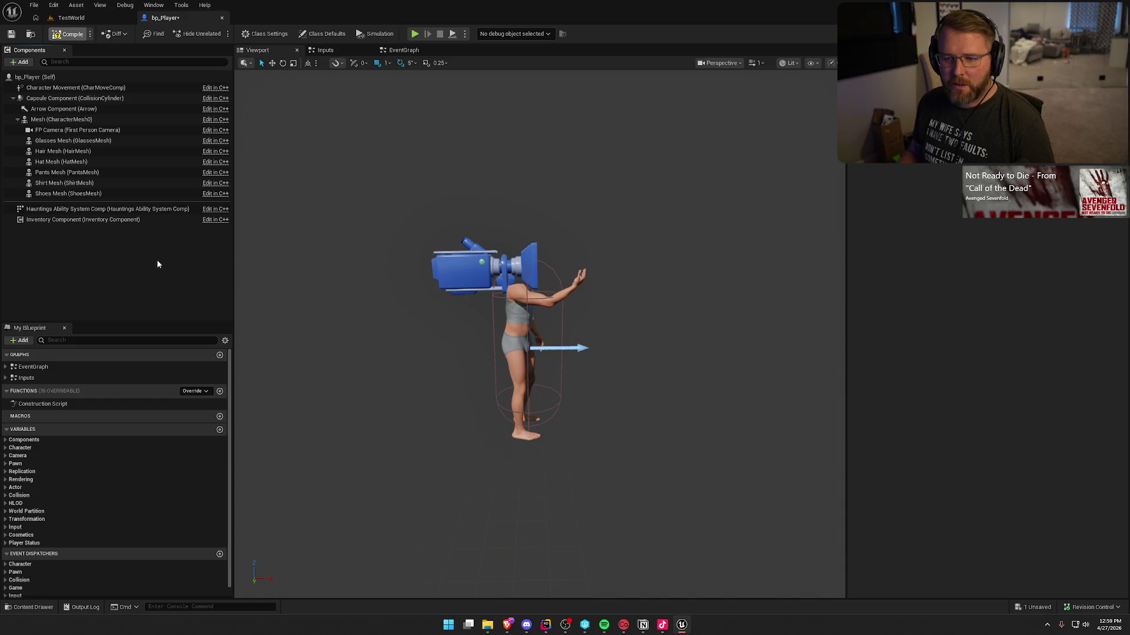
key(ctrl+s)
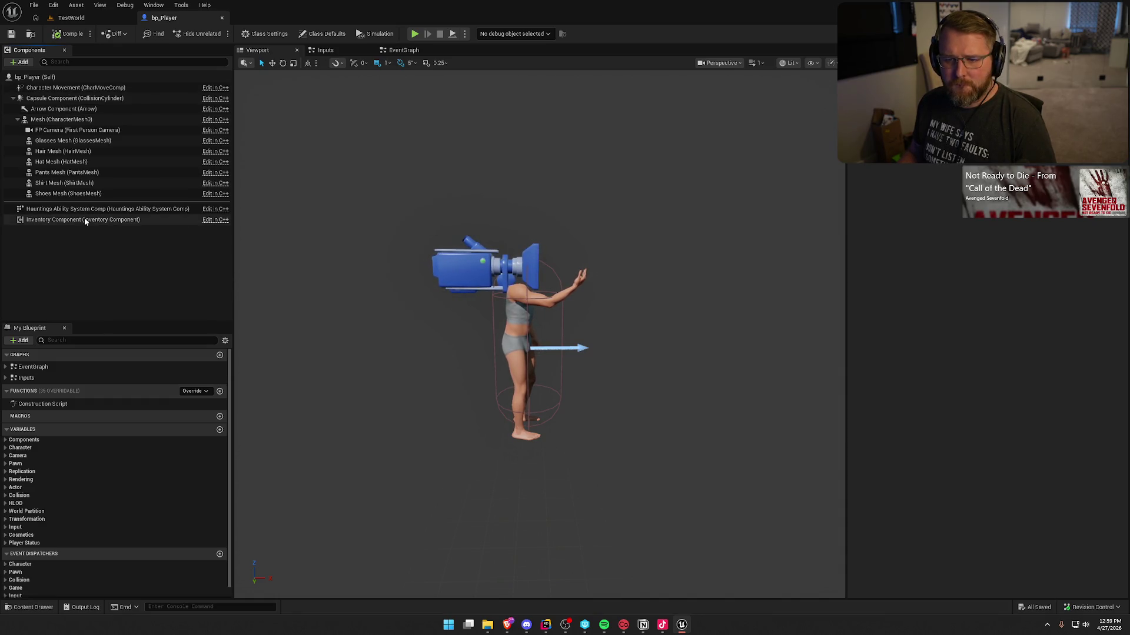
Inspect the Inventory Component and Hauntings Ability System Comp, then go back to TestWorld.
click(59, 219)
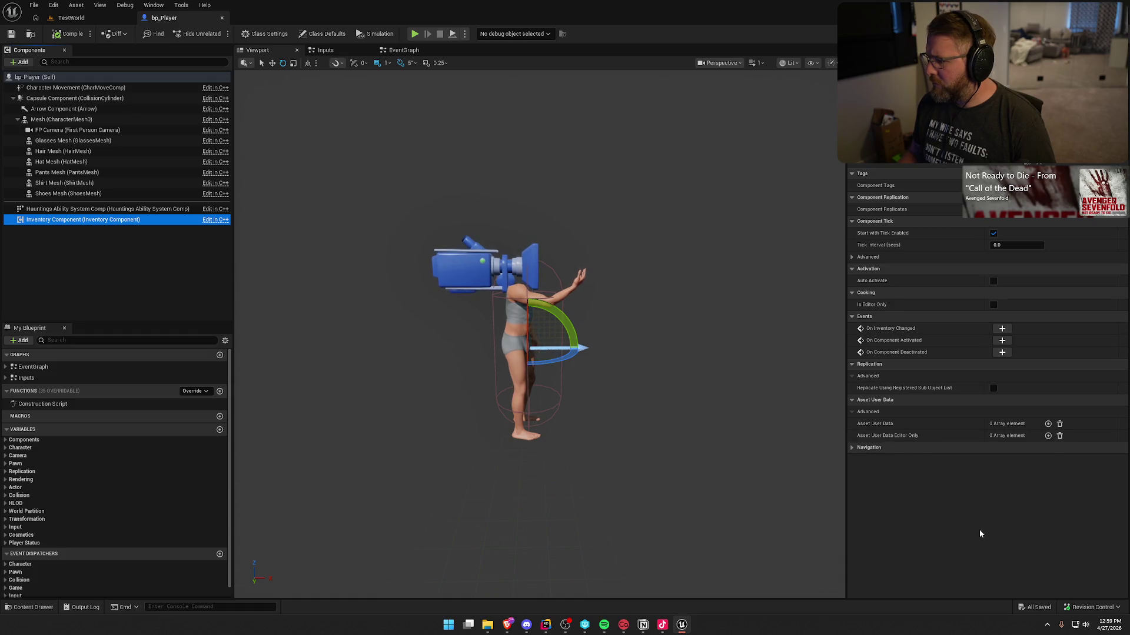
click(54, 210)
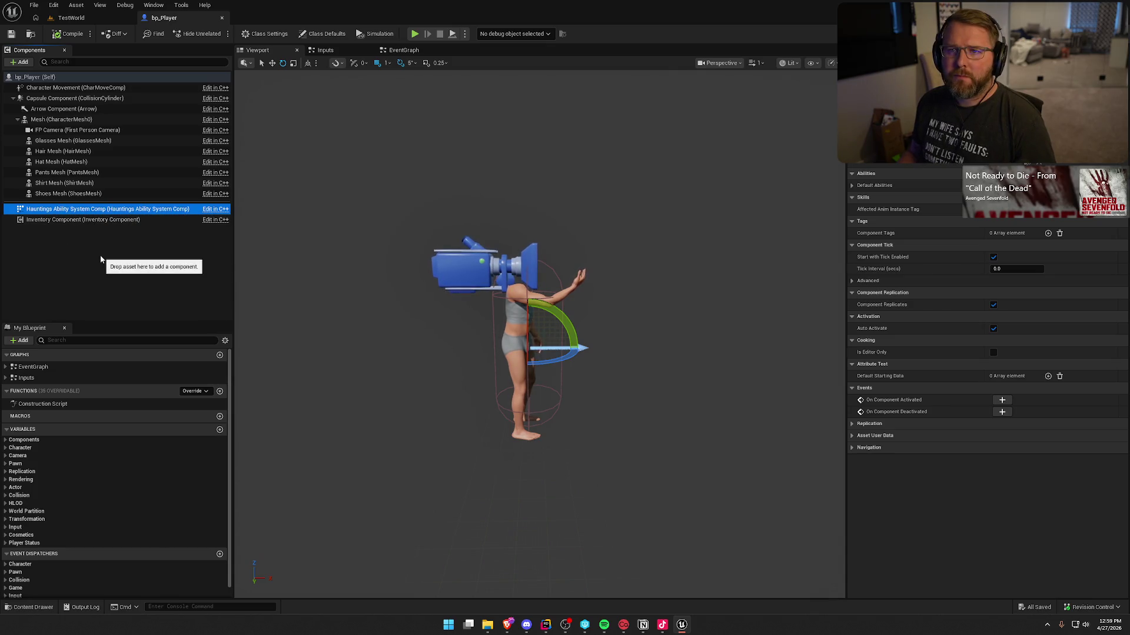
click(101, 259)
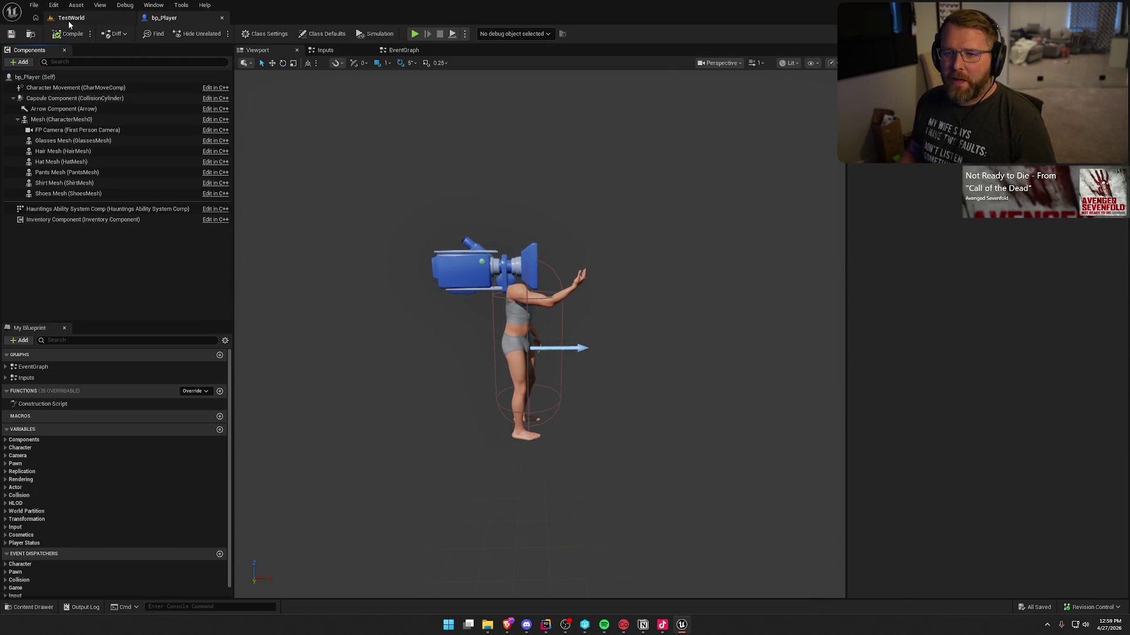
click(68, 20)
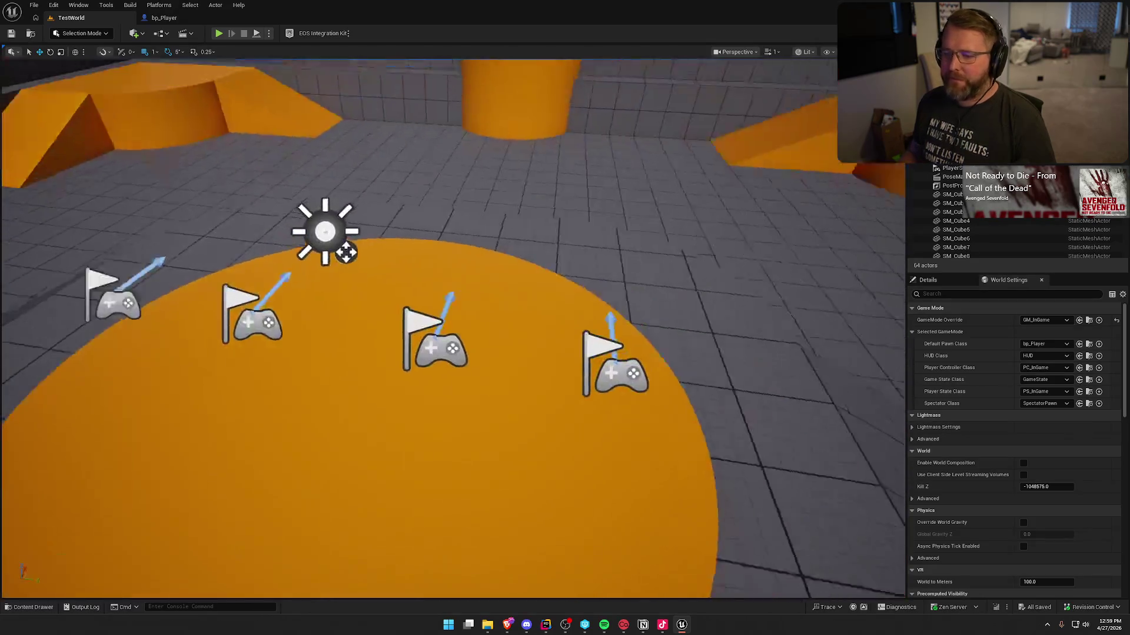
Playtest TestWorld in first person, then browse to GM_InGame from the GameMode Override.
scroll(364, 247, down, 5)
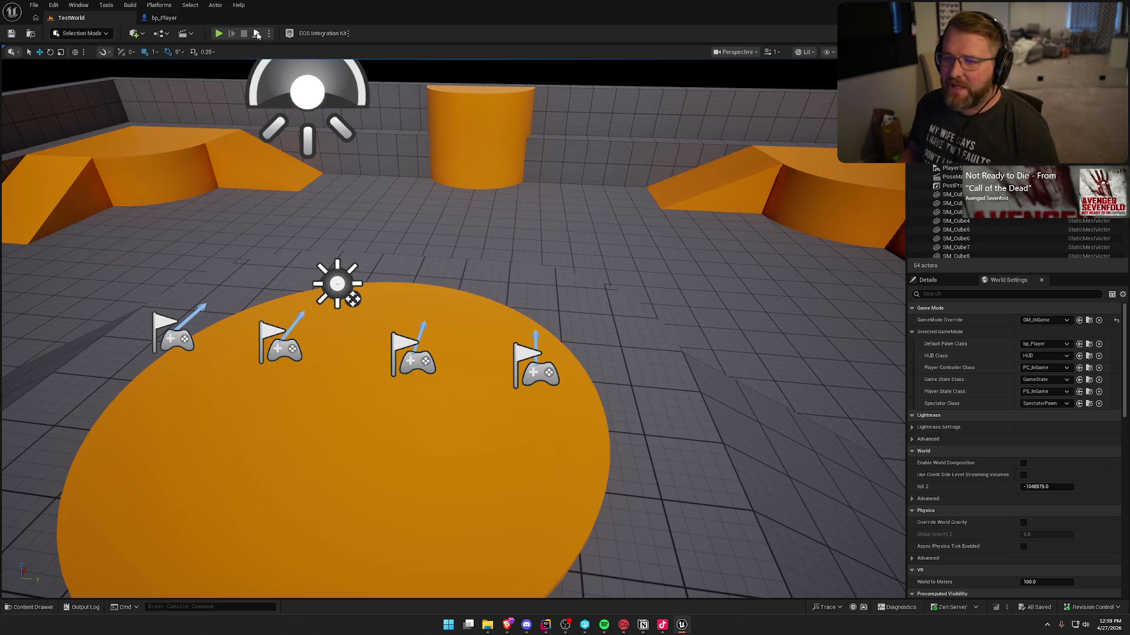
click(219, 33)
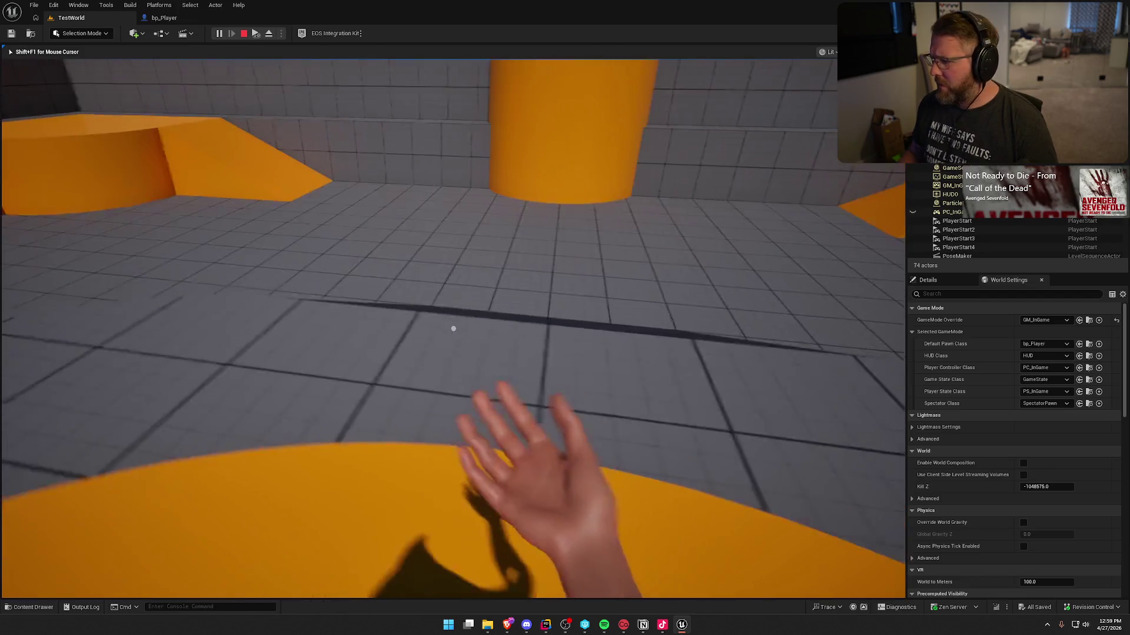
key(Escape)
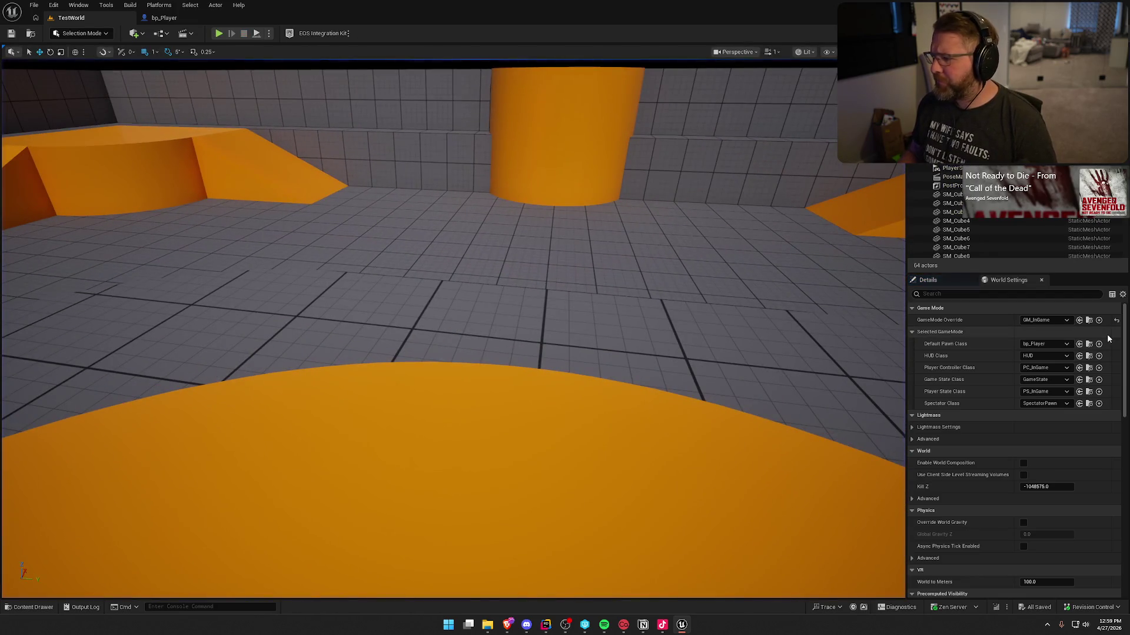
click(1089, 320)
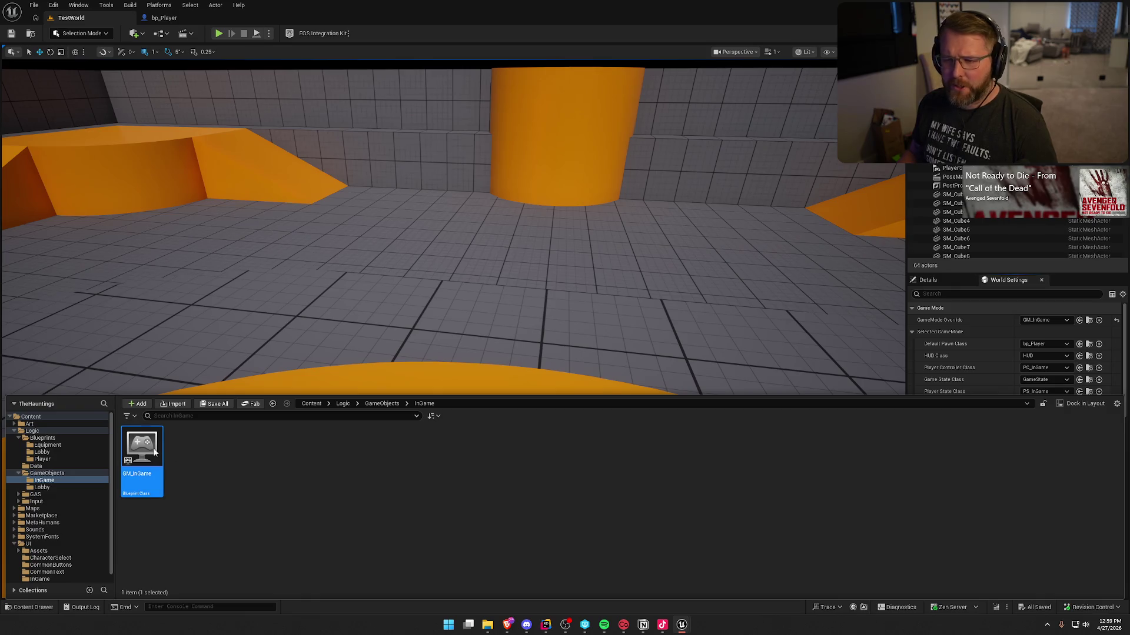
In GM_InGame's full blueprint editor, override Handle Starting New Player to add its event node.
key(ctrl+space)
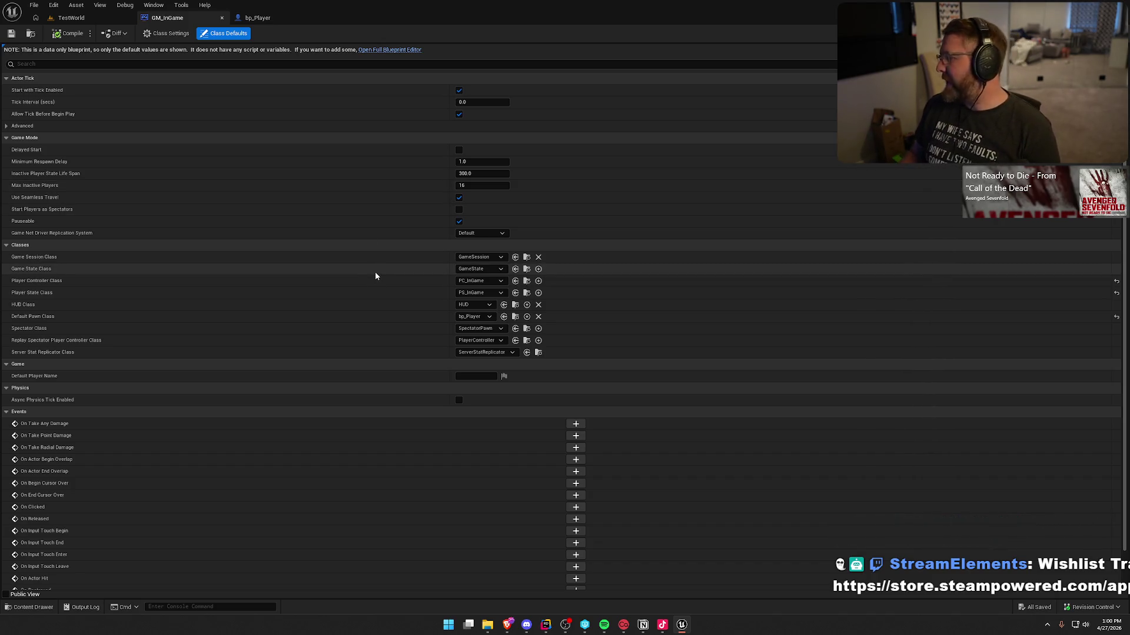
click(390, 50)
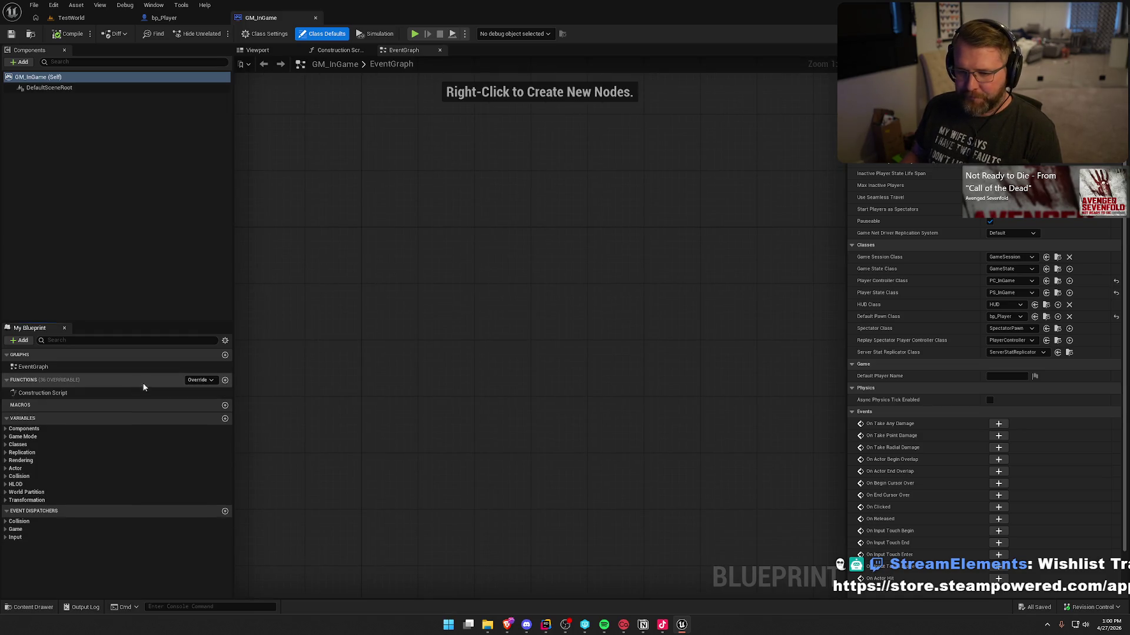
click(199, 380)
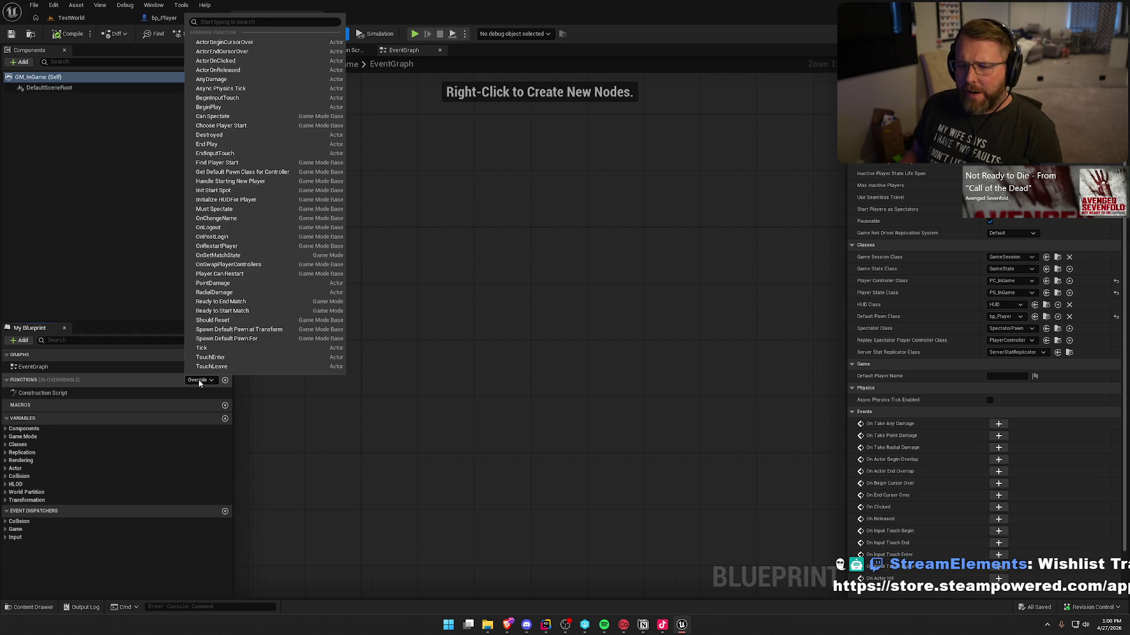
click(259, 181)
mouse_move(344, 386)
mouse_down()
mouse_move(331, 200)
mouse_move(361, 299)
mouse_move(416, 312)
mouse_up()
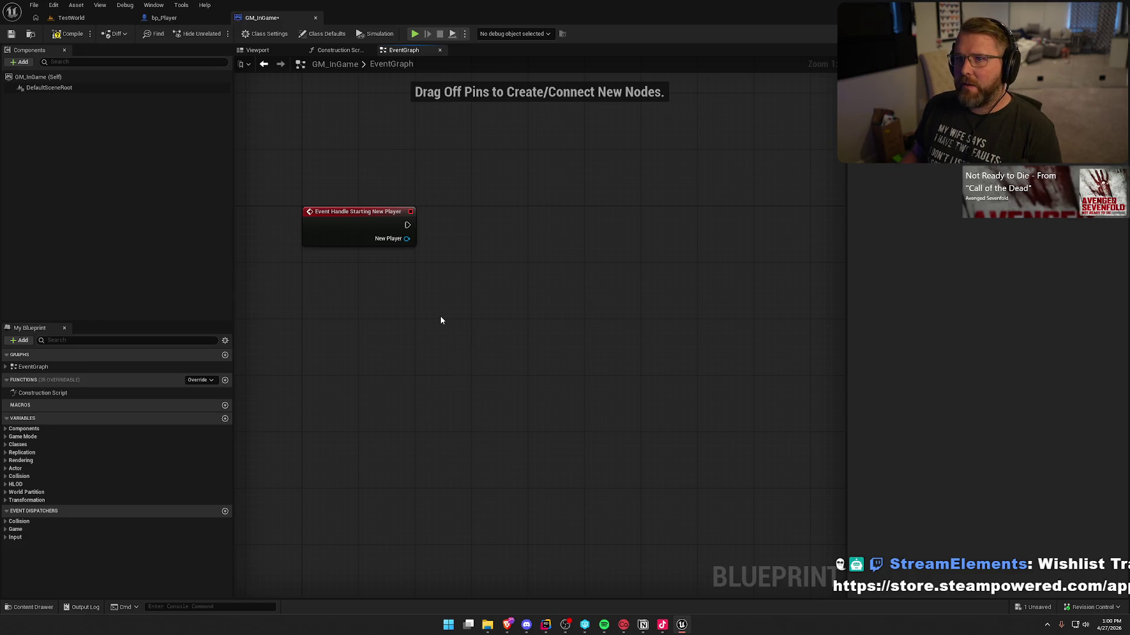
mouse_move(463, 350)
mouse_down()
mouse_move(455, 369)
mouse_move(531, 361)
mouse_up()
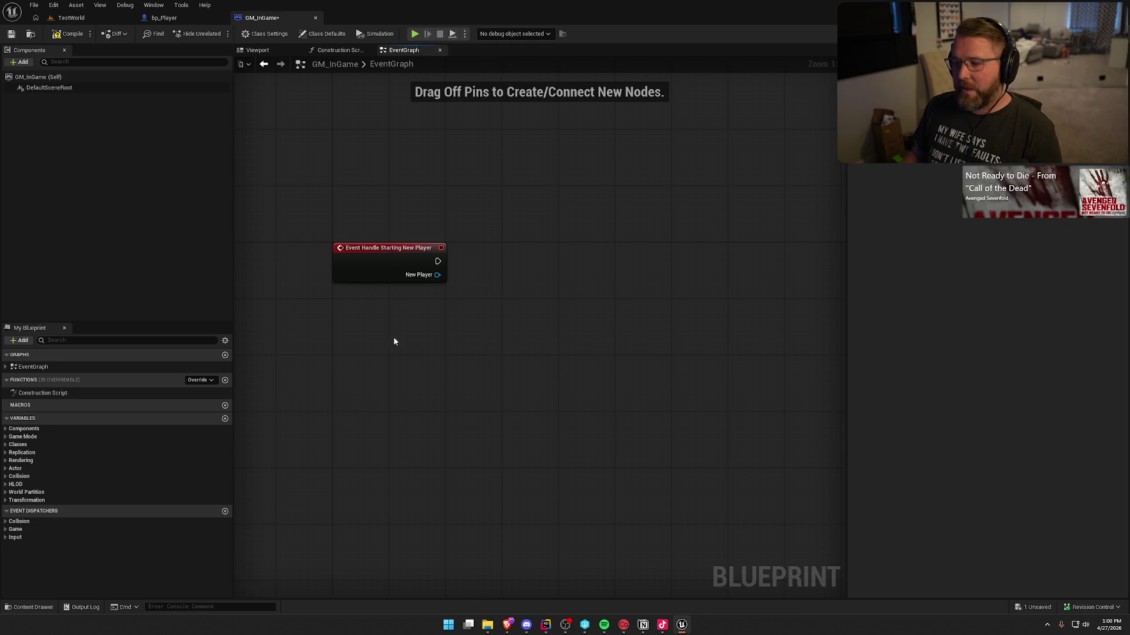
mouse_move(403, 365)
mouse_down()
mouse_move(383, 333)
mouse_move(376, 350)
mouse_up()
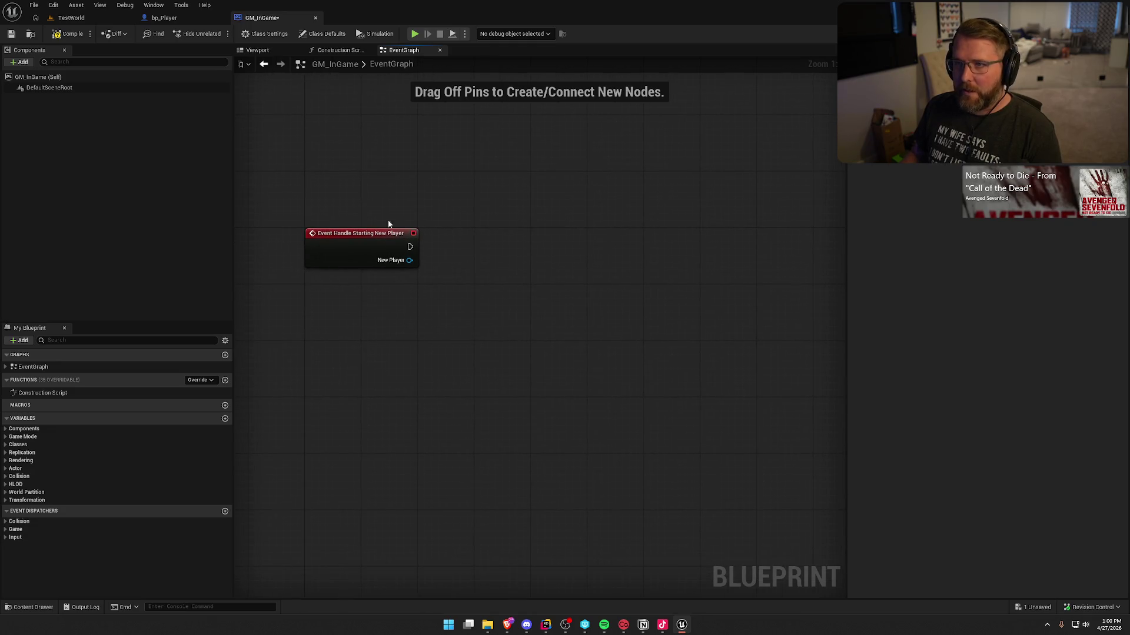
Set TestWorld's Default Pawn Class to None in World Settings.
drag(488, 340, 529, 328)
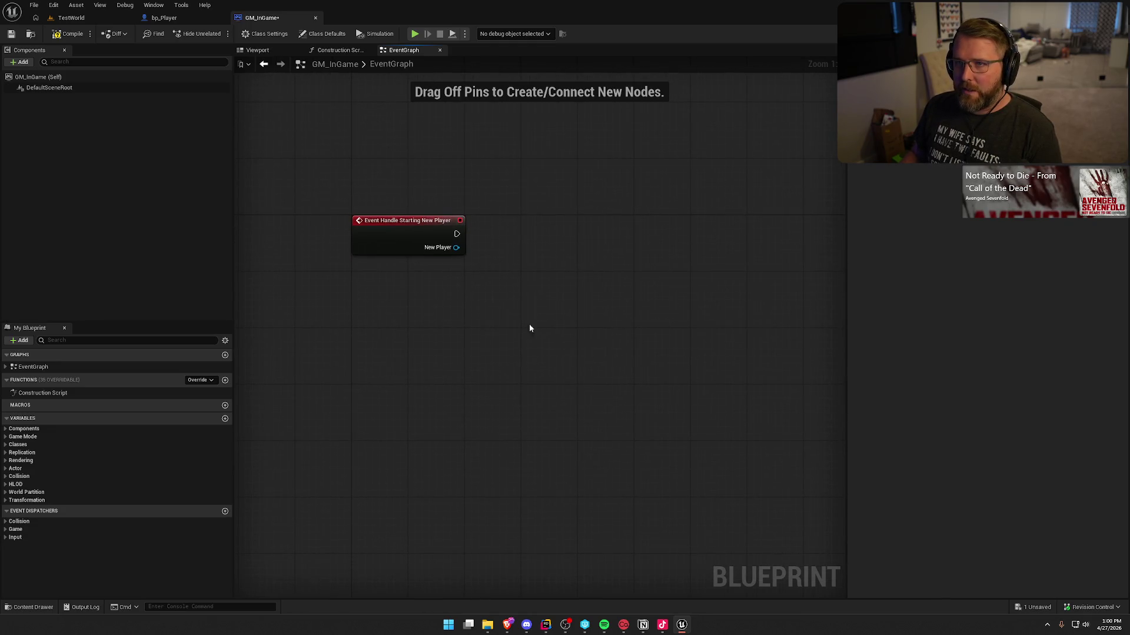
click(164, 18)
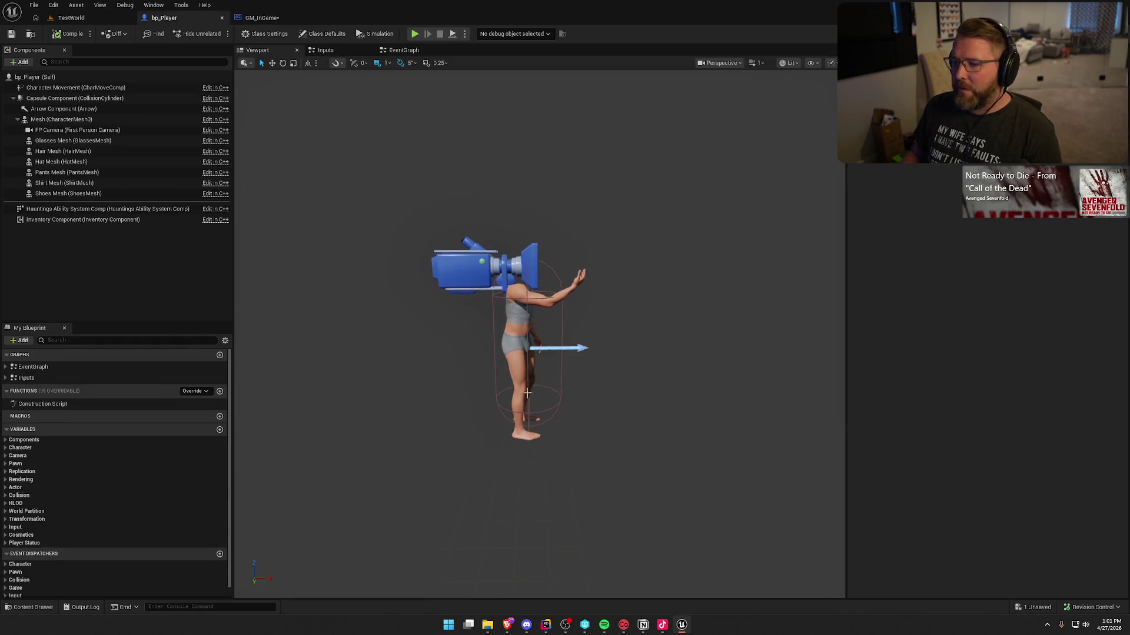
click(262, 18)
click(105, 17)
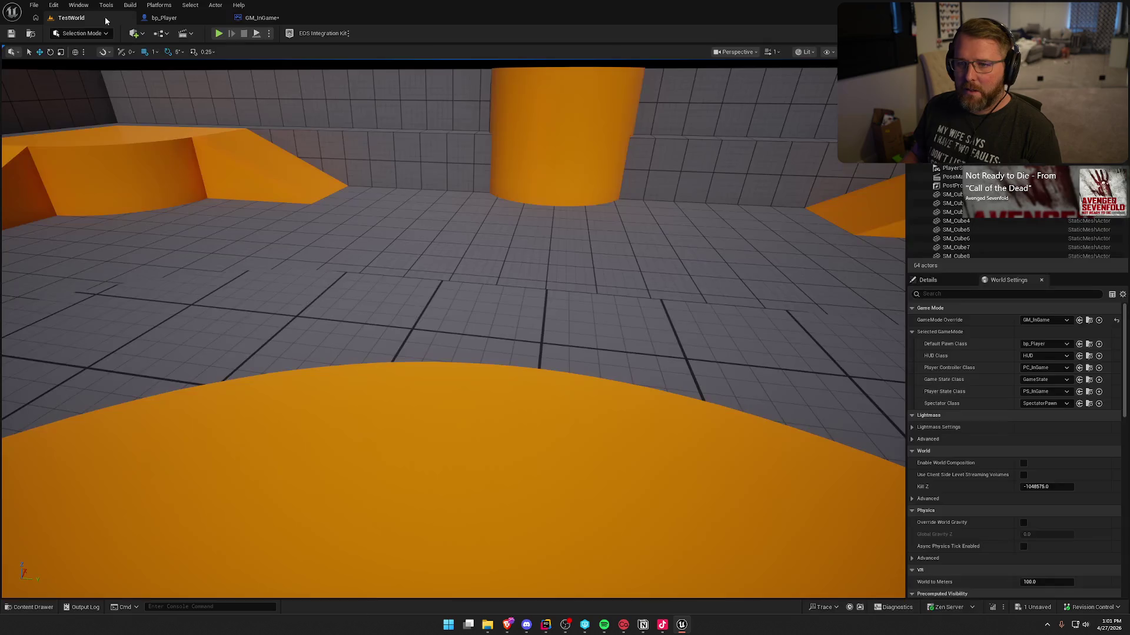
click(1062, 344)
click(1047, 355)
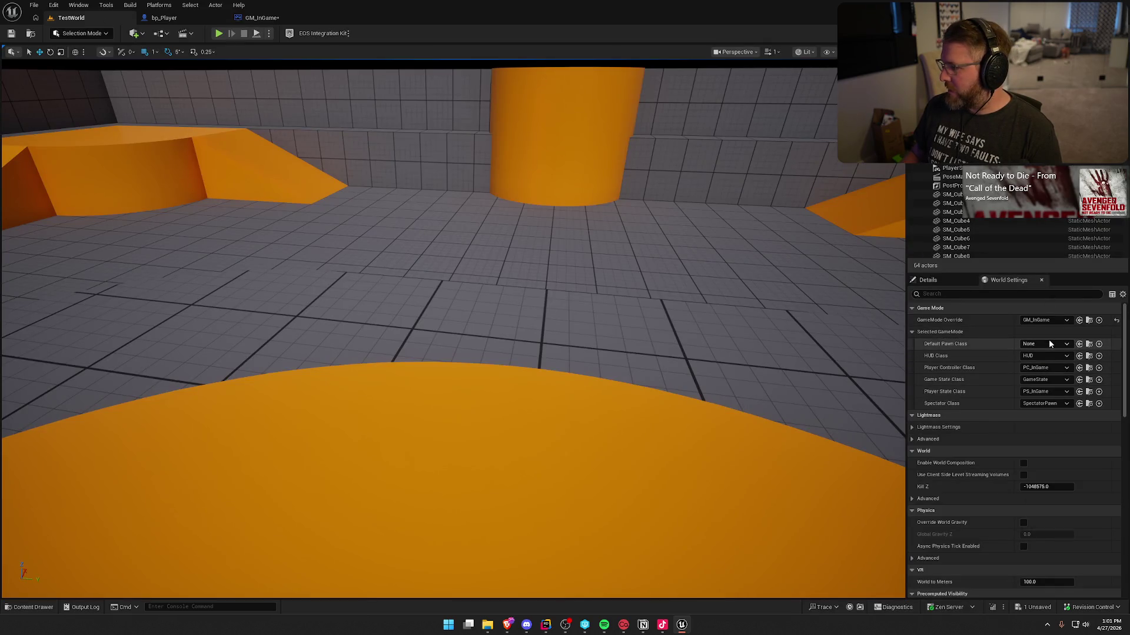
Save the GM_InGame blueprint, checking it out when prompted.
click(242, 19)
key(ctrl+shift+s)
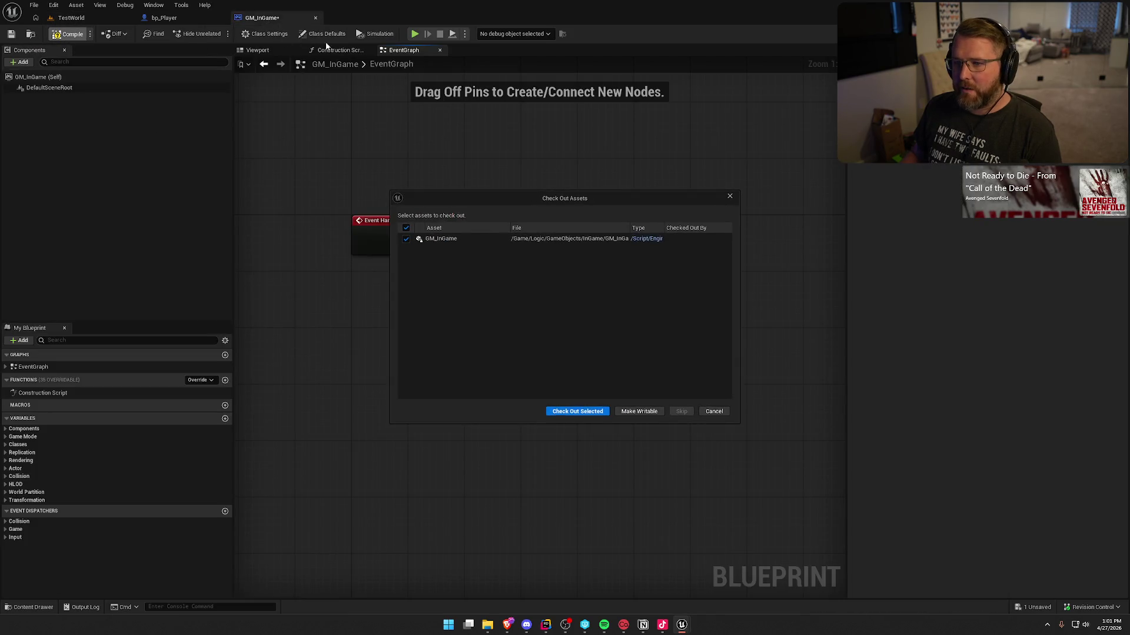
click(577, 412)
drag(511, 315, 472, 315)
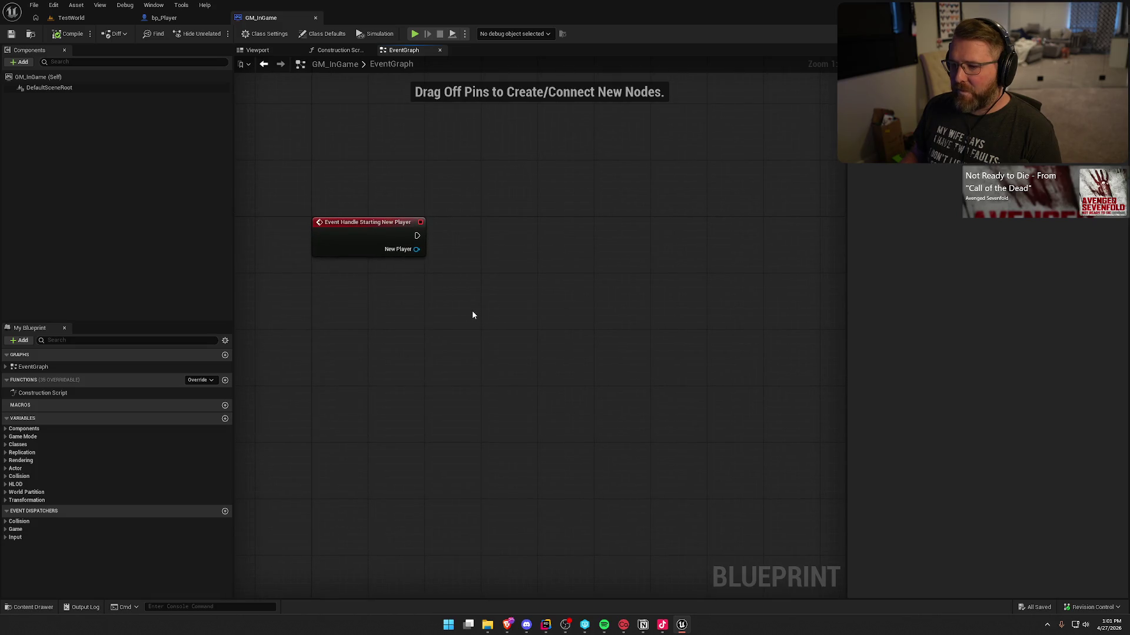
drag(416, 236, 519, 236)
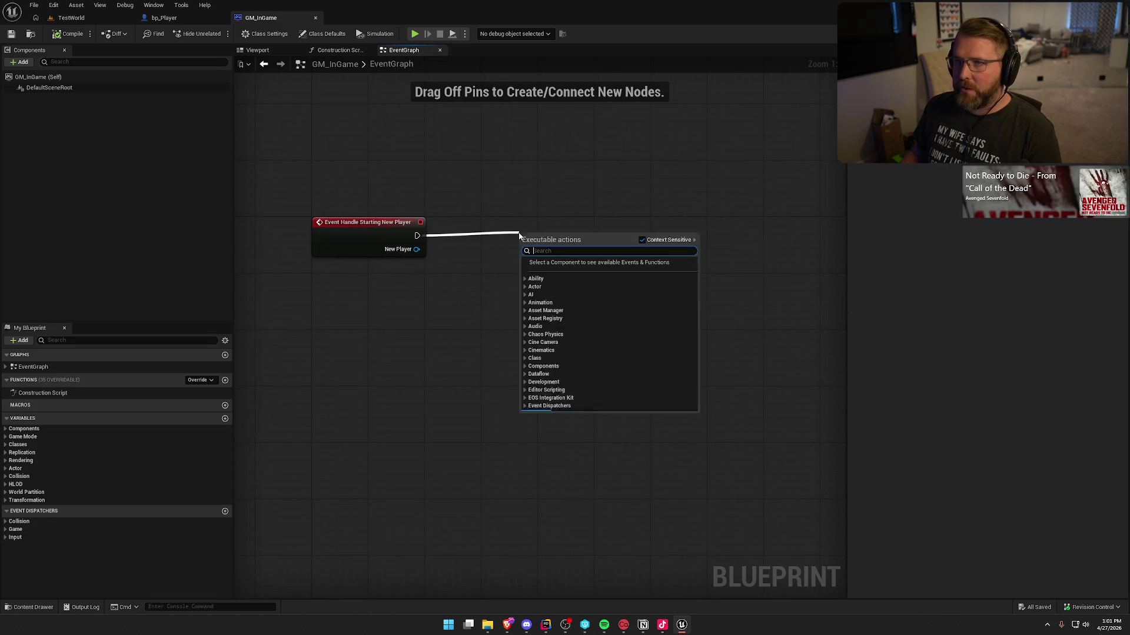
Add a Spawn Actor from Class node off the event, spawning bp_Player.
text(spawn)
key(Return)
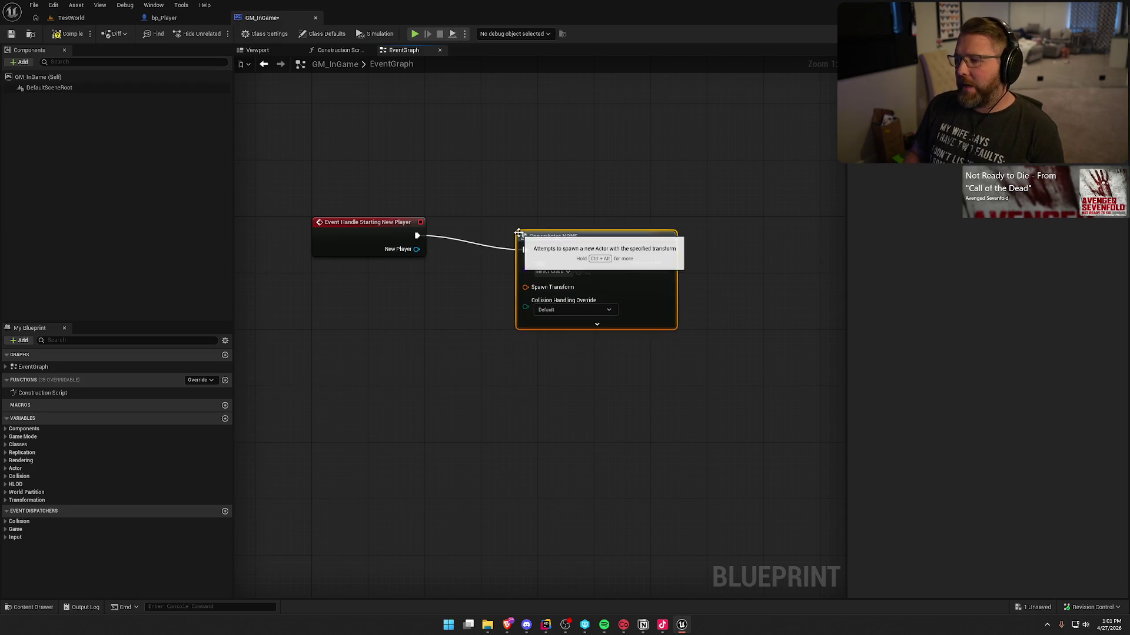
drag(606, 249, 627, 235)
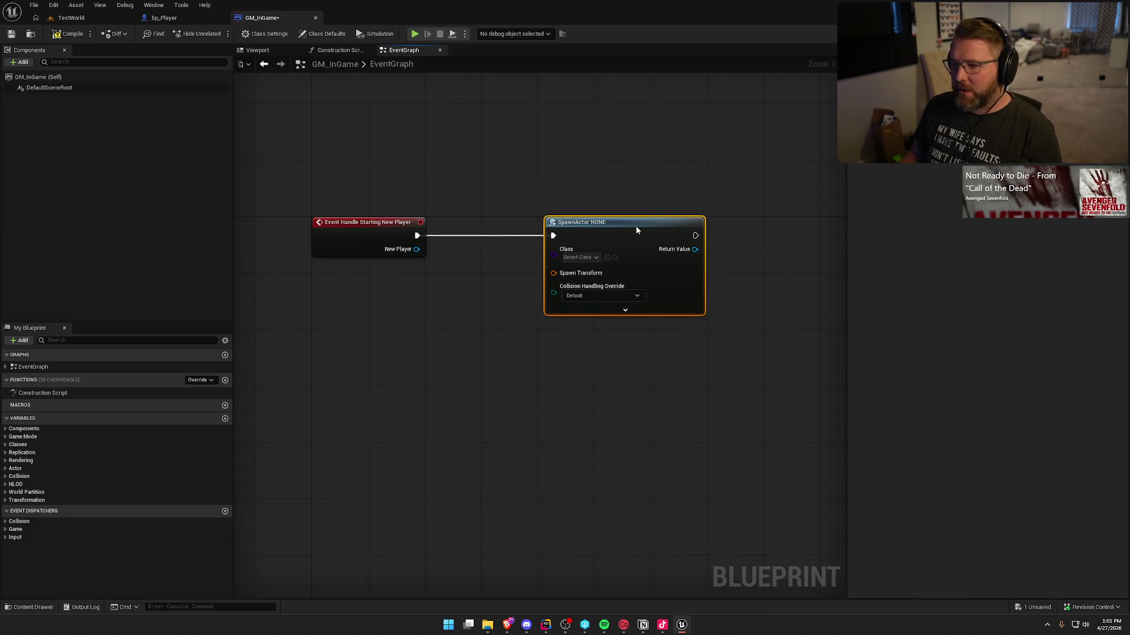
click(572, 257)
text(bp player)
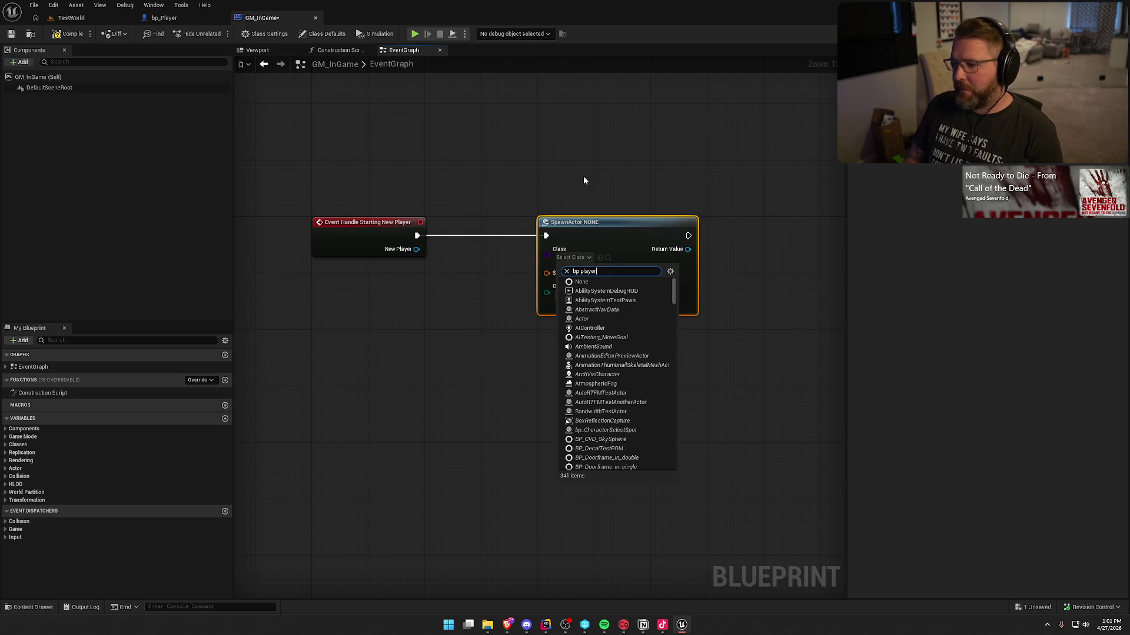
click(605, 293)
mouse_move(579, 383)
mouse_down()
mouse_move(531, 375)
mouse_move(551, 375)
mouse_up()
Add a Possess node for New Player with the spawned actor wired as In Pawn.
drag(335, 236, 680, 242)
text(poss)
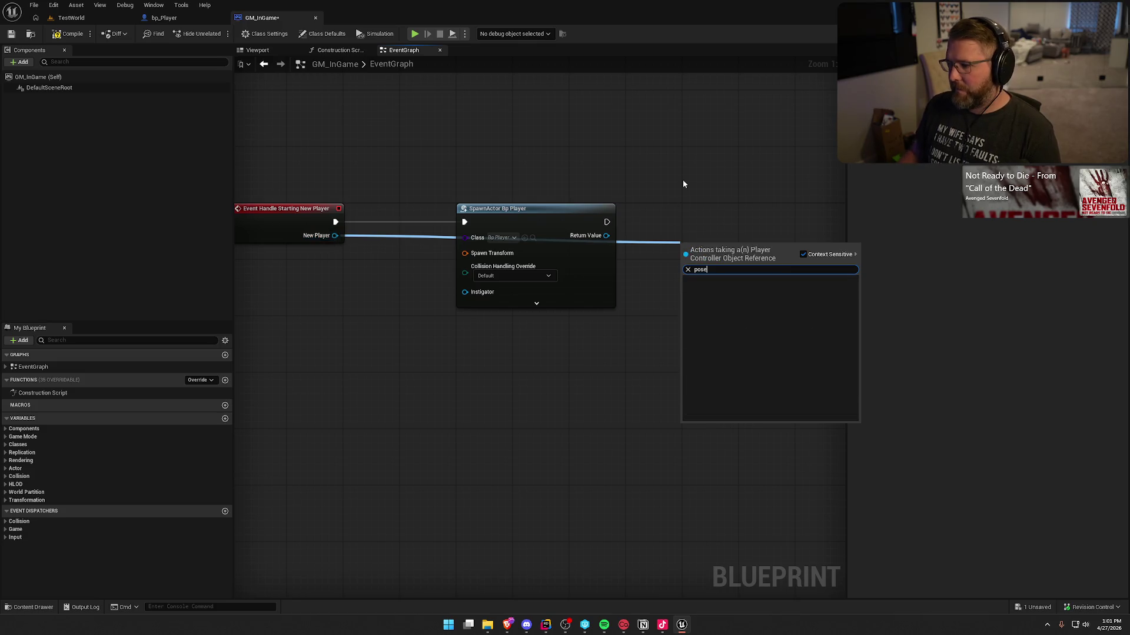
click(713, 310)
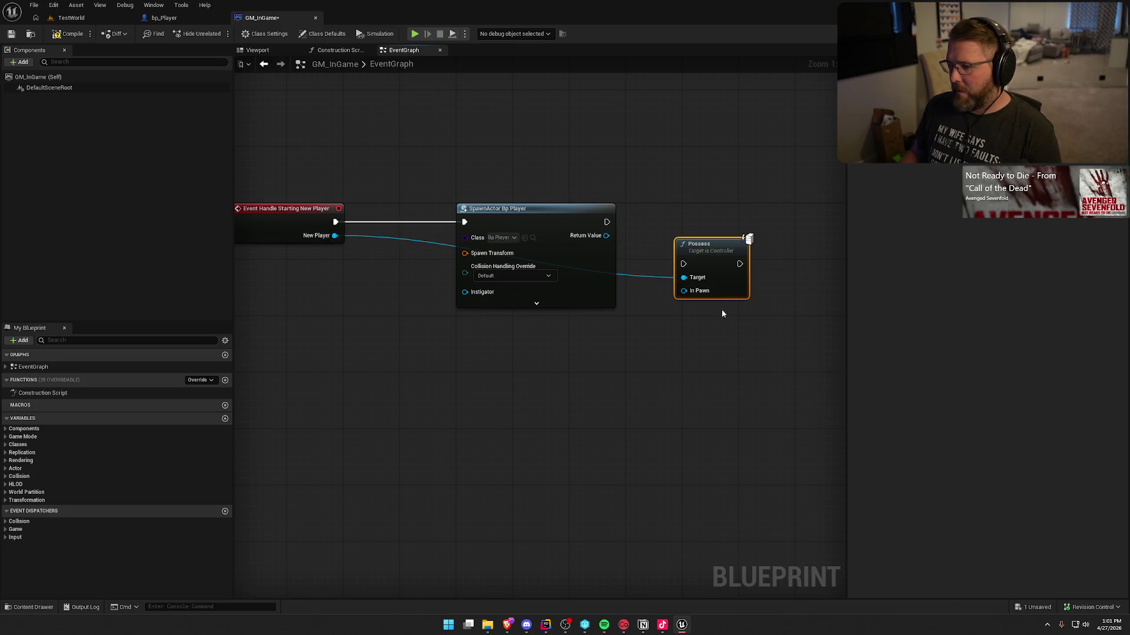
mouse_move(683, 290)
mouse_down()
mouse_move(607, 237)
mouse_move(683, 263)
mouse_move(650, 195)
mouse_up()
Move the SpawnActor and Possess nodes right so all three nodes are framed.
drag(370, 241, 431, 241)
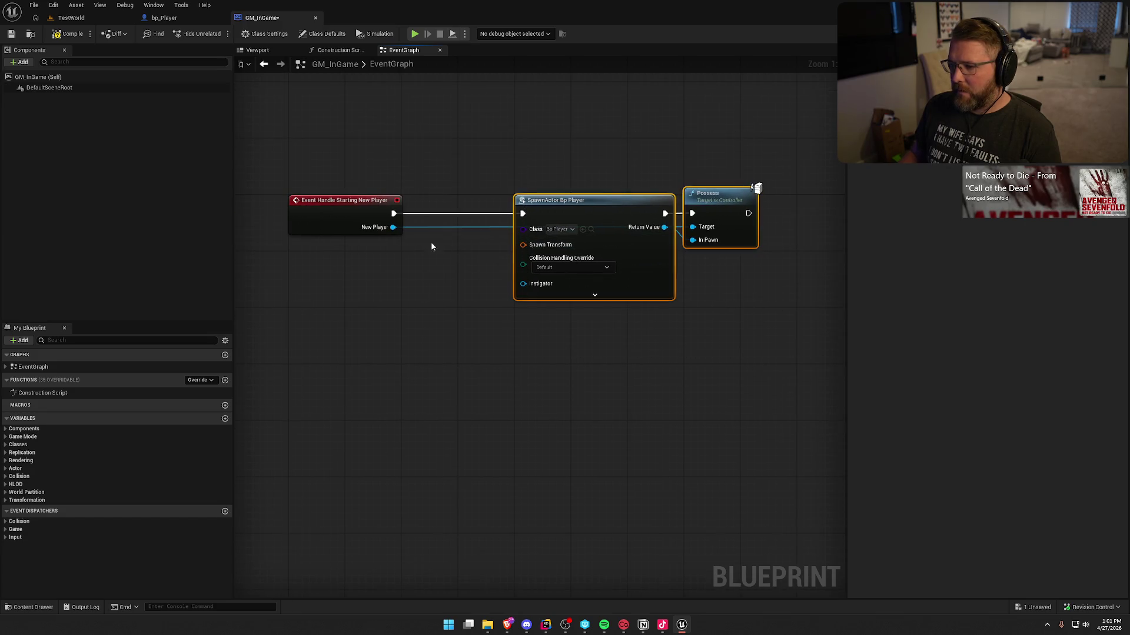
drag(440, 285, 473, 280)
drag(559, 248, 478, 272)
click(408, 297)
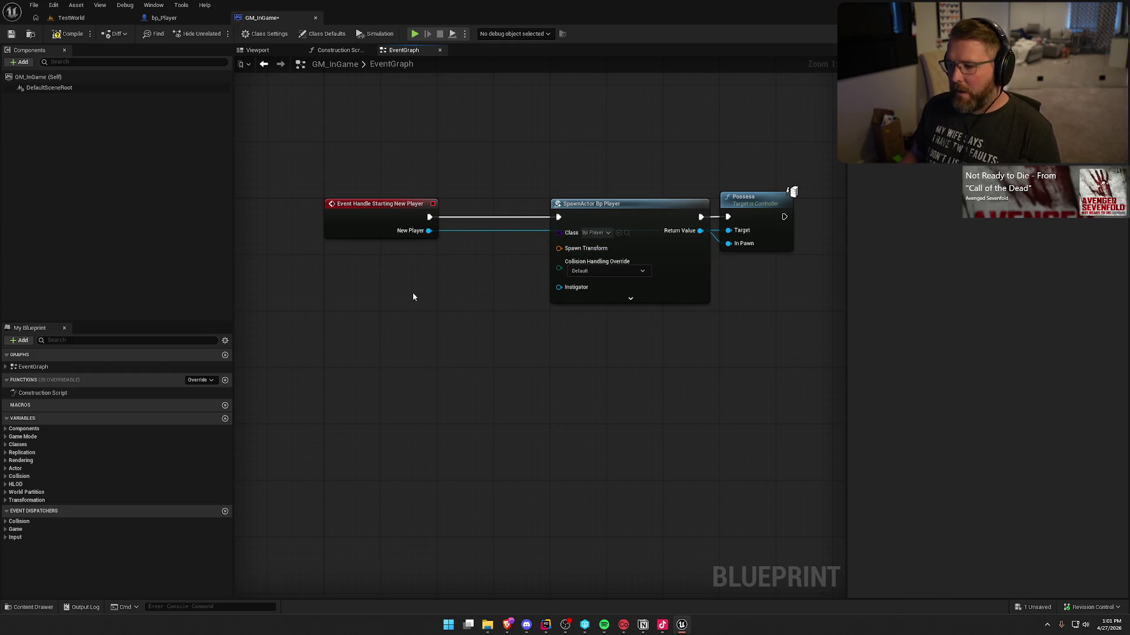
drag(407, 297, 253, 271)
drag(398, 121, 671, 360)
drag(513, 185, 626, 184)
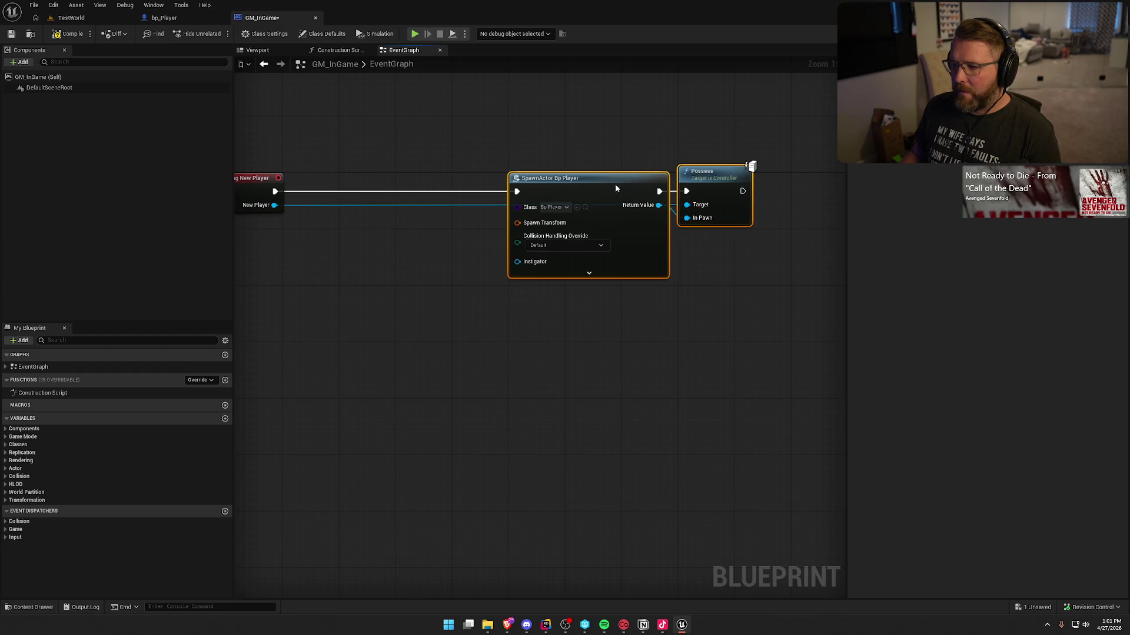
drag(351, 286, 478, 320)
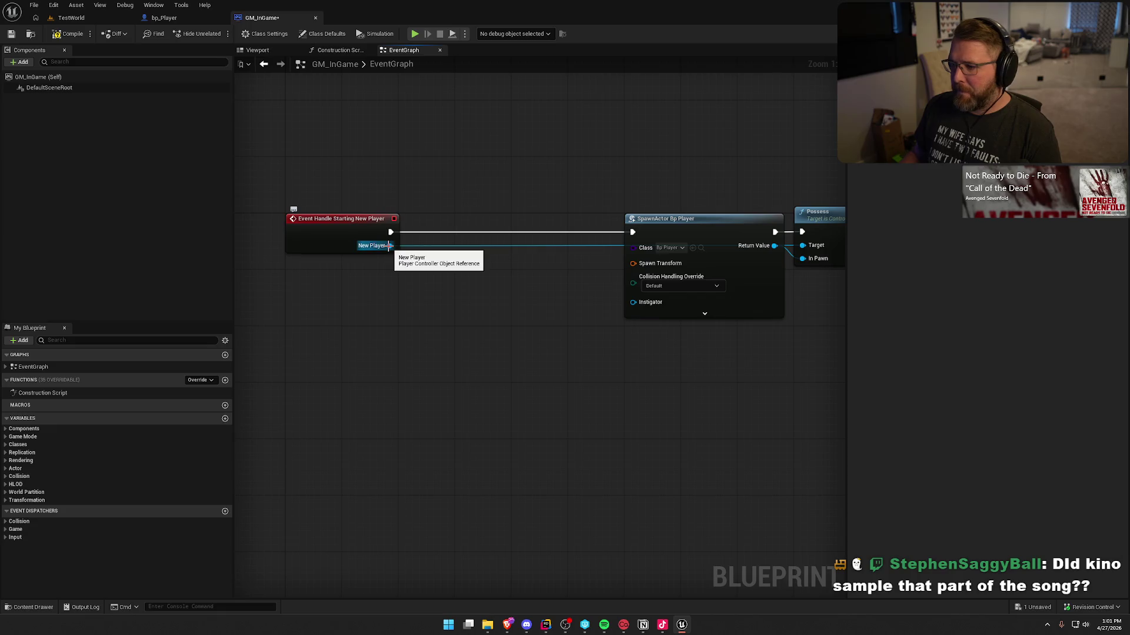
Add Get All Actors Of Class for Player Start, driven by the new-player event.
right_click(357, 285)
text(get all)
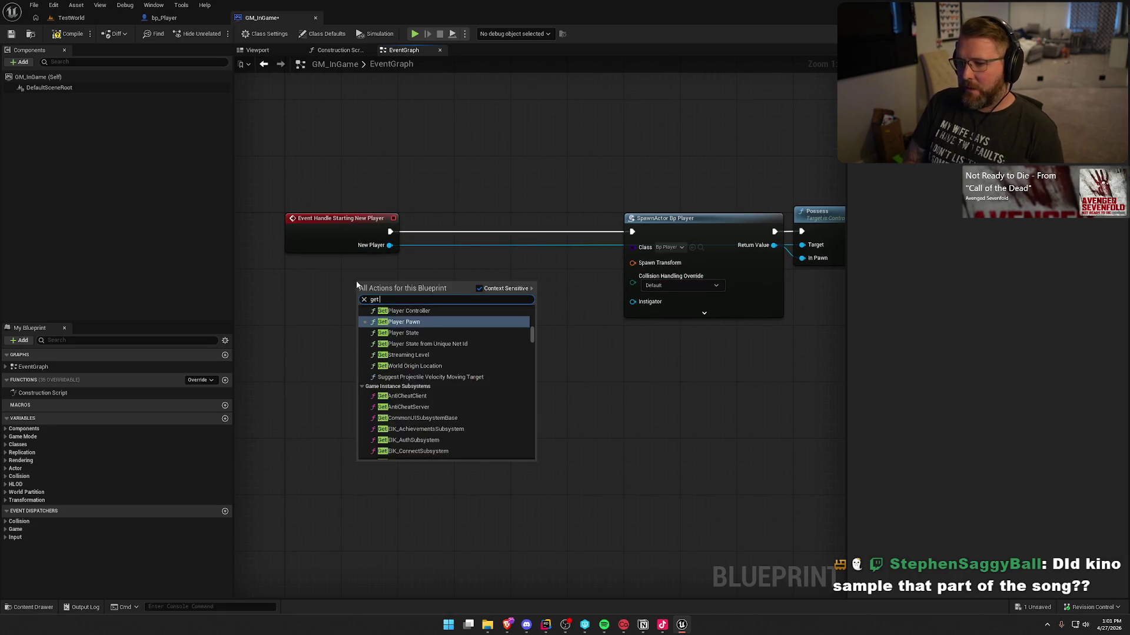
key(Return)
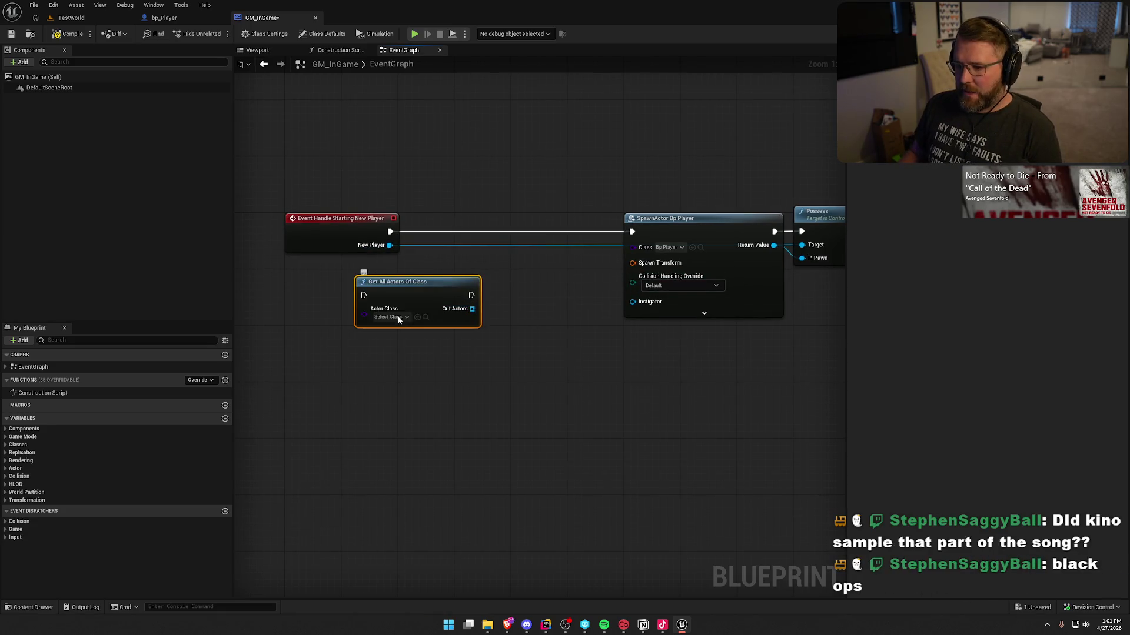
click(389, 317)
text(player star)
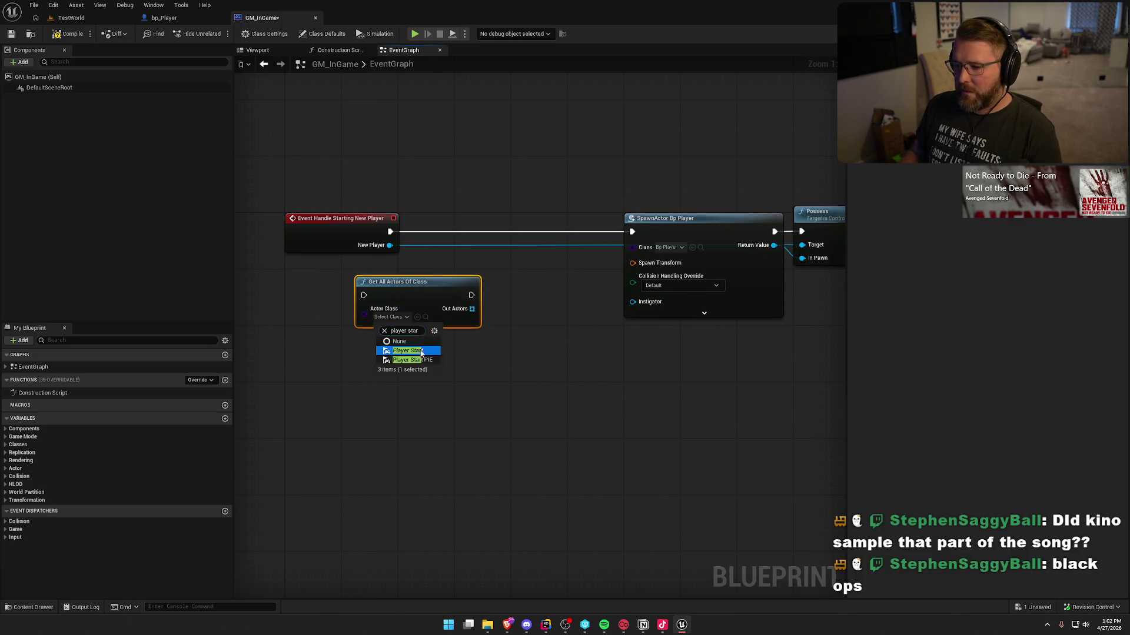
click(412, 354)
drag(363, 295, 389, 235)
mouse_move(412, 280)
mouse_down()
mouse_move(520, 213)
mouse_move(510, 216)
mouse_up()
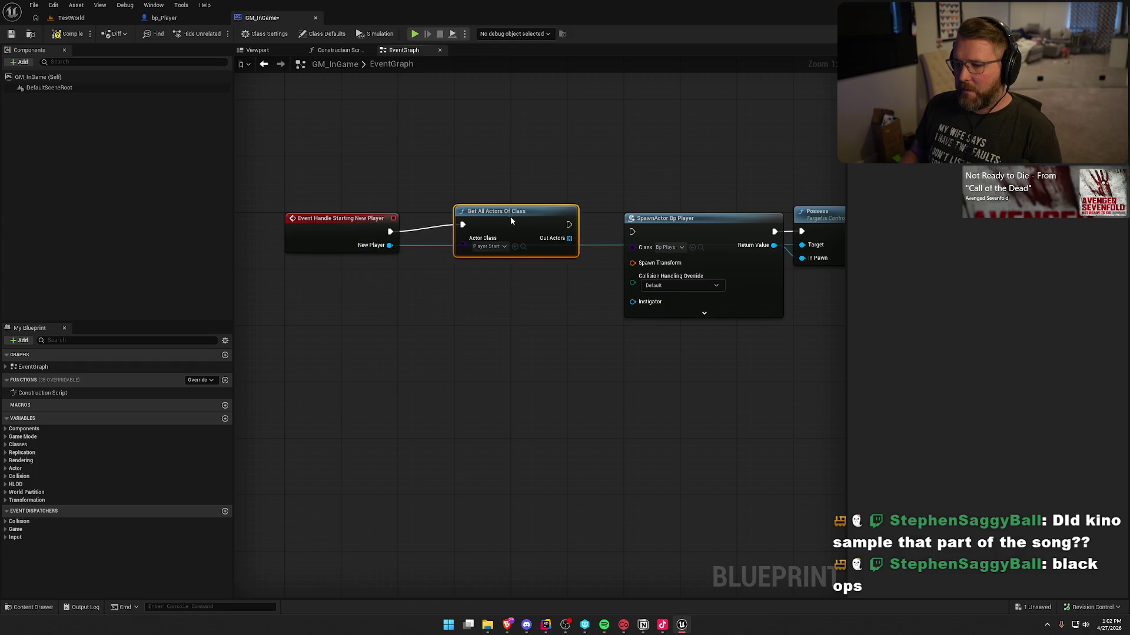
Feed Out Actors into a Random Array Item node.
mouse_move(563, 248)
mouse_down()
mouse_move(495, 294)
mouse_move(508, 287)
mouse_up()
text(random)
key(Return)
drag(694, 286, 536, 270)
Wire the random Player Start's Get Actor Transform into SpawnActor's Spawn Transform.
drag(383, 263, 385, 307)
text(get world t)
key(BackSpace)
key(BackSpace)
key(BackSpace)
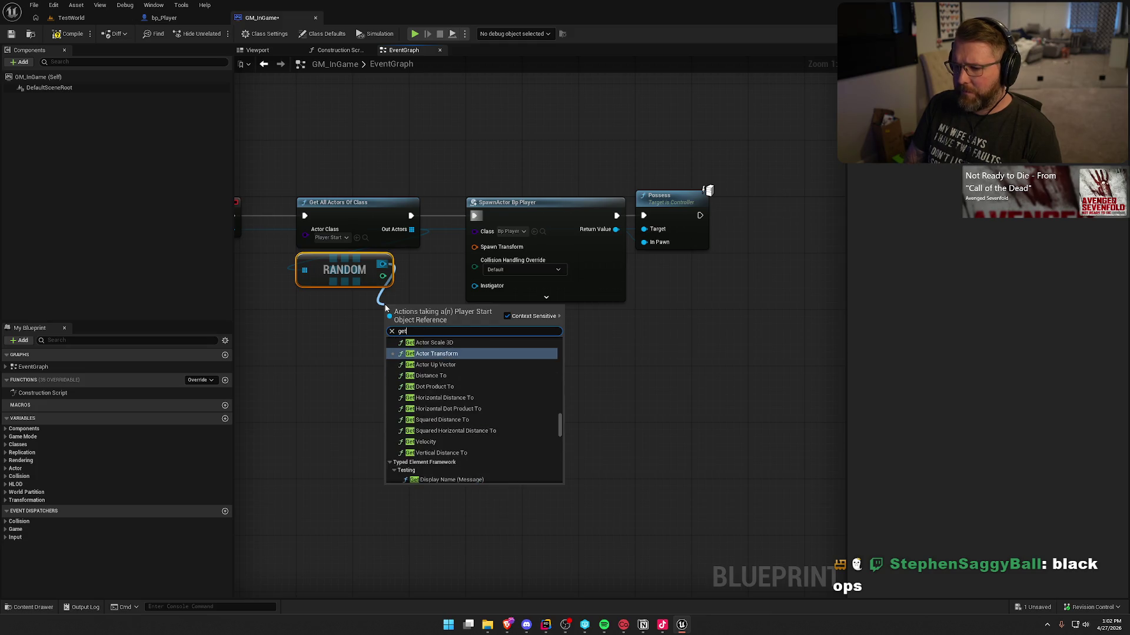
text(actor t)
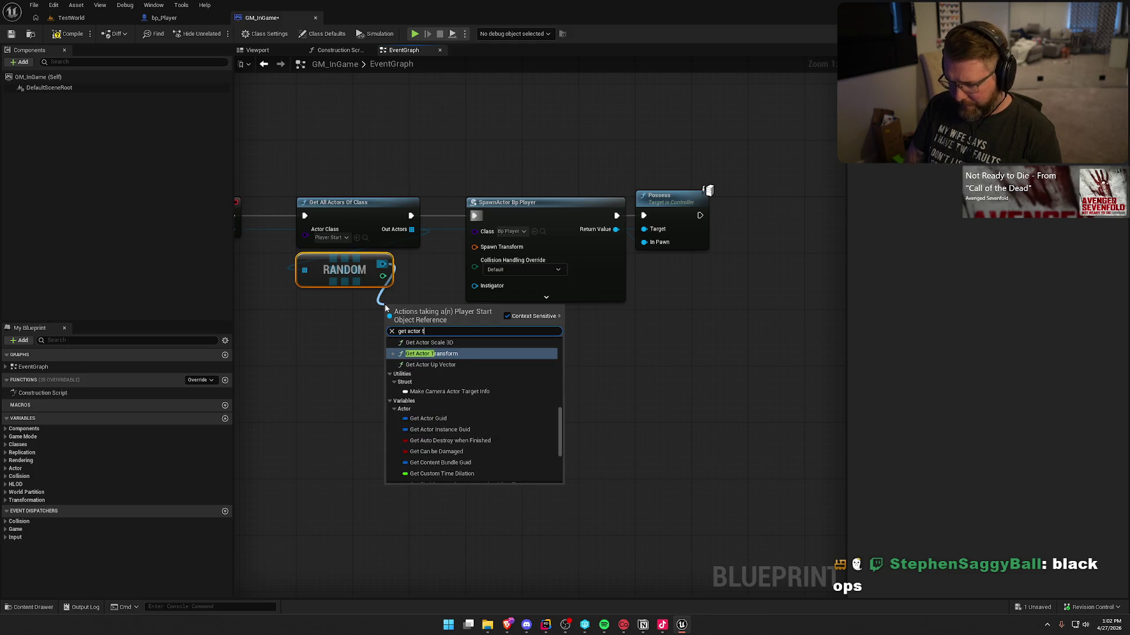
key(Return)
drag(461, 327, 483, 249)
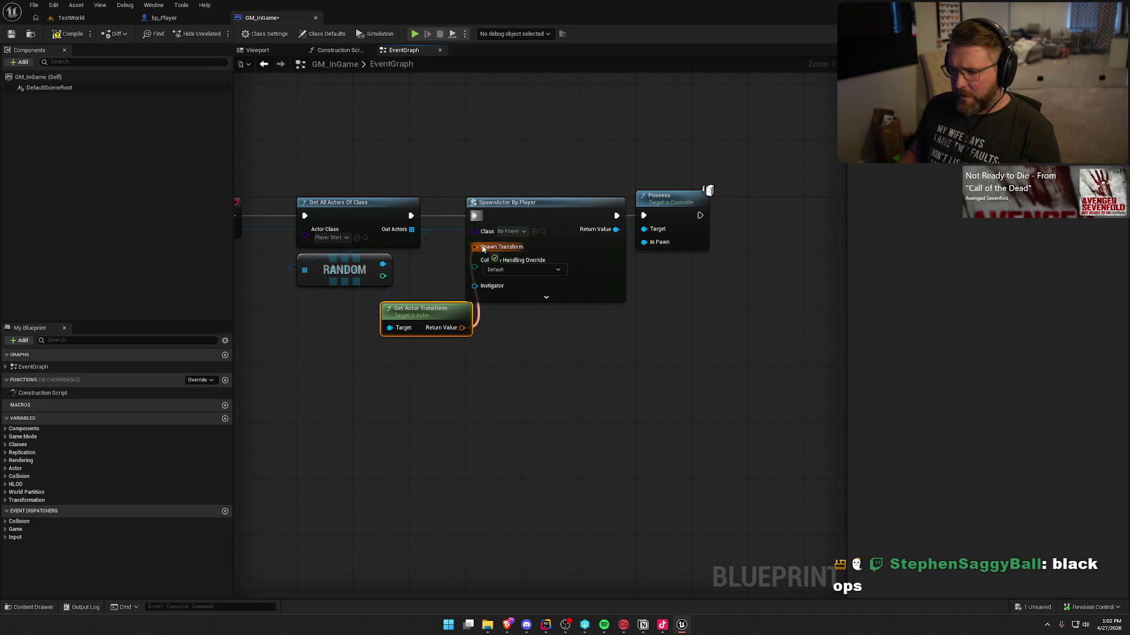
drag(422, 323, 340, 298)
click(445, 361)
key(Home)
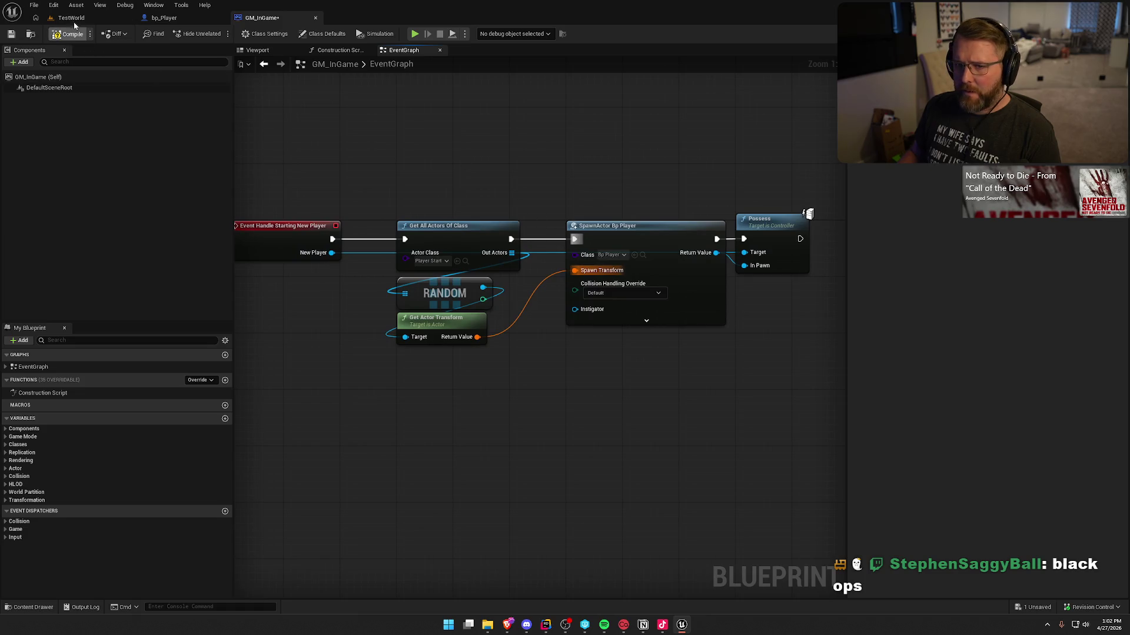
click(80, 17)
Play-test TestWorld, walking the player back across the arena, then stop.
click(231, 28)
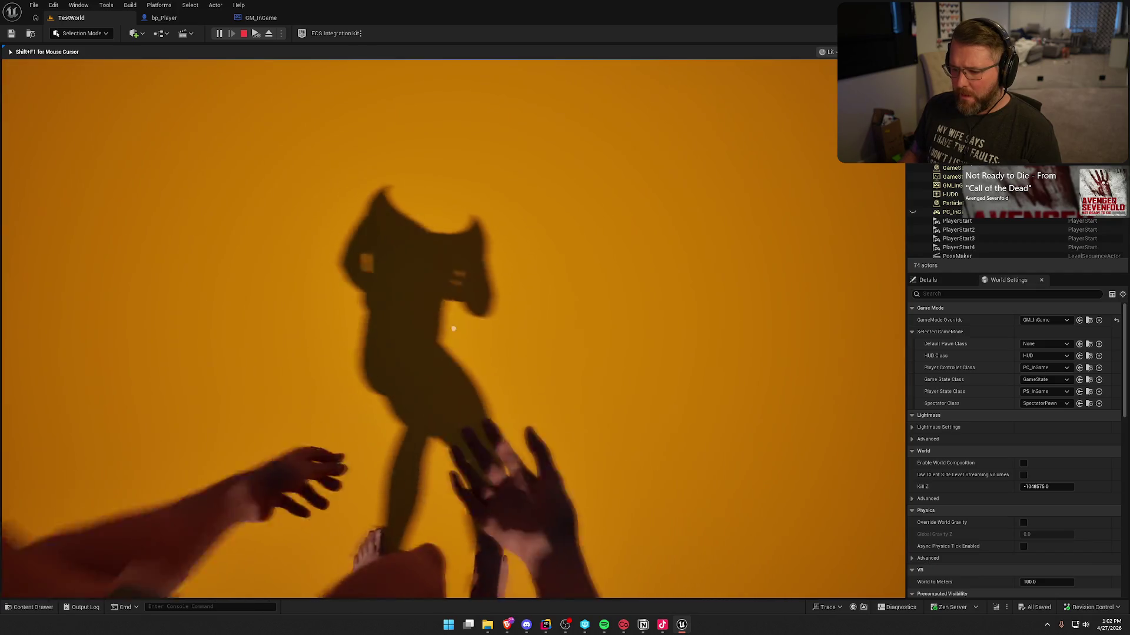
key(s)
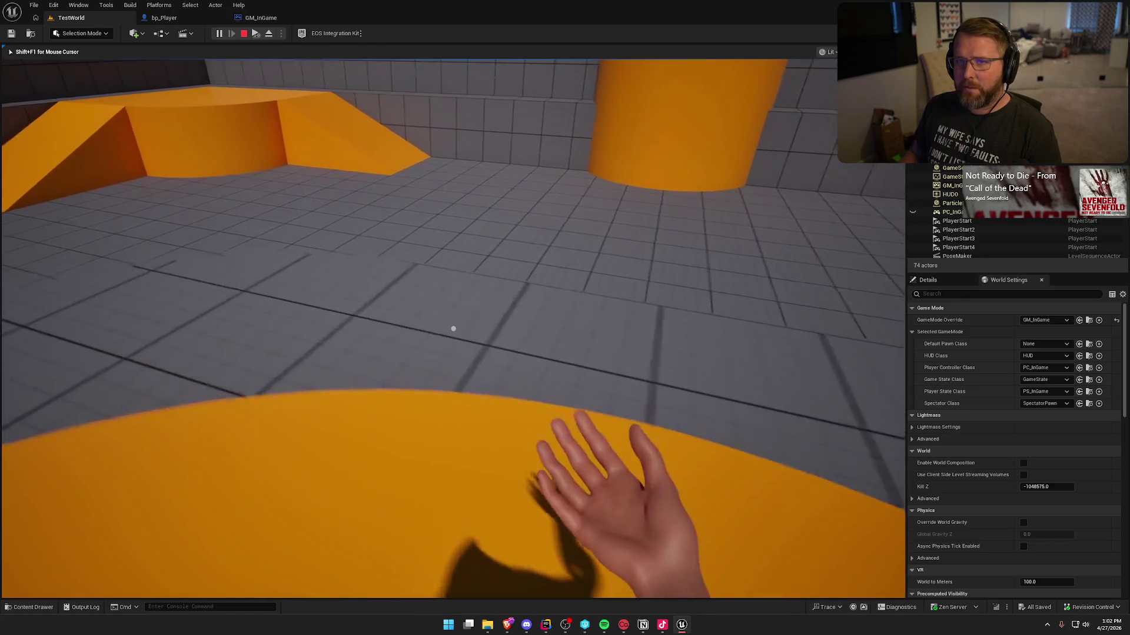
key(s)
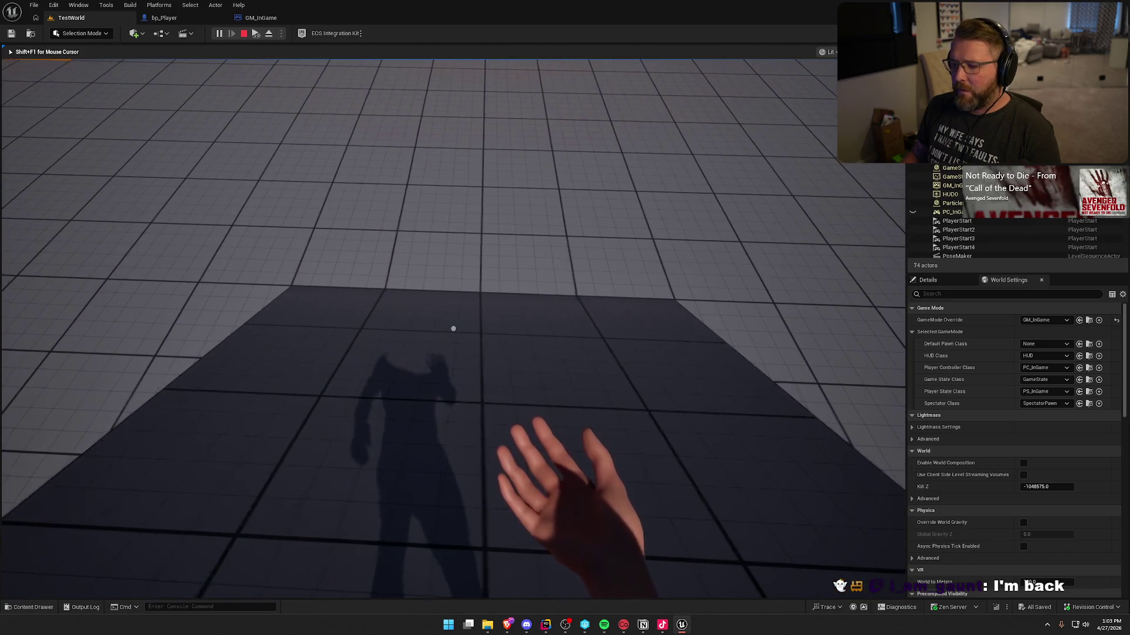
key(shift+F1)
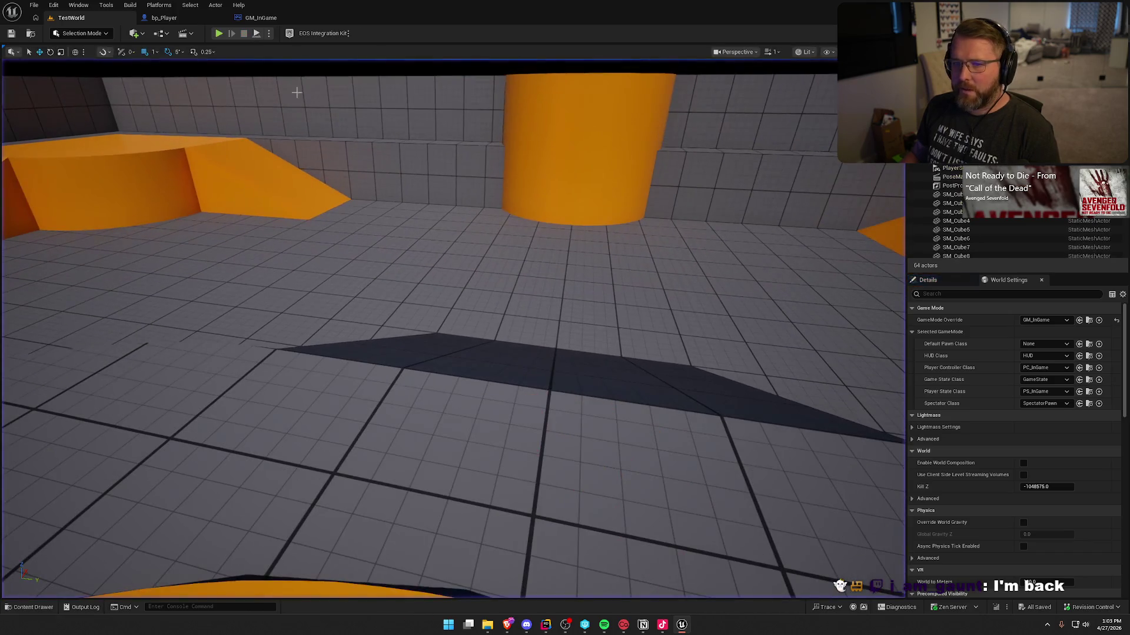
Close the GM_InGame blueprint.
click(252, 17)
scroll(366, 166, down, 1)
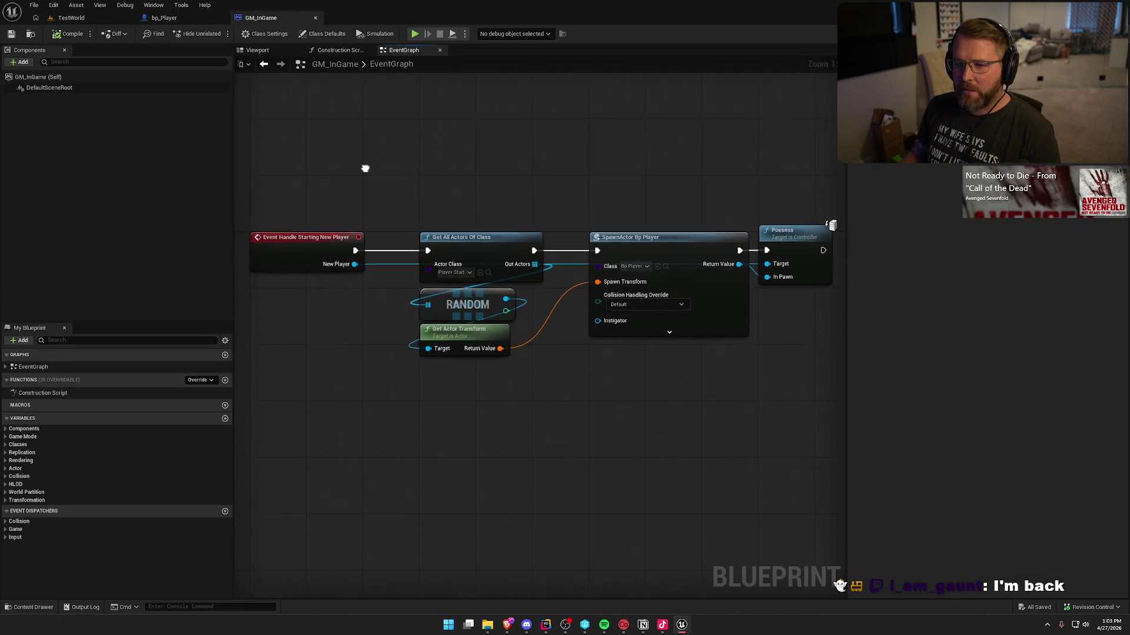
drag(323, 193, 721, 424)
click(600, 164)
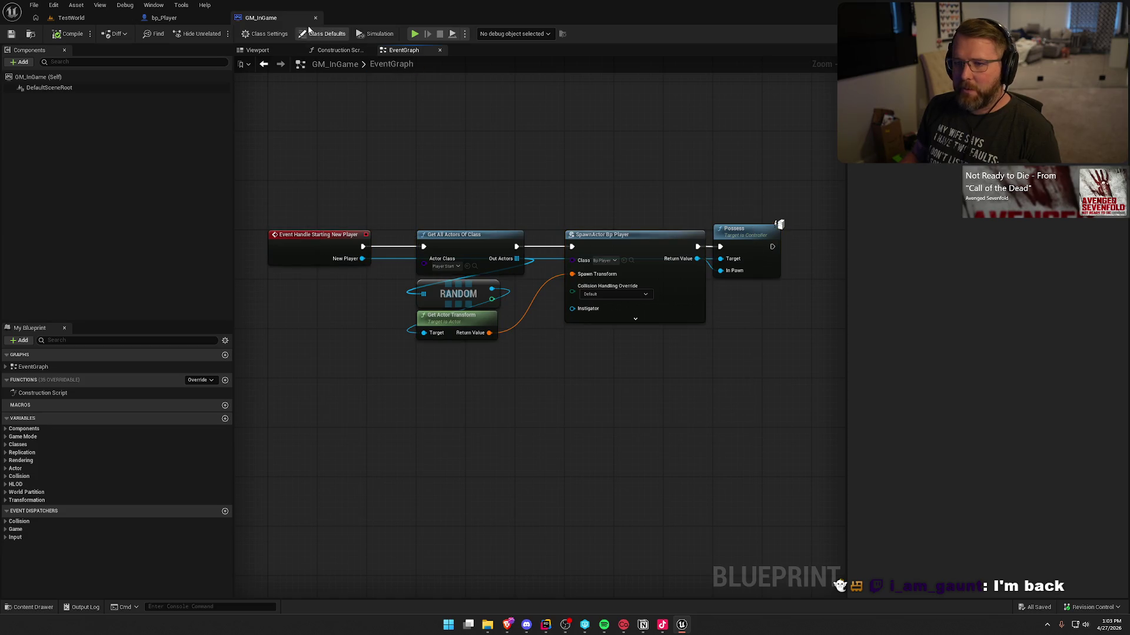
click(316, 18)
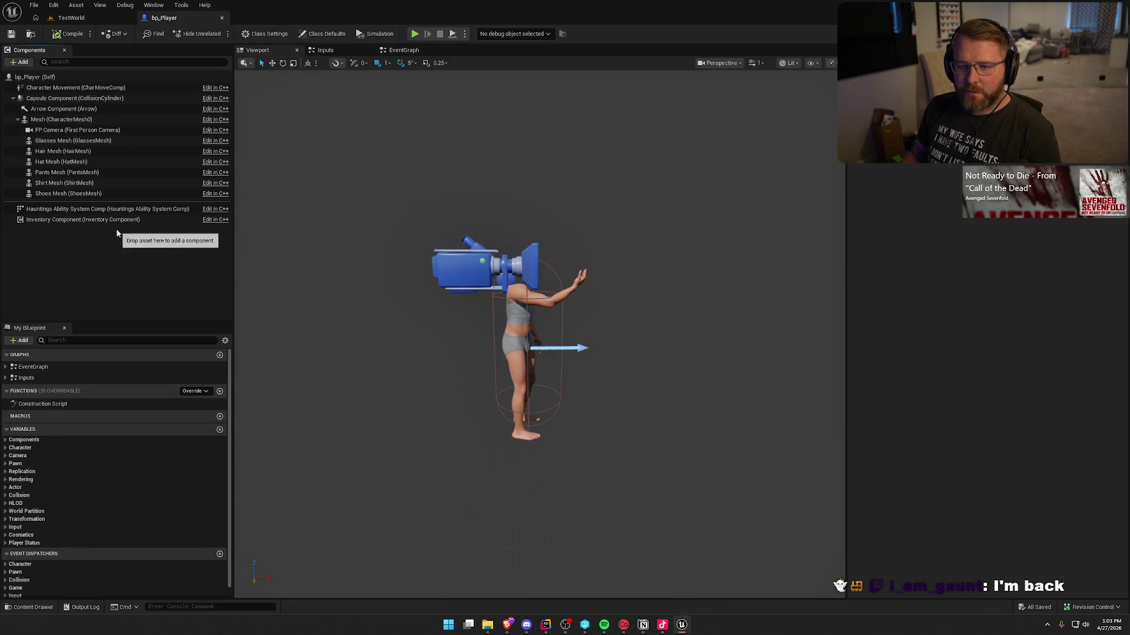
Set TestWorld's Game State Class to GS_Lobby and browse to the InGame folder.
click(71, 17)
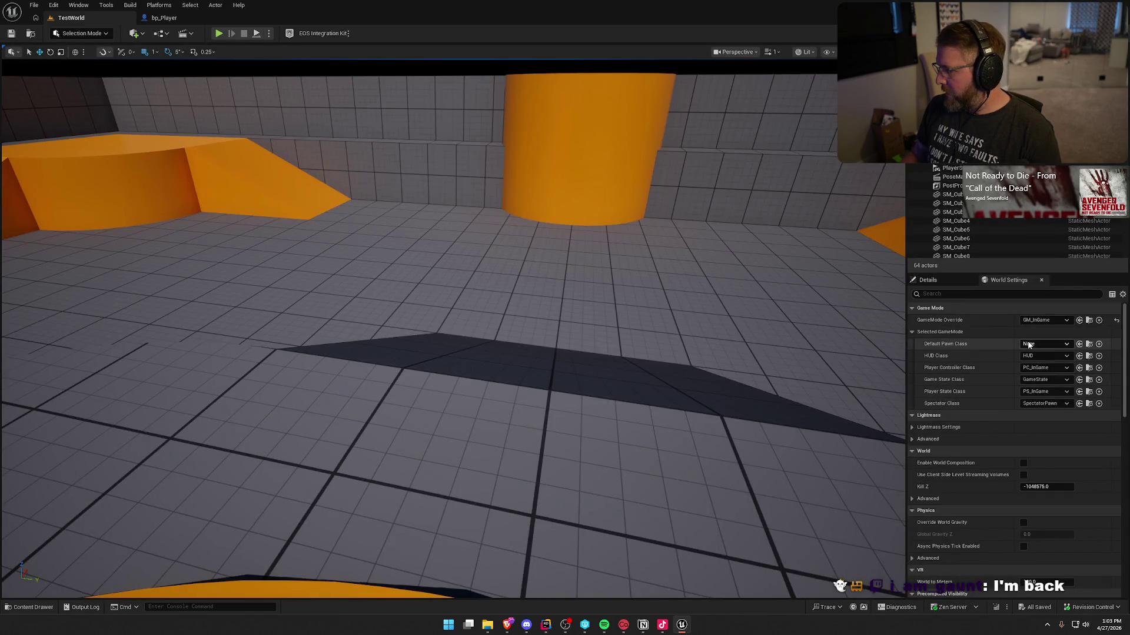
click(1034, 381)
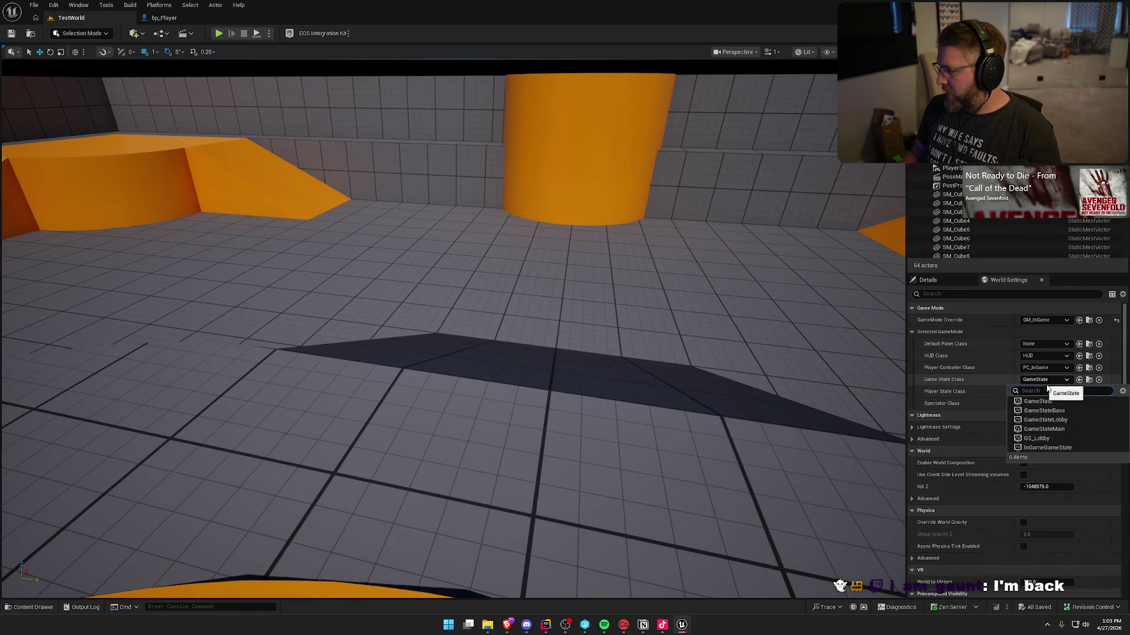
click(1066, 438)
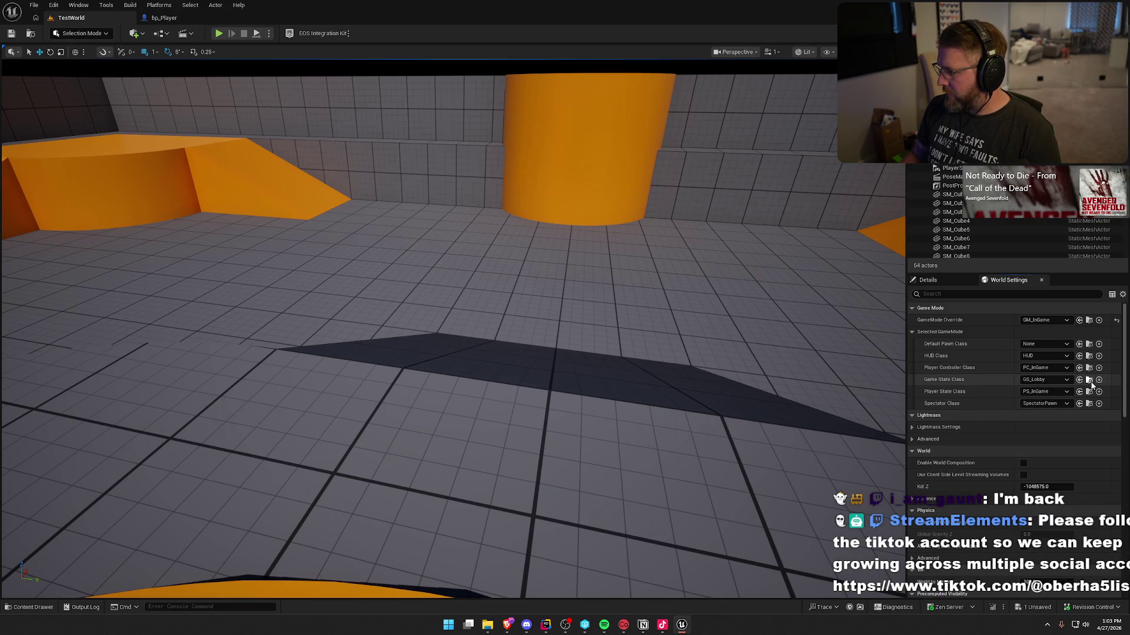
click(1089, 380)
click(43, 481)
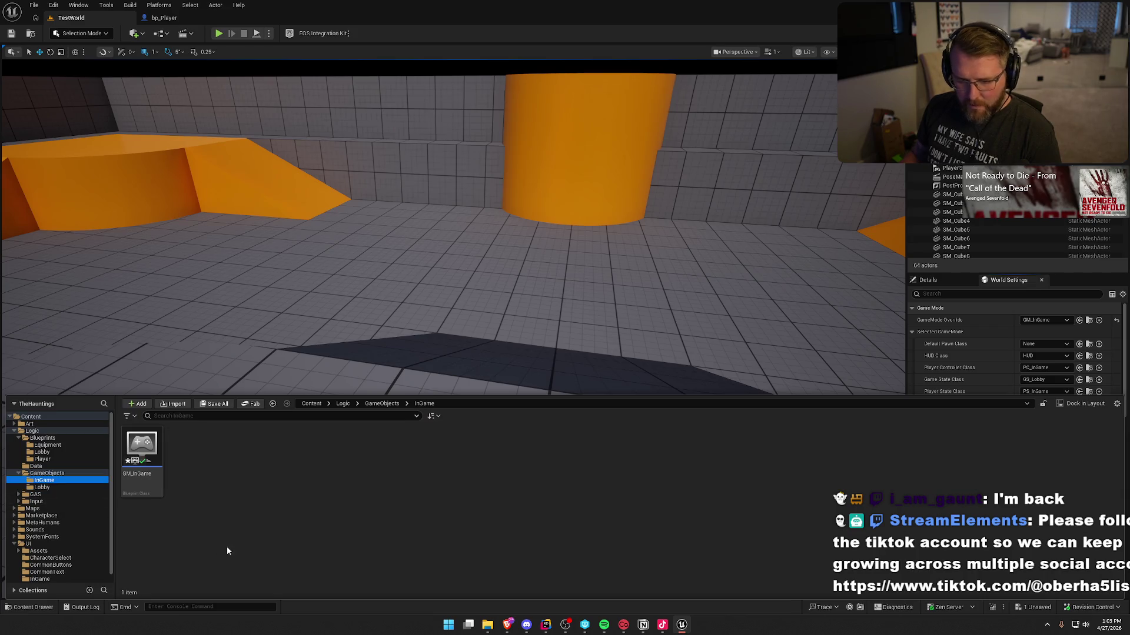
Create a GS_InGame blueprint class with InGameGameState as parent in the InGame folder.
right_click(200, 490)
click(268, 213)
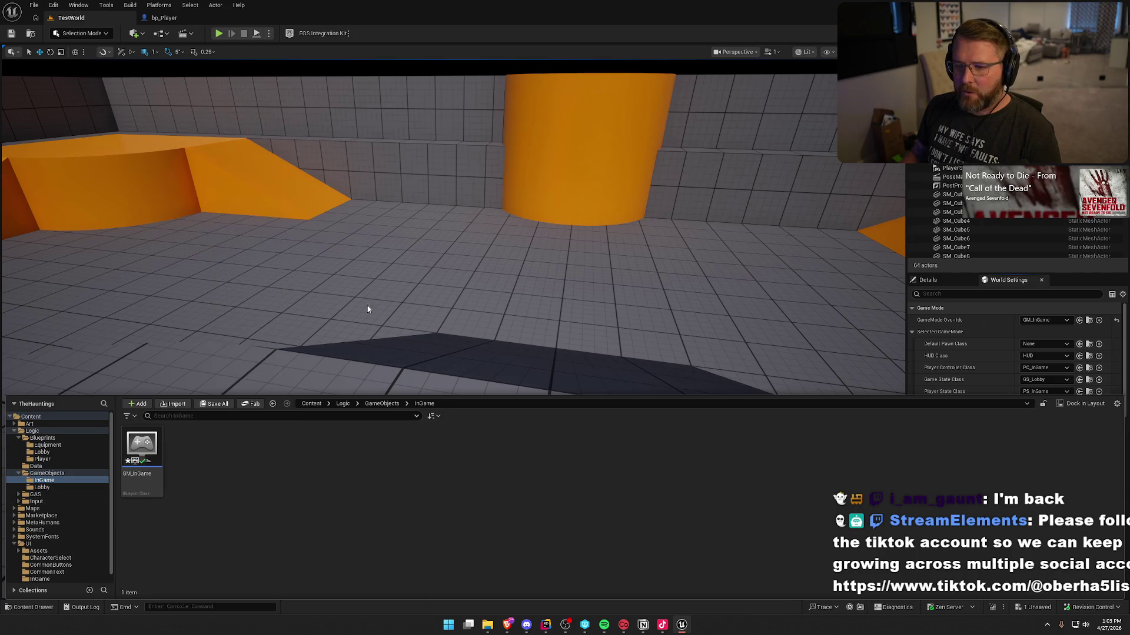
click(436, 369)
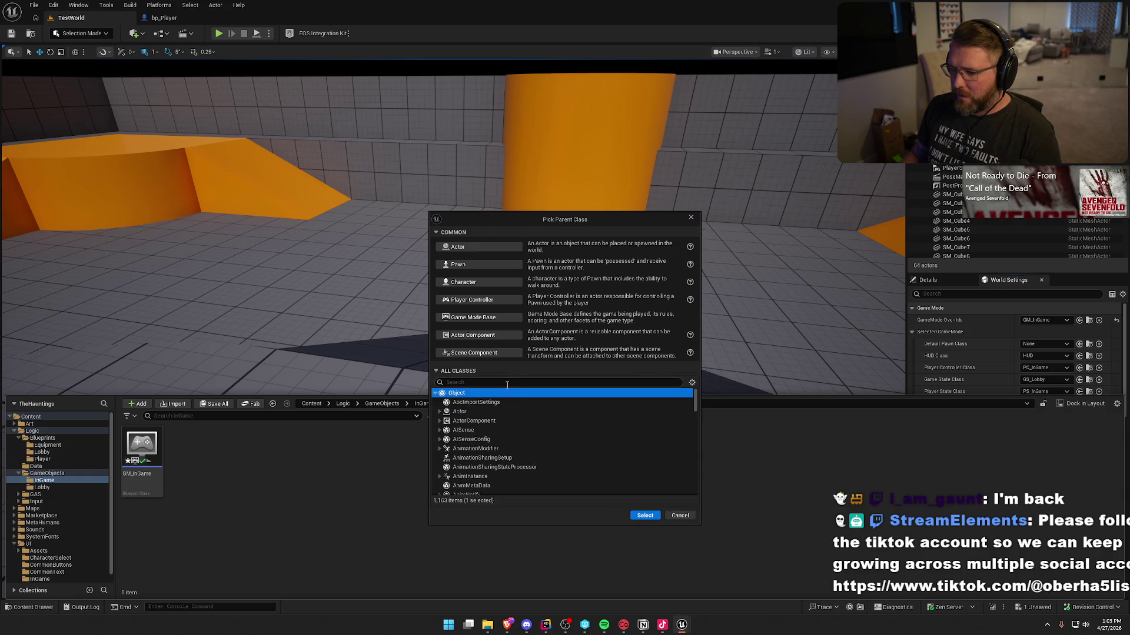
text(gamestate)
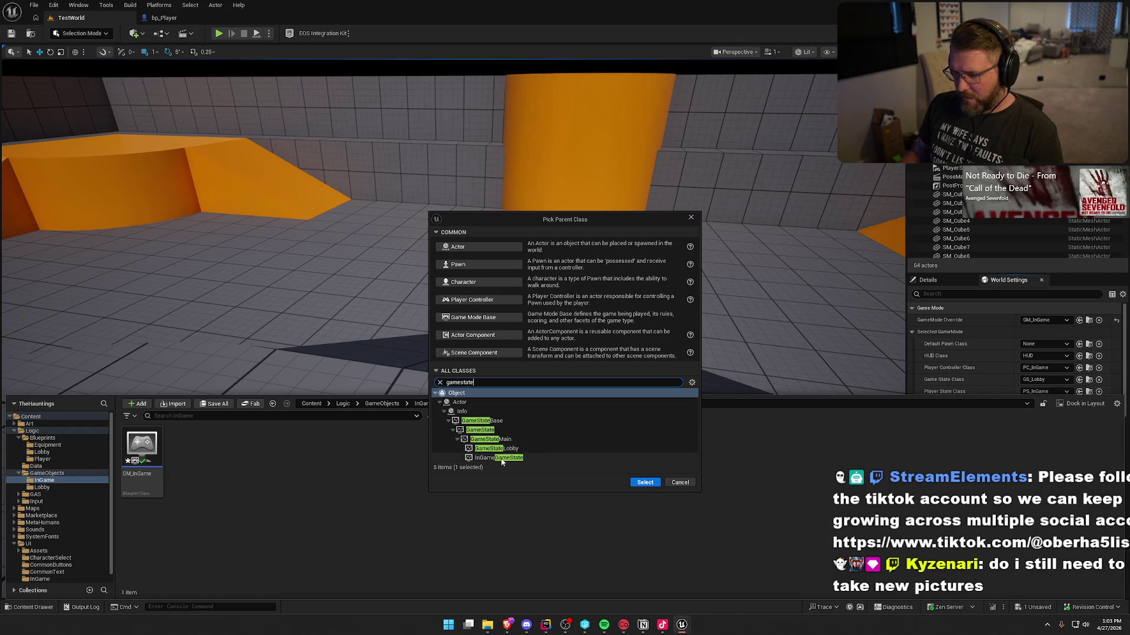
click(495, 458)
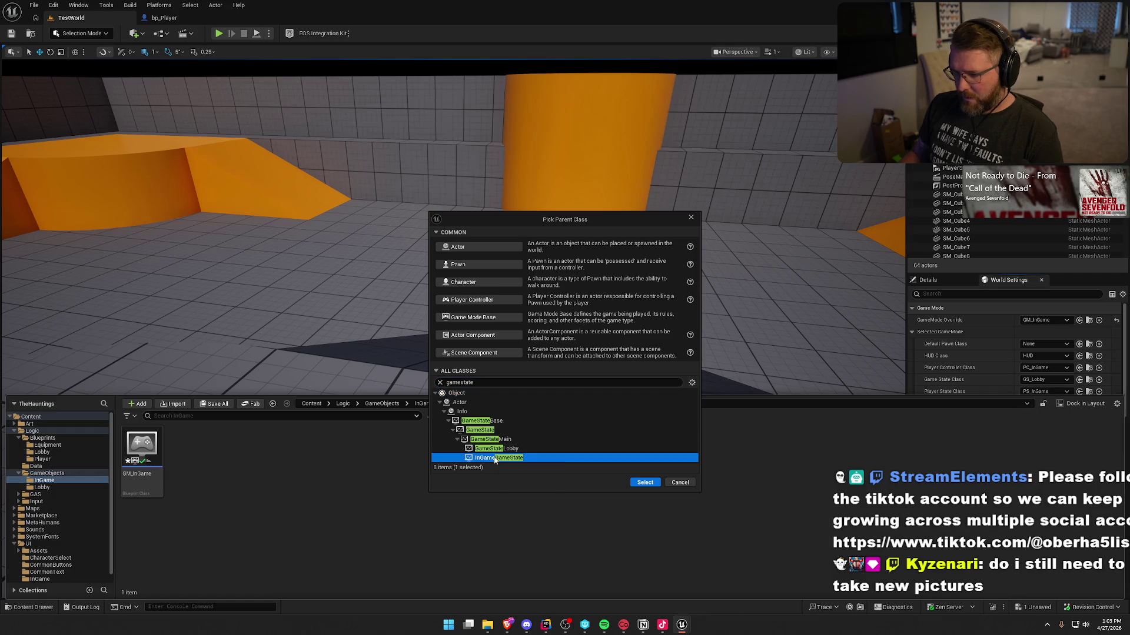
click(645, 483)
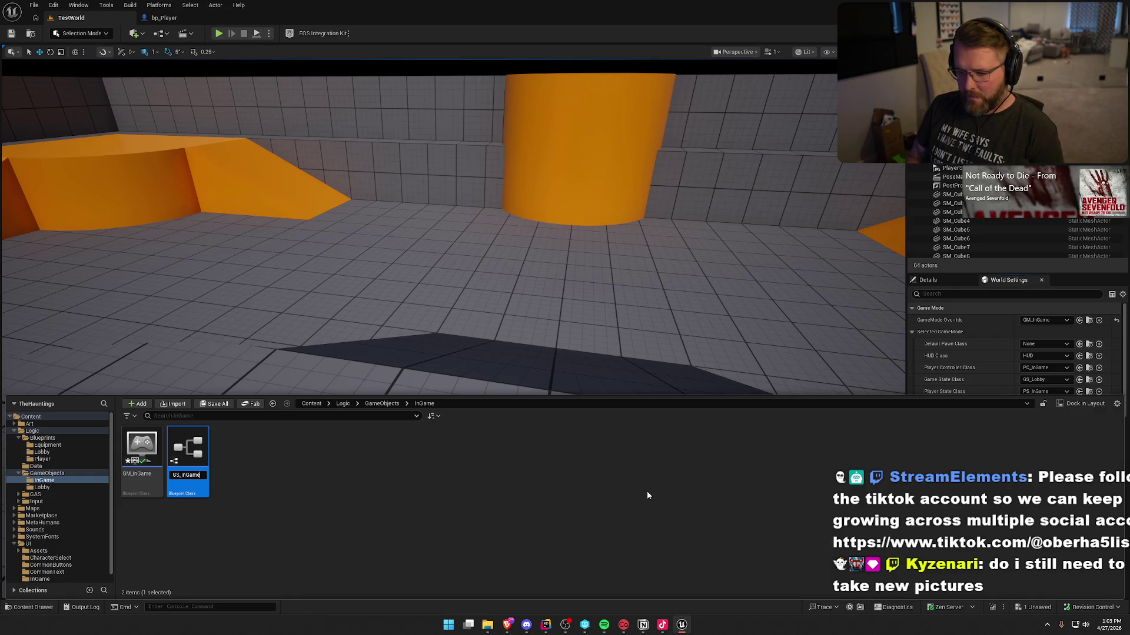
Assign GS_InGame as the level's Game State Class.
mouse_move(188, 450)
mouse_down()
mouse_move(200, 462)
mouse_move(1011, 376)
mouse_move(1053, 383)
mouse_move(1044, 380)
mouse_up()
mouse_move(901, 403)
mouse_down()
mouse_move(888, 442)
mouse_move(824, 406)
mouse_move(744, 279)
mouse_up()
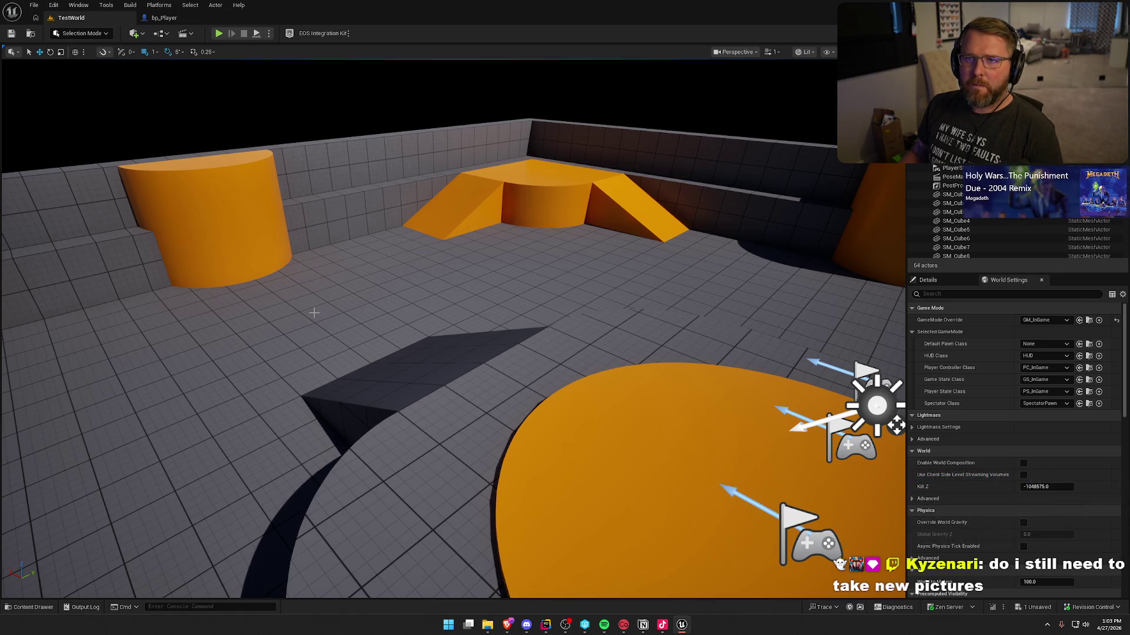
mouse_move(313, 312)
mouse_down()
mouse_move(382, 267)
mouse_move(288, 268)
mouse_move(349, 299)
mouse_up()
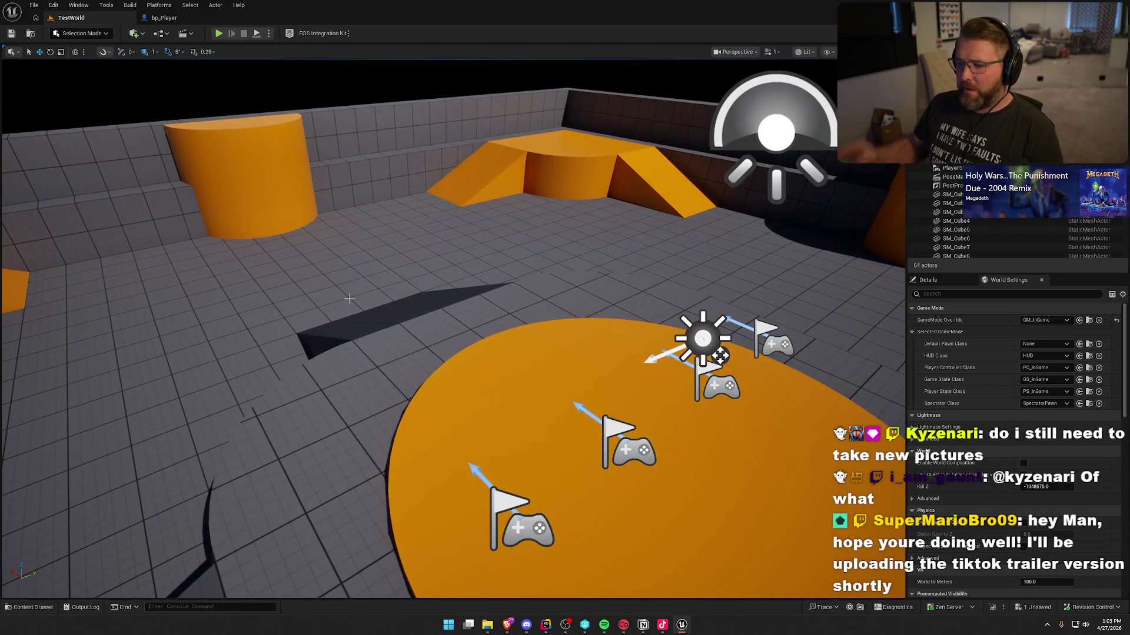